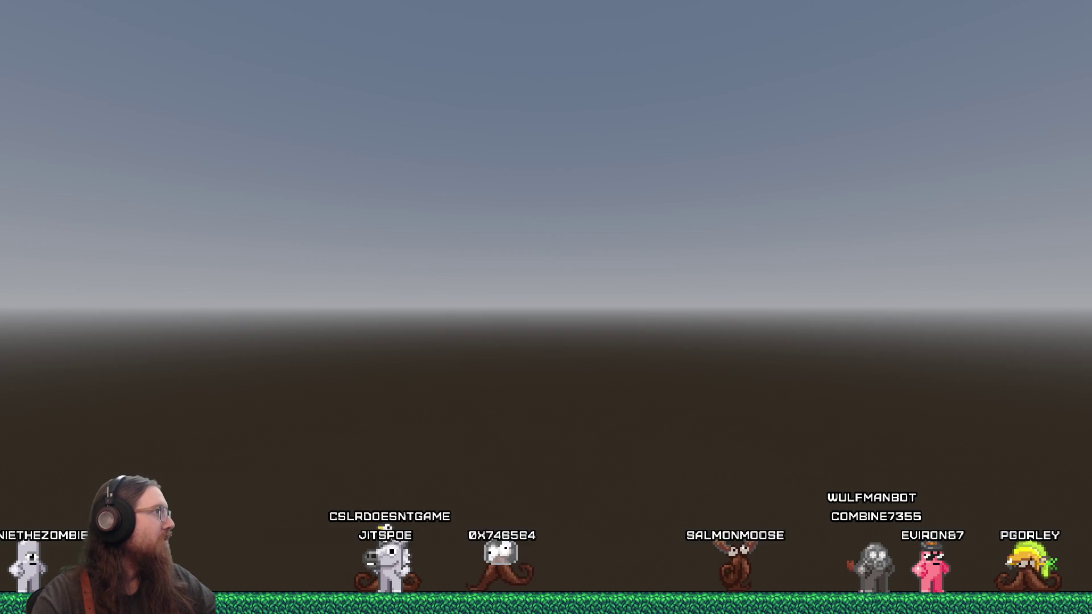
Step: Bring Sourcetree forward and show the pending file changes in File Status
{"action": "key", "text": "alt+Tab"}
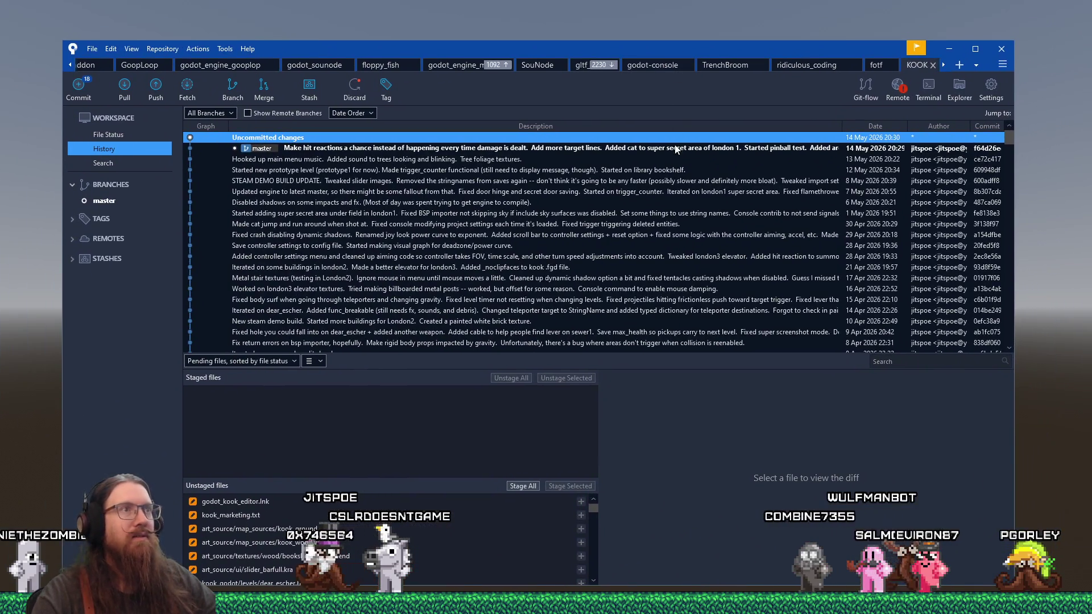
{"action": "left_click", "coordinate": [122, 136]}
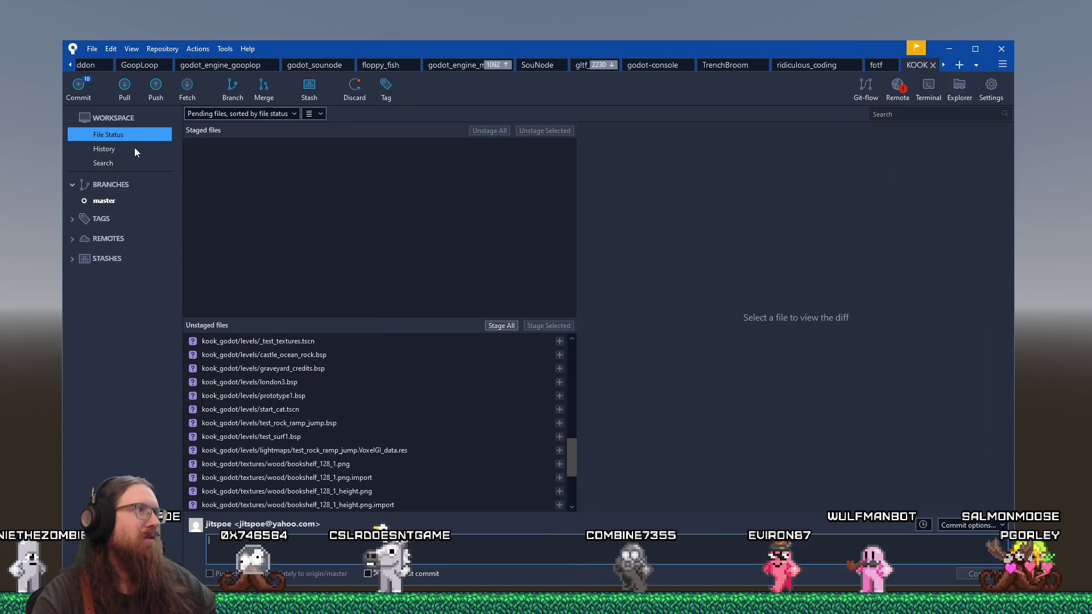
{"action": "left_click", "coordinate": [387, 343]}
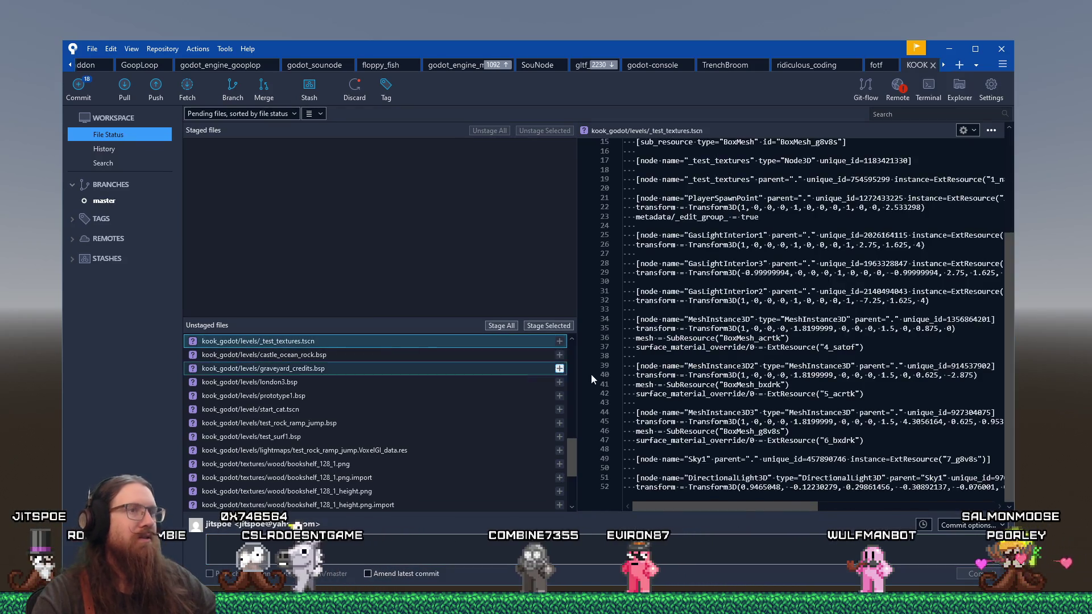
{"action": "scroll", "coordinate": [381, 366], "scroll_direction": "up", "scroll_amount": 10}
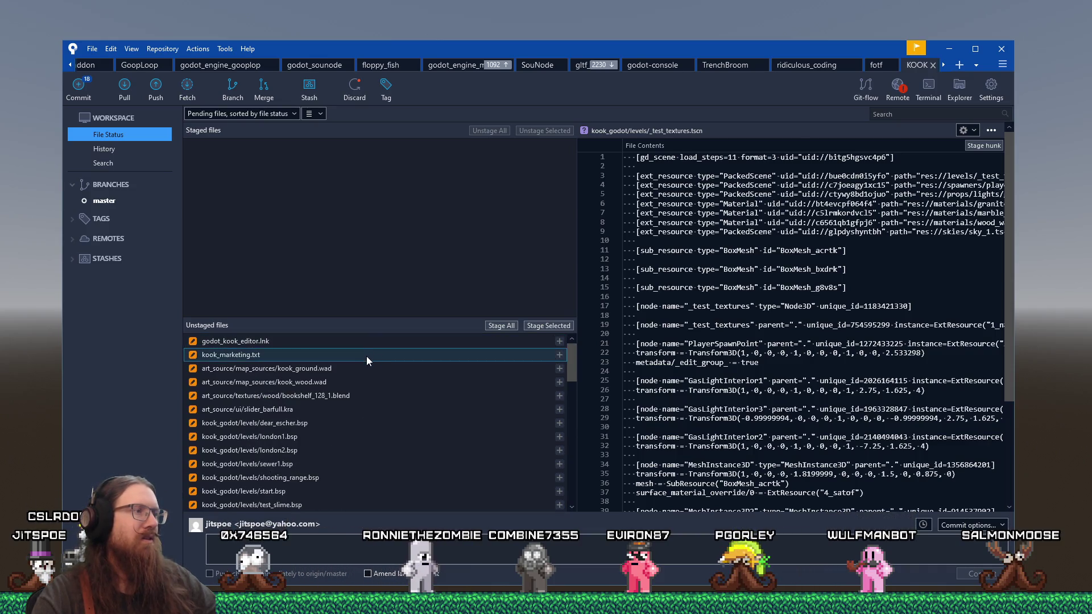
Step: Stage kook_marketing.txt and slider_barfull.kra for the commit
{"action": "left_click", "coordinate": [366, 356]}
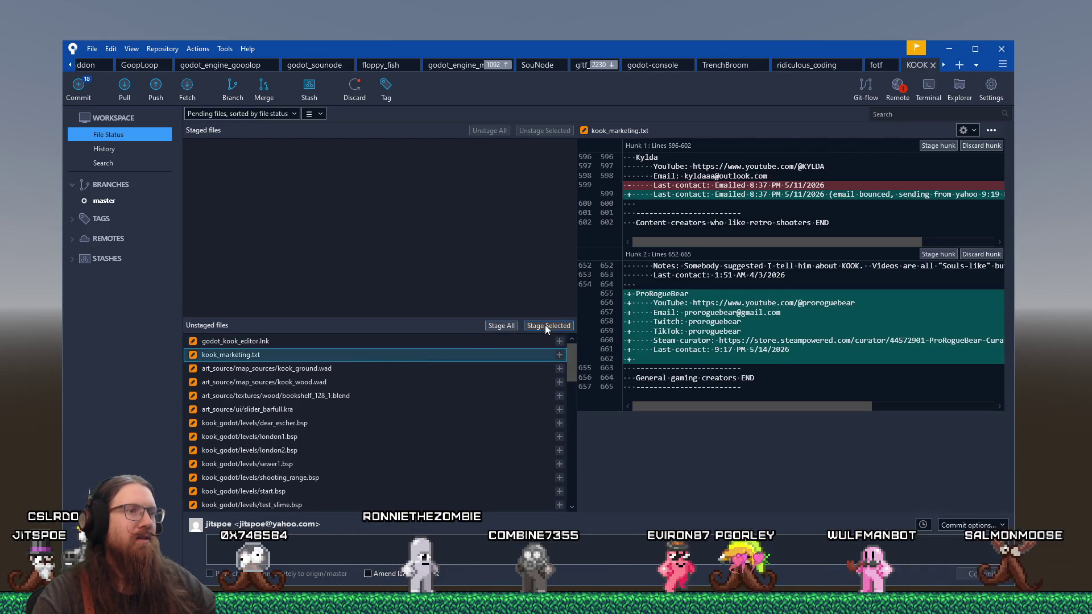
{"action": "left_click", "coordinate": [545, 325]}
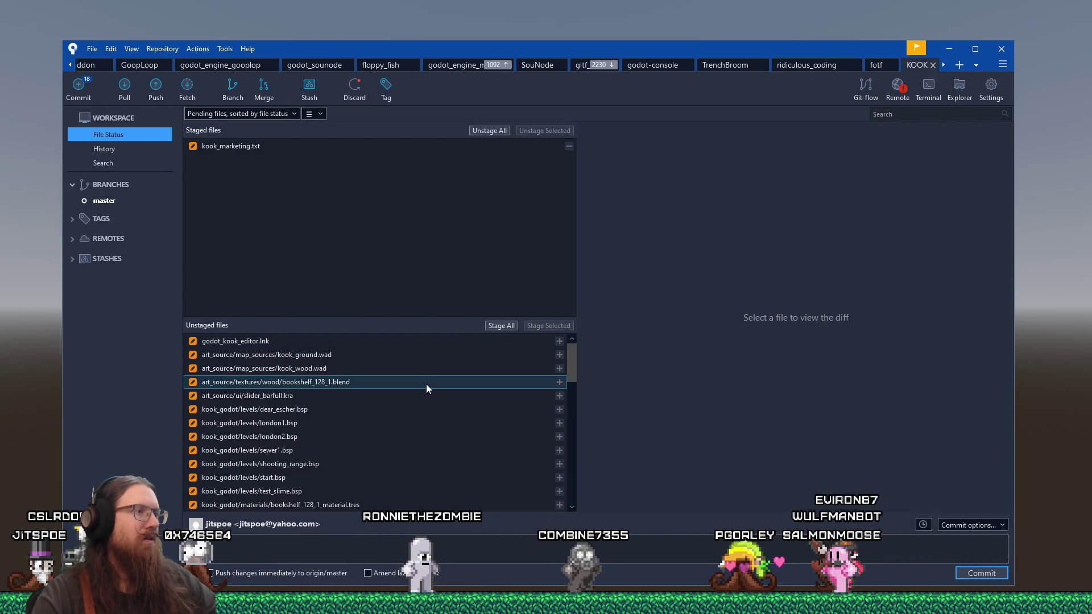
{"action": "left_click", "coordinate": [416, 396]}
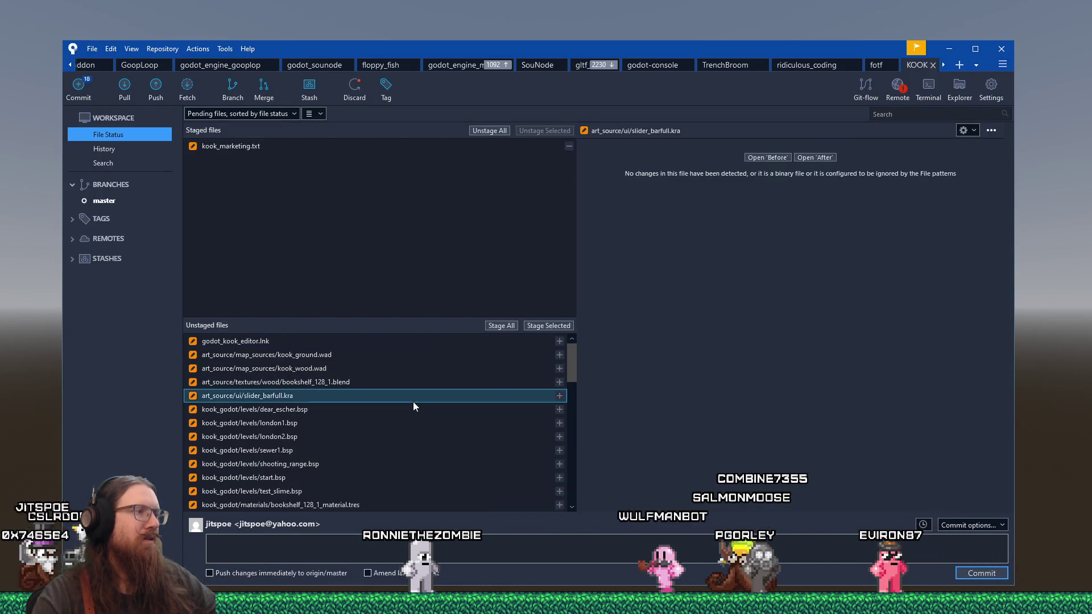
{"action": "left_click", "coordinate": [548, 326]}
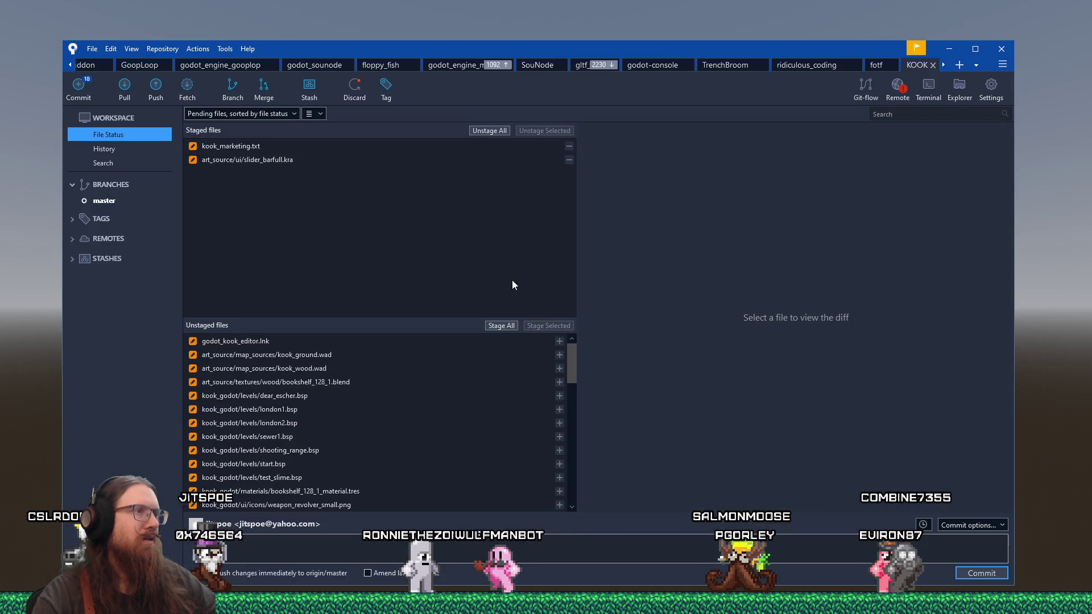
{"action": "left_click", "coordinate": [375, 385]}
{"action": "type", "text": "Iterated o bookshelf some more."}
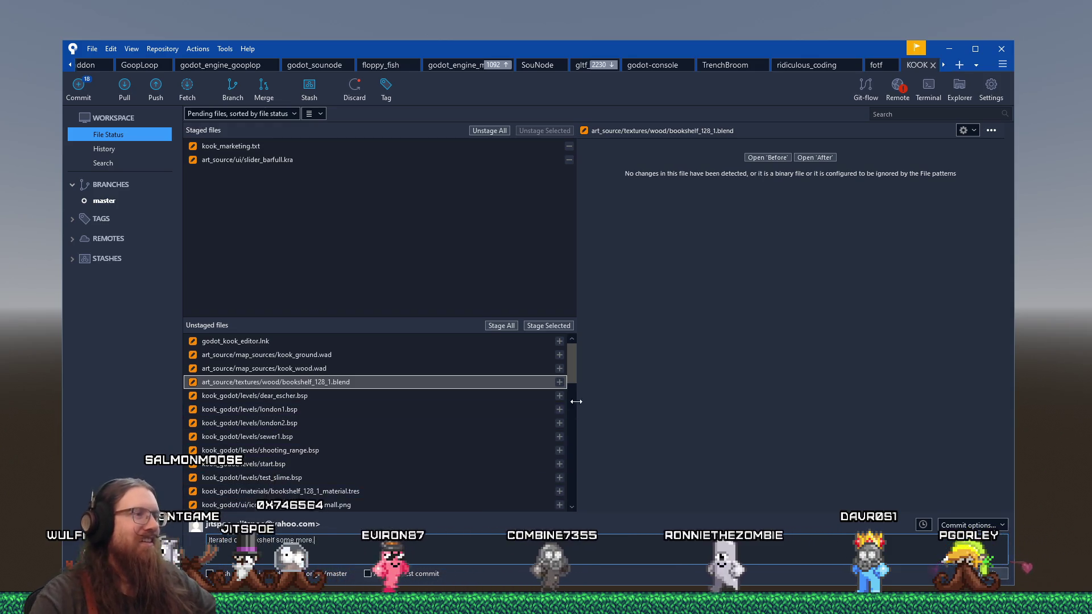
Step: Stage bookshelf_128_1.blend alongside the other two files
{"action": "scroll", "coordinate": [571, 391], "scroll_direction": "down", "scroll_amount": 3}
{"action": "scroll", "coordinate": [571, 361], "scroll_direction": "up", "scroll_amount": 3}
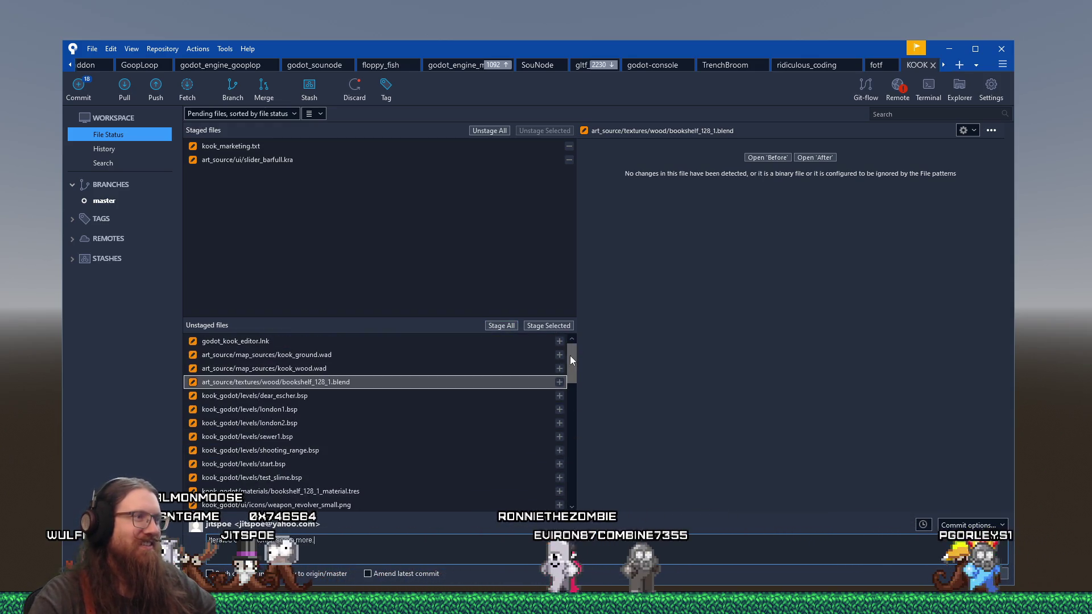
{"action": "left_click", "coordinate": [558, 326]}
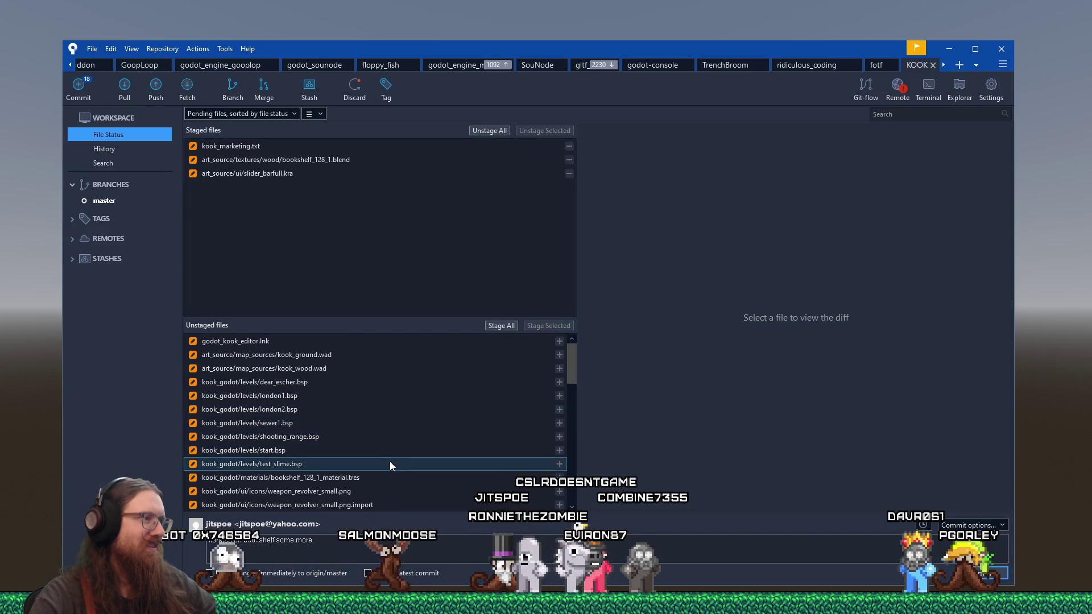
Step: Stage bookshelf_128_1_material.tres for the commit
{"action": "left_click", "coordinate": [389, 477]}
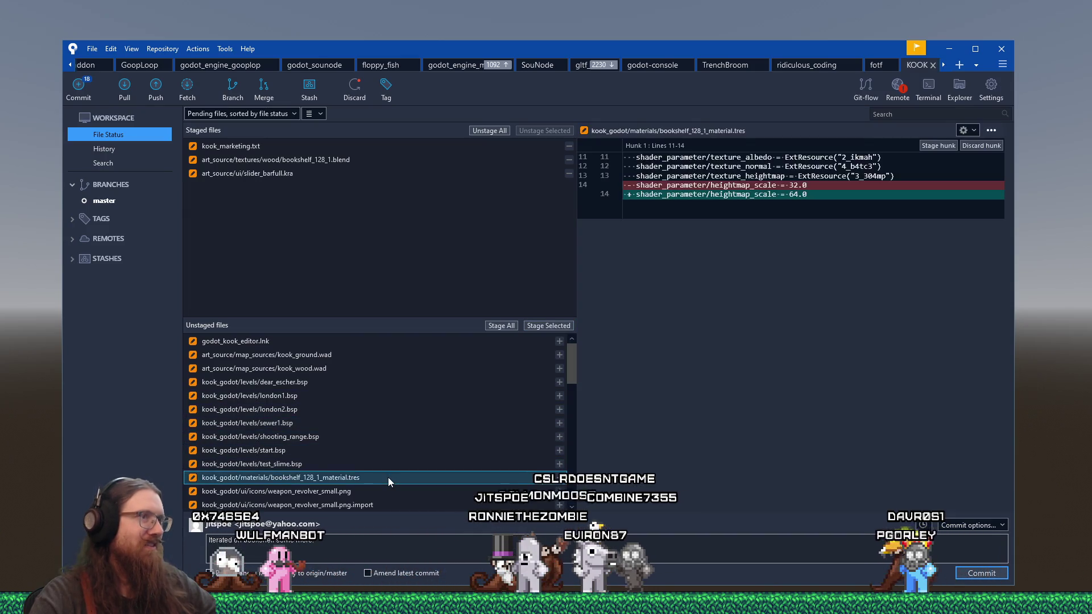
{"action": "left_click", "coordinate": [549, 325]}
{"action": "scroll", "coordinate": [396, 442], "scroll_direction": "down", "scroll_amount": 1}
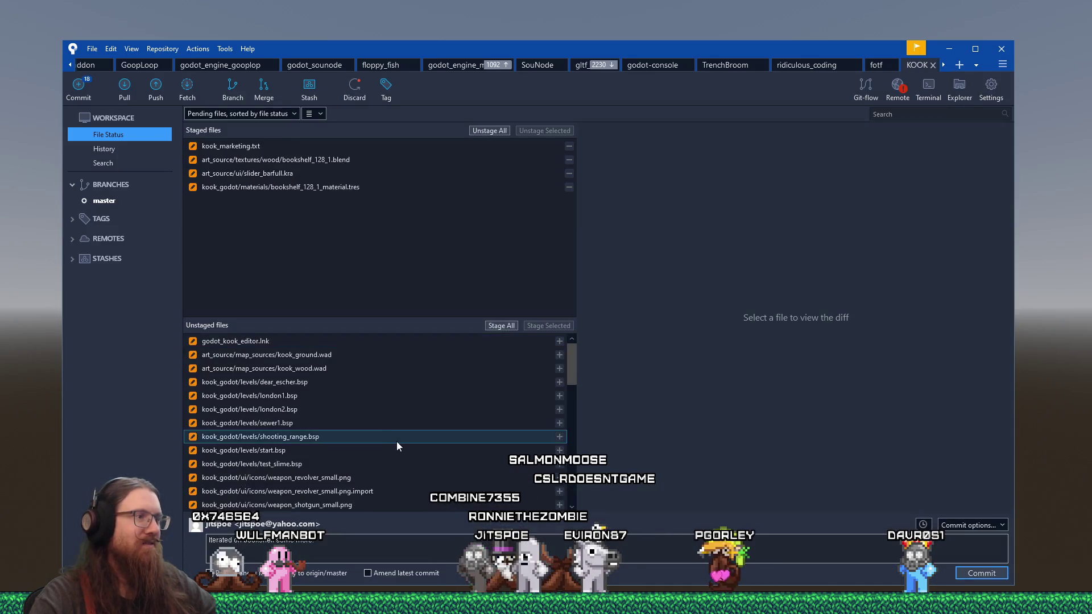
{"action": "left_click", "coordinate": [391, 436]}
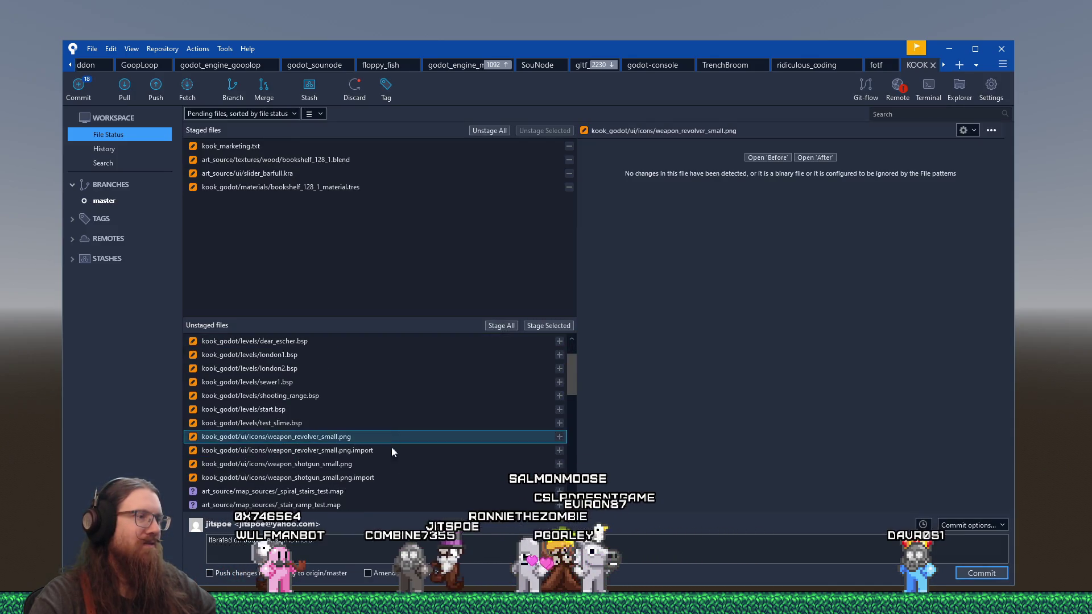
Step: Extend the commit message with 'More revolver'
{"action": "left_click", "coordinate": [375, 549]}
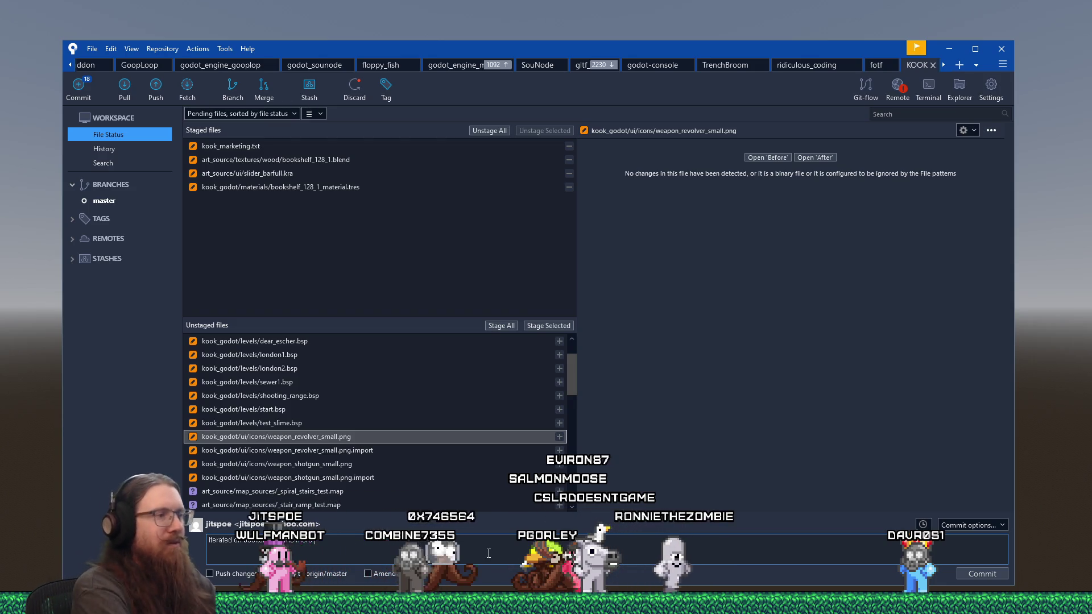
{"action": "type", "text": "Improved"}
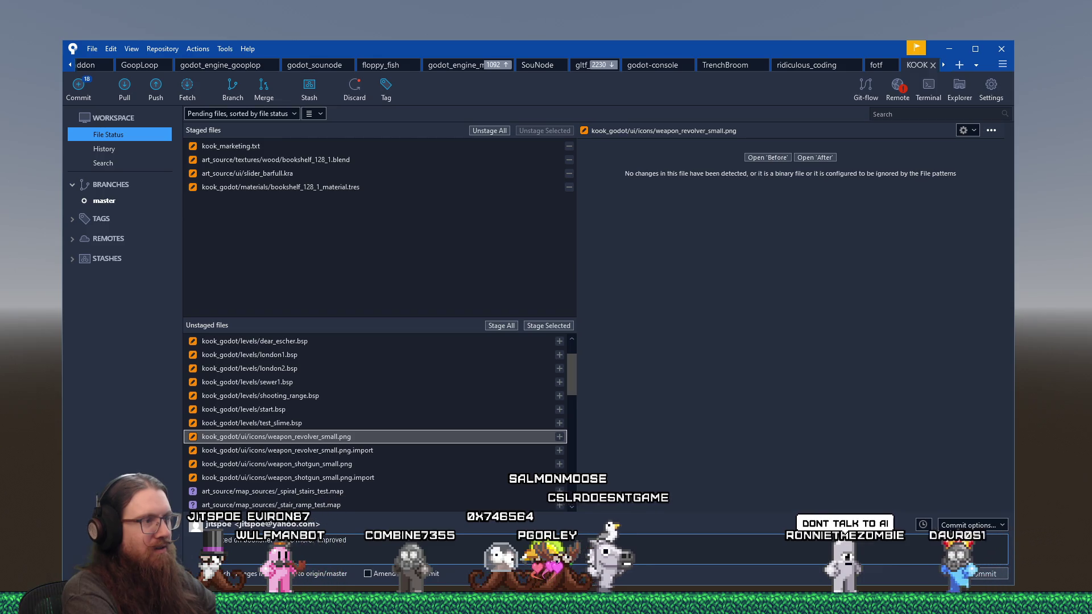
{"action": "key", "text": "ctrl+BackSpace"}
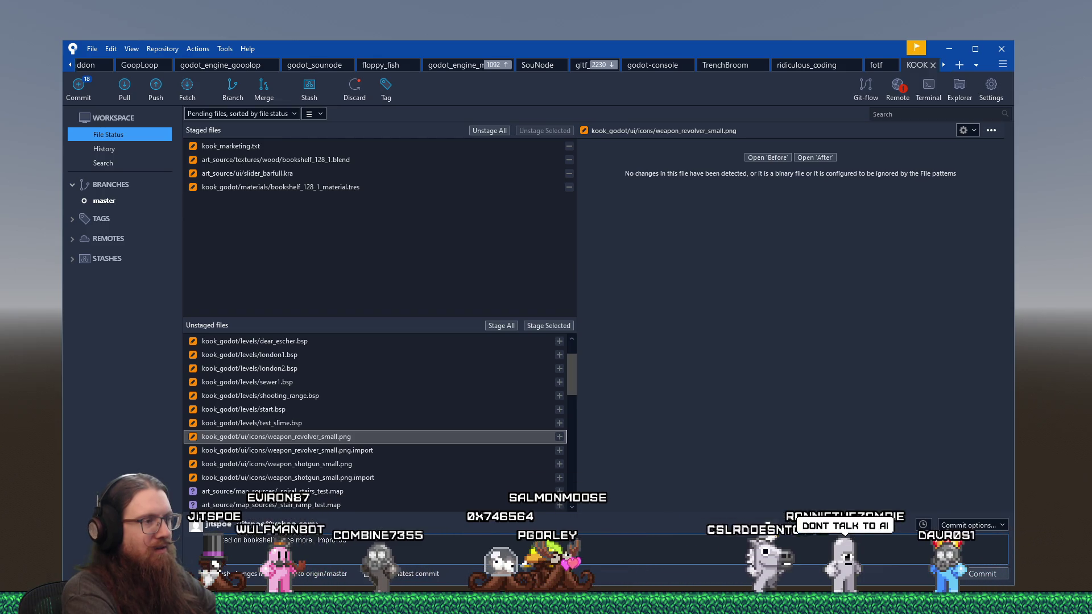
{"action": "type", "text": "More revolver icon more pixel-arty and started on"}
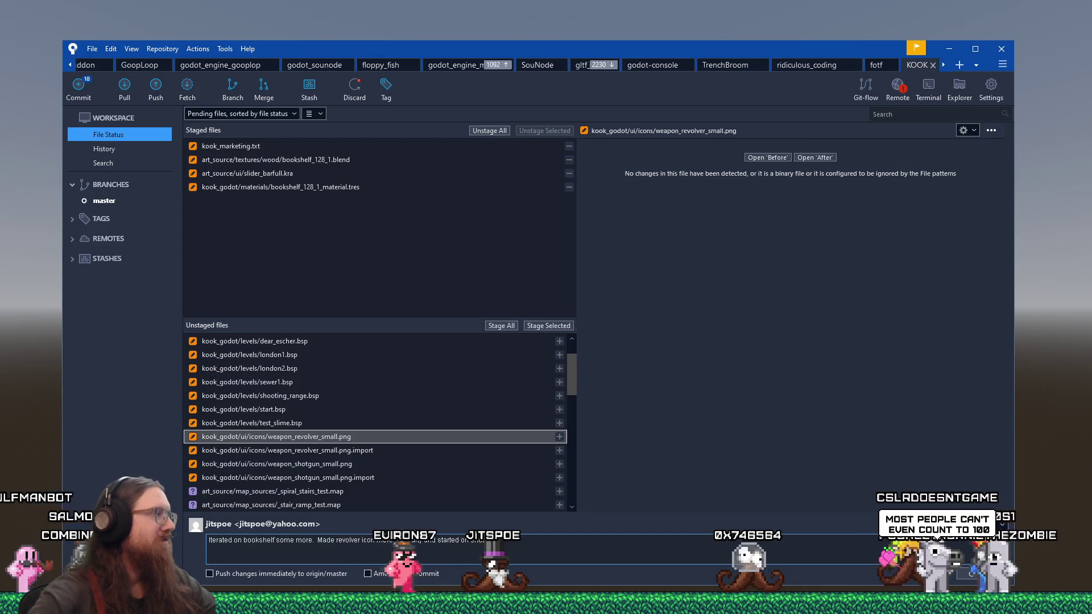
Step: Stage the revolver and shotgun icon PNGs and their .import files
{"action": "left_click", "coordinate": [549, 325]}
{"action": "left_click", "coordinate": [412, 450]}
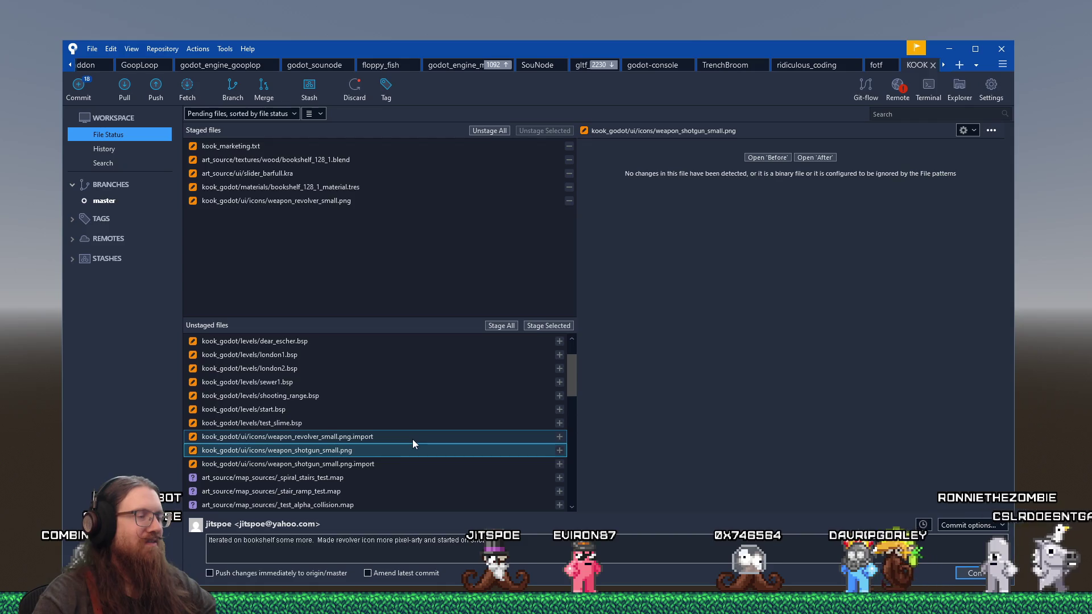
{"action": "left_click", "coordinate": [408, 437]}
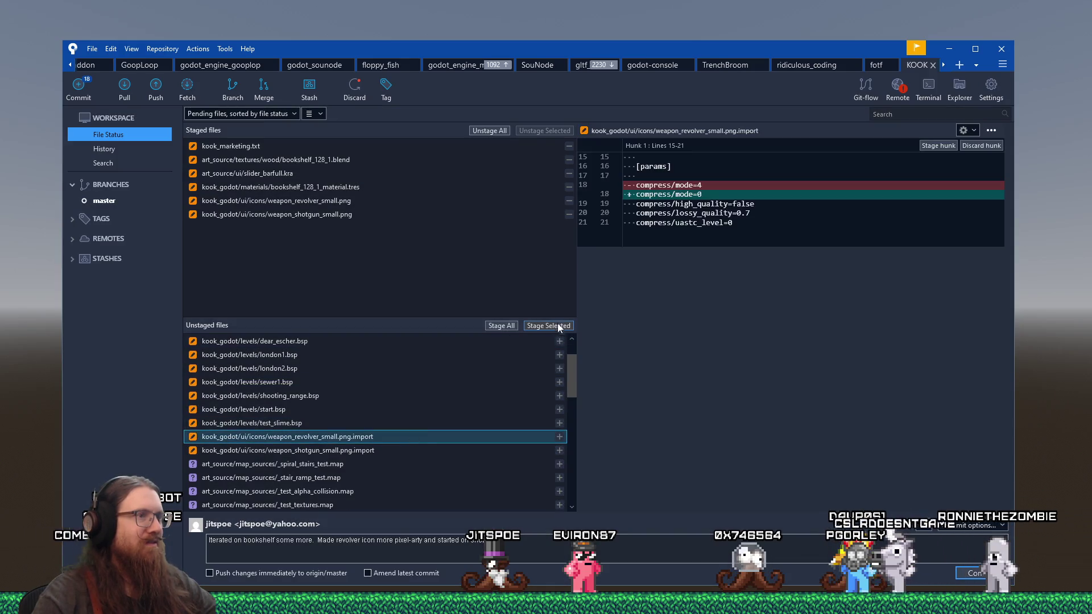
{"action": "left_click", "coordinate": [558, 329]}
{"action": "left_click", "coordinate": [404, 436]}
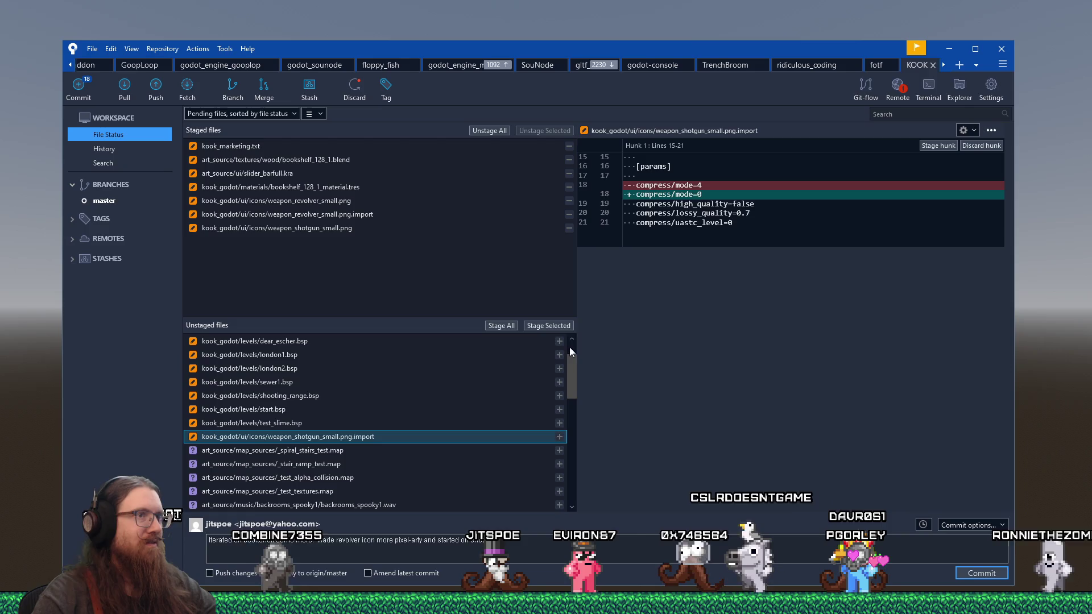
{"action": "left_click", "coordinate": [558, 328]}
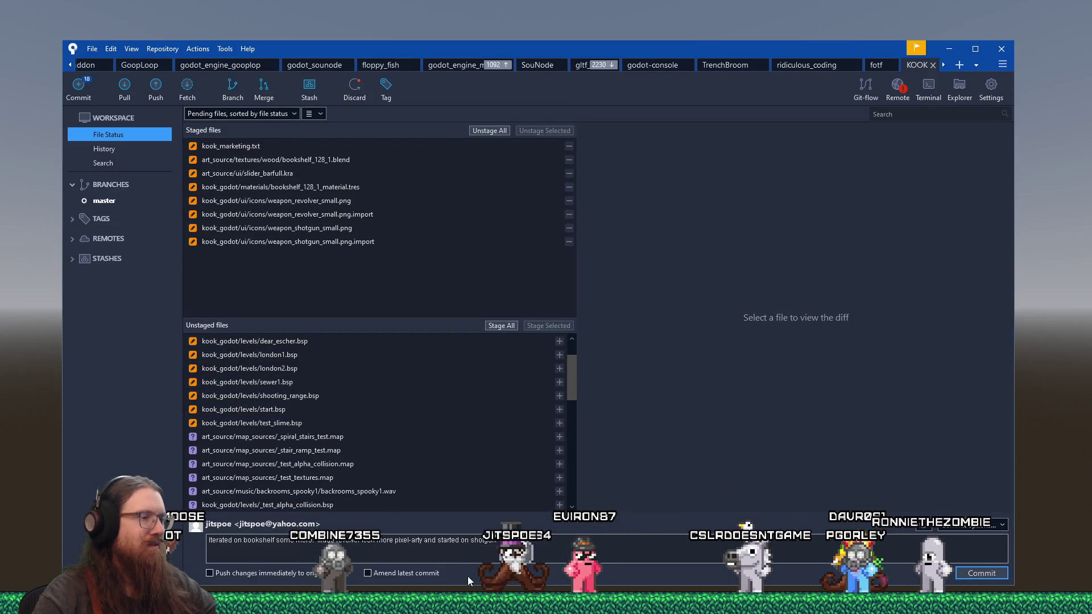
Step: Find Library1 in kook_todo.txt and change its estimate to 12.6 days
{"action": "mouse_move", "coordinate": [262, 604]}
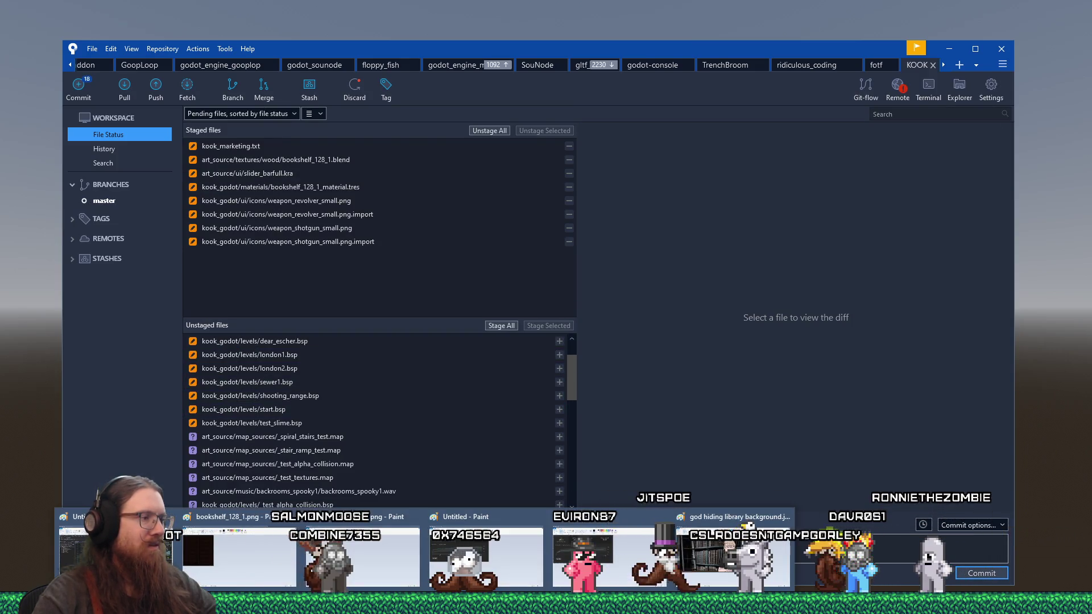
{"action": "mouse_move", "coordinate": [325, 604]}
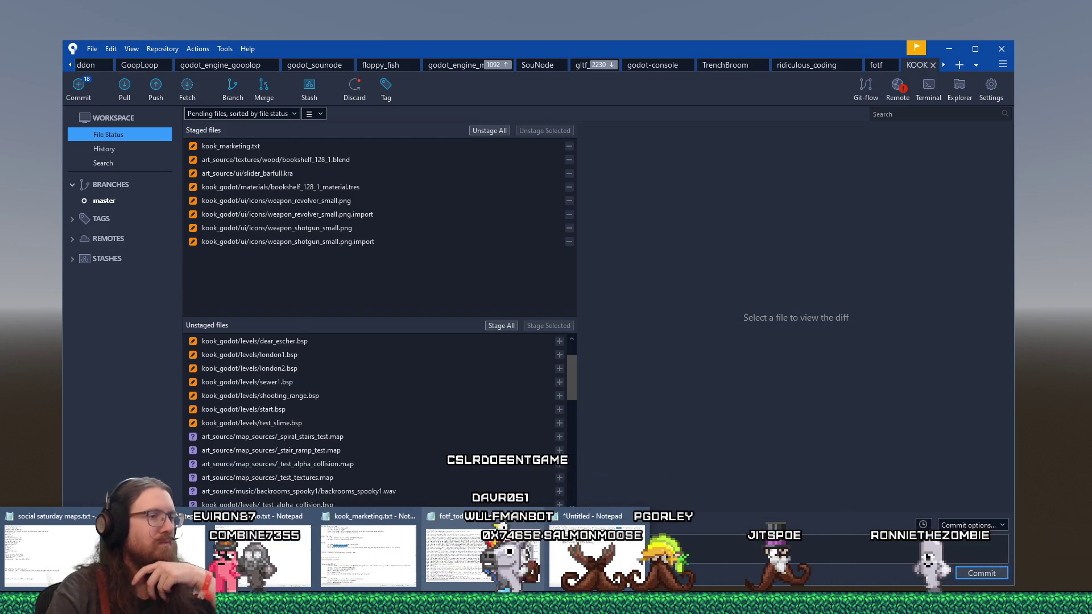
{"action": "left_click", "coordinate": [268, 539]}
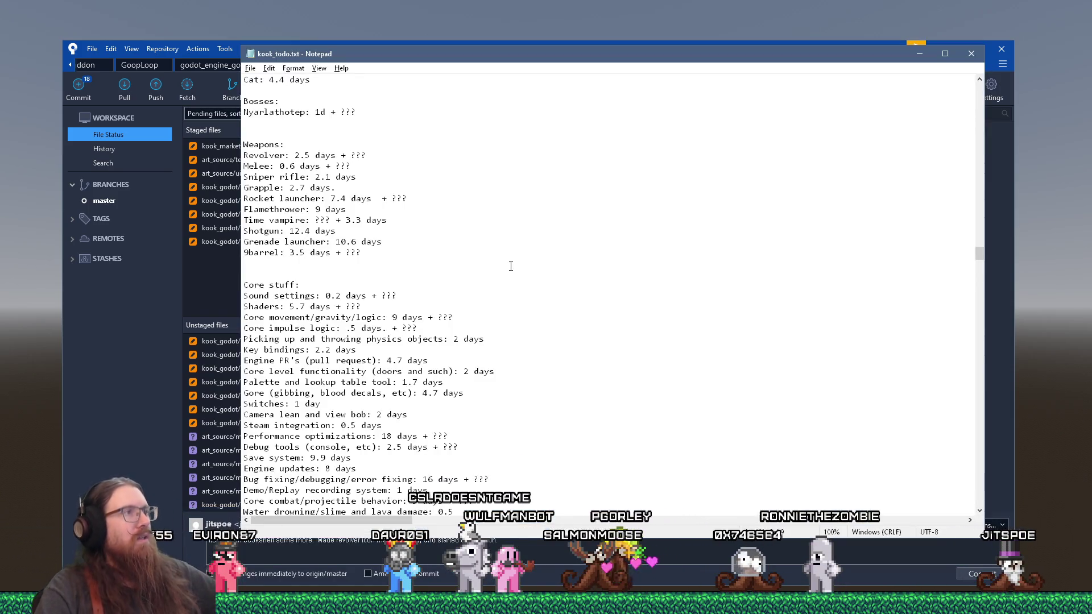
{"action": "key", "text": "ctrl+f"}
{"action": "type", "text": "library"}
{"action": "key", "text": "Return"}
{"action": "key", "text": "Return"}
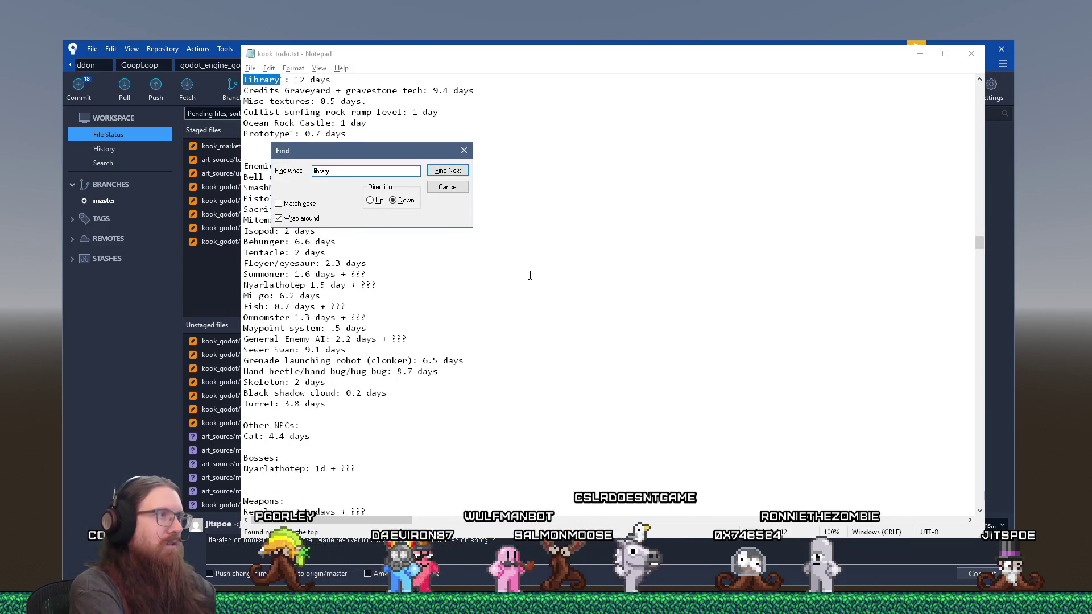
{"action": "key", "text": "Escape"}
{"action": "key", "text": "Right"}
{"action": "key", "text": "Right"}
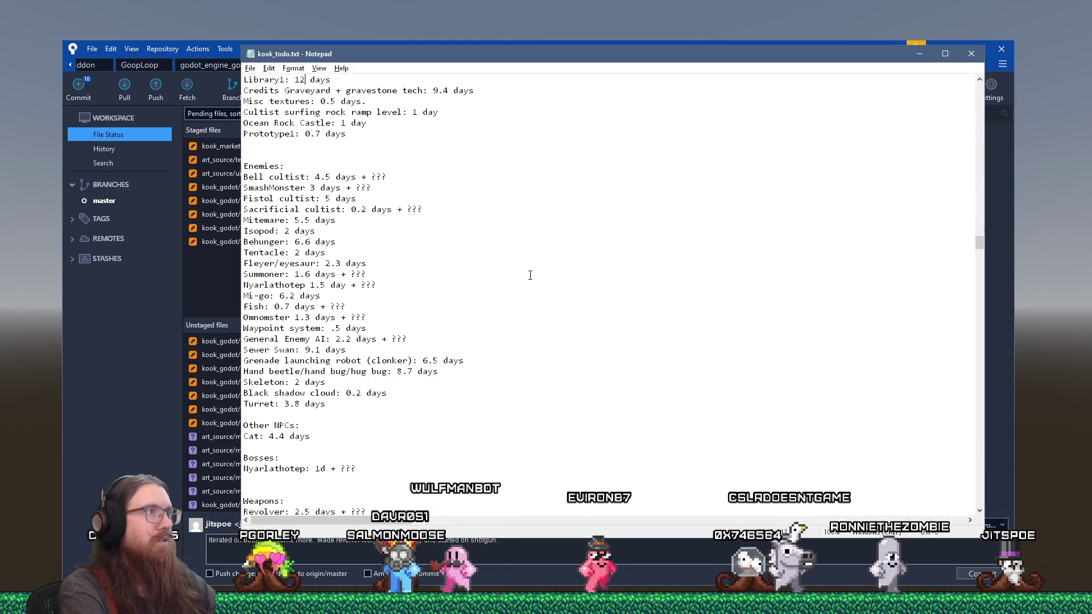
{"action": "type", "text": ".6"}
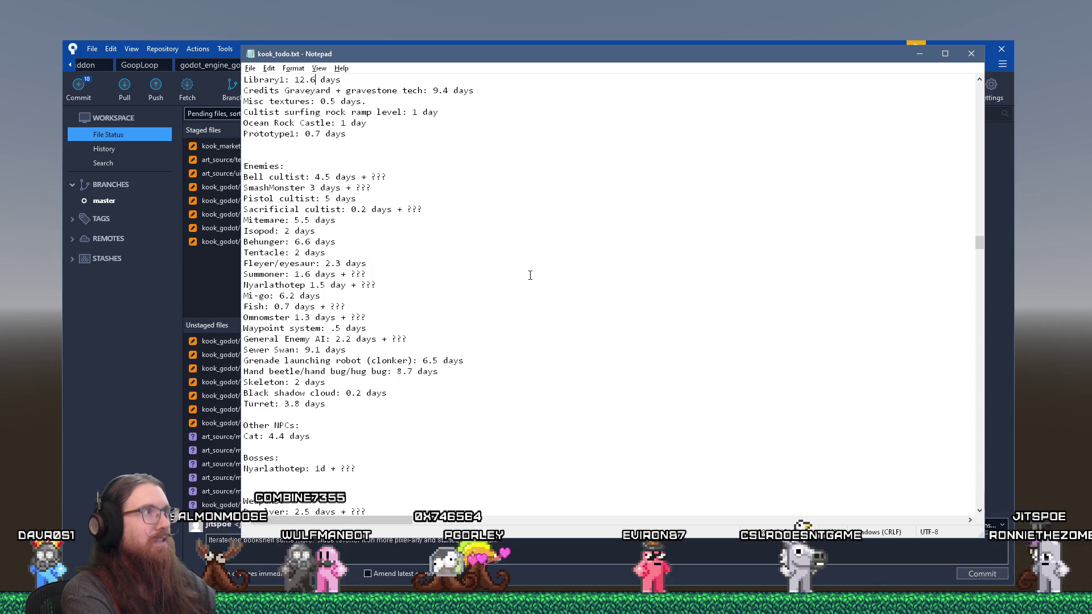
{"action": "key", "text": "alt+Tab"}
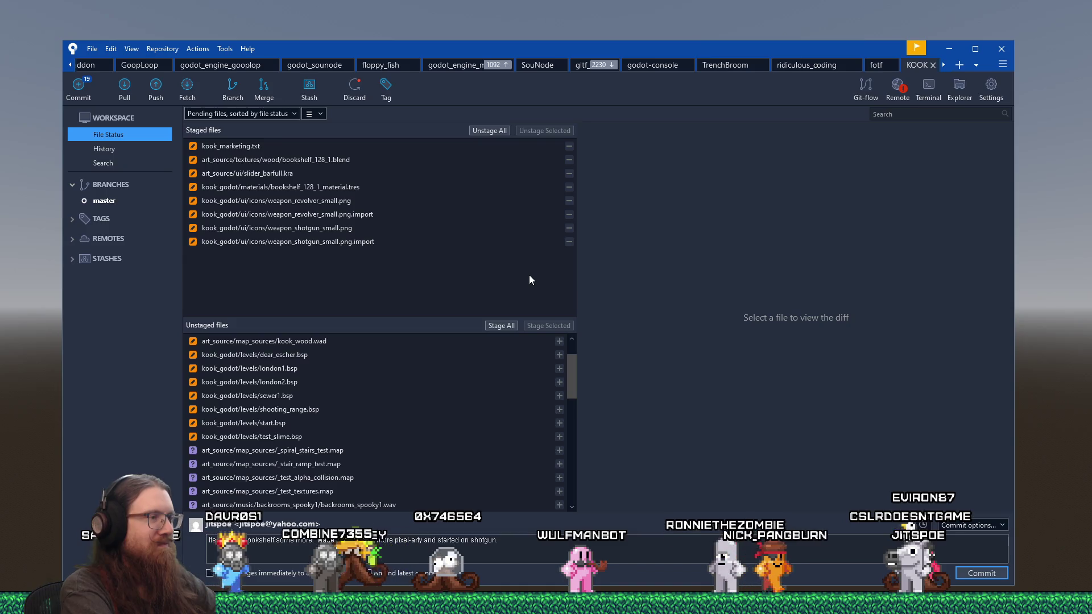
{"action": "key", "text": "alt+Tab"}
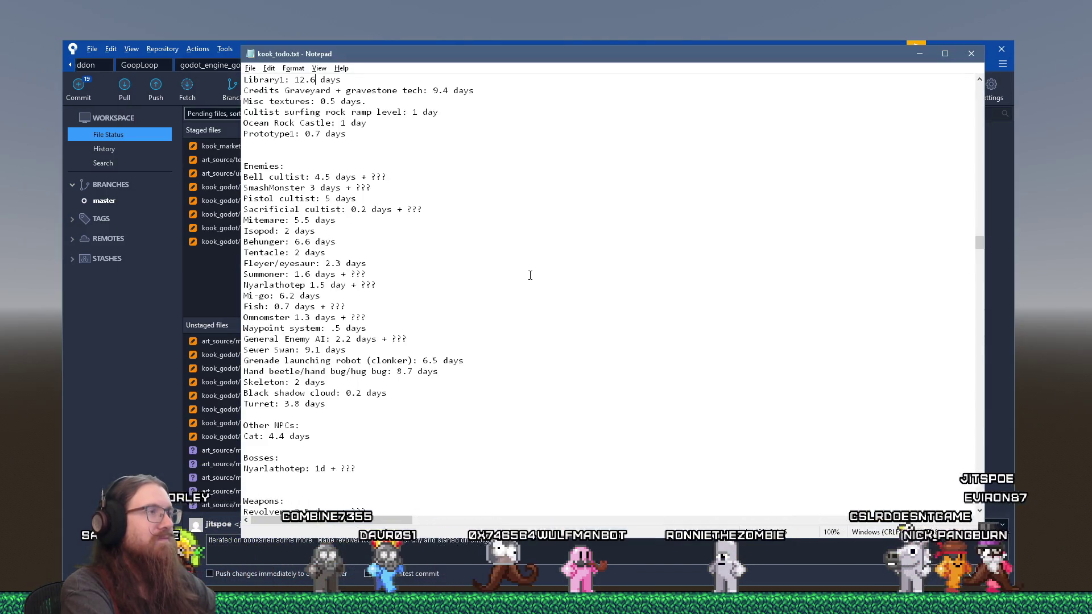
Step: Search kook_todo.txt for the reference-collecting entry
{"action": "key", "text": "ctrl+f"}
{"action": "type", "text": "referenc"}
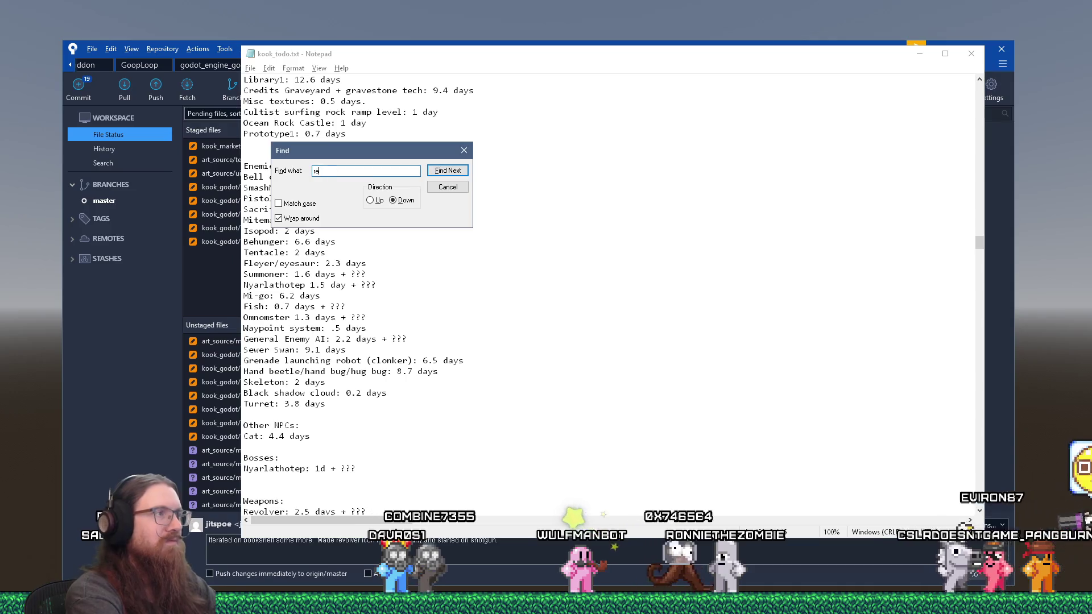
{"action": "key", "text": "Return"}
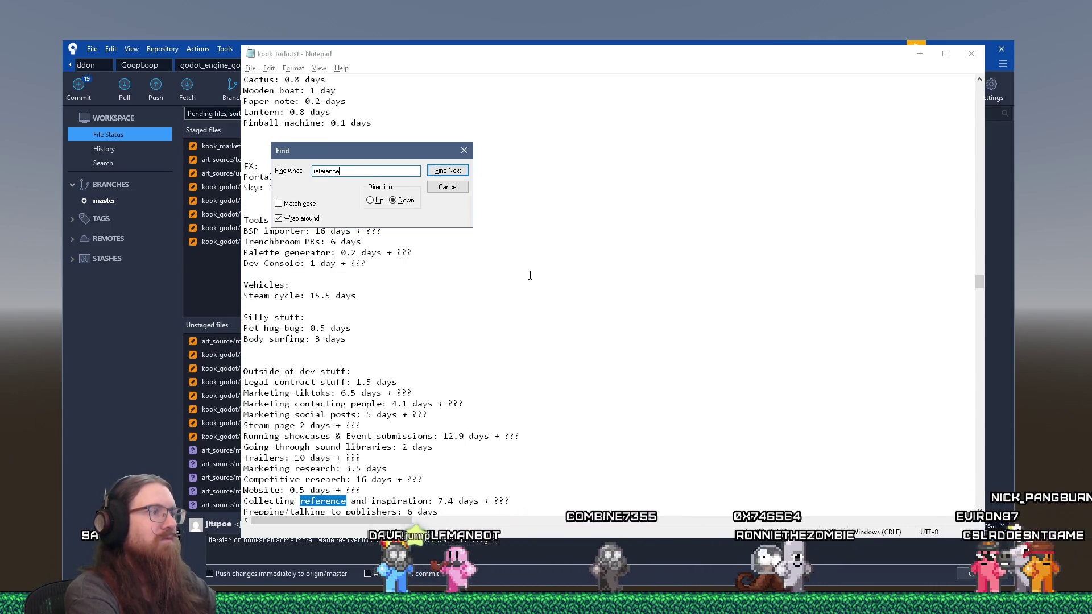
{"action": "key", "text": "Escape"}
{"action": "key", "text": "Right"}
{"action": "key", "text": "Right"}
{"action": "key", "text": "Right"}
{"action": "key", "text": "Right"}
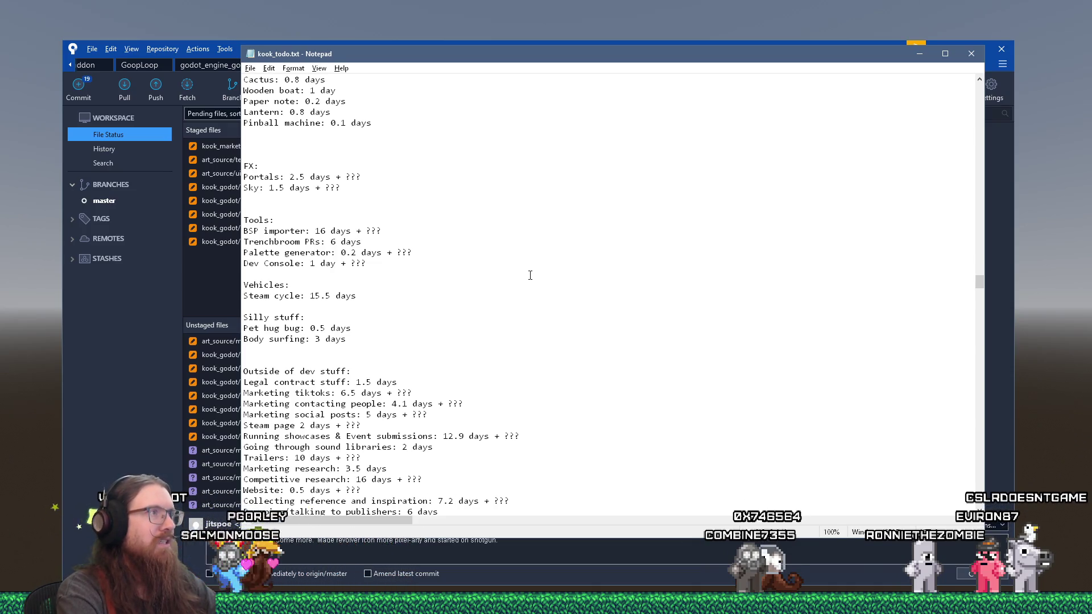
{"action": "scroll", "coordinate": [530, 275], "scroll_direction": "up", "scroll_amount": 20}
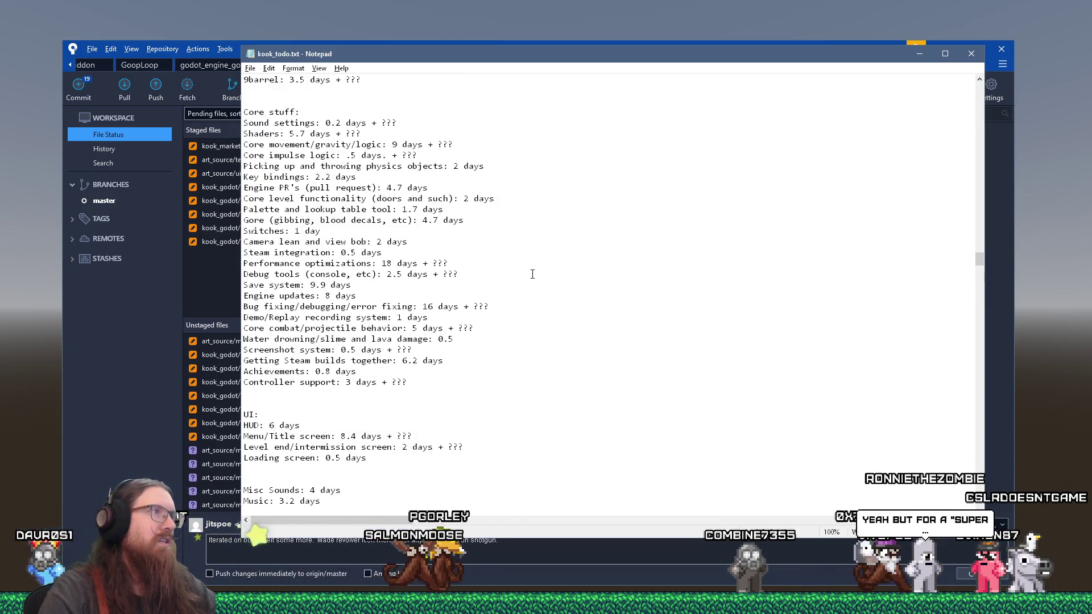
{"action": "scroll", "coordinate": [530, 257], "scroll_direction": "up", "scroll_amount": 13}
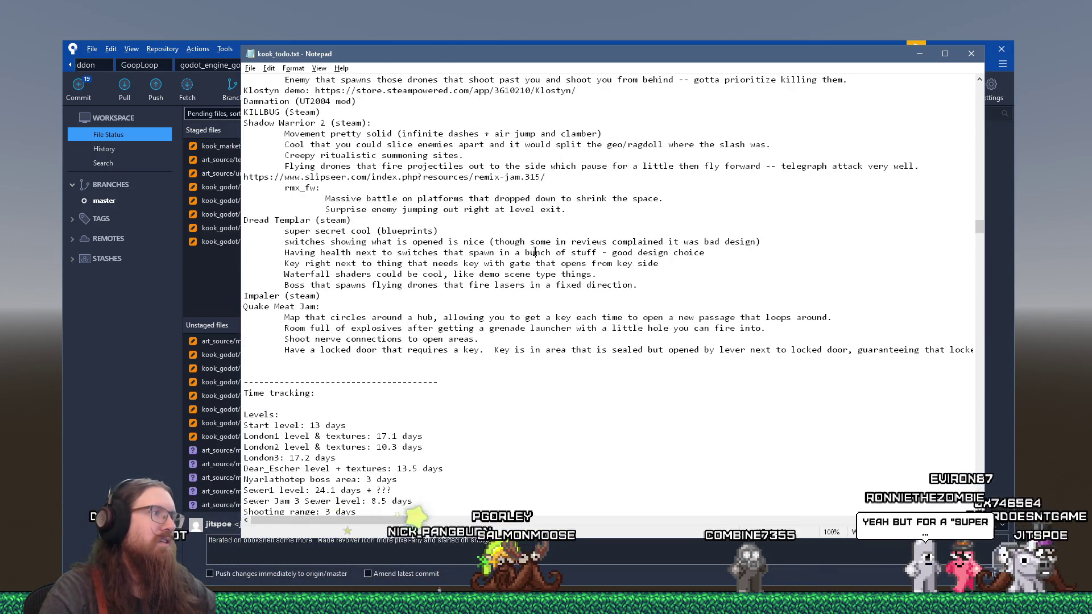
Step: Change the HUD estimate from 6 to 6.2 days and return to Sourcetree
{"action": "key", "text": "ctrl+f"}
{"action": "type", "text": "hud"}
{"action": "key", "text": "Return"}
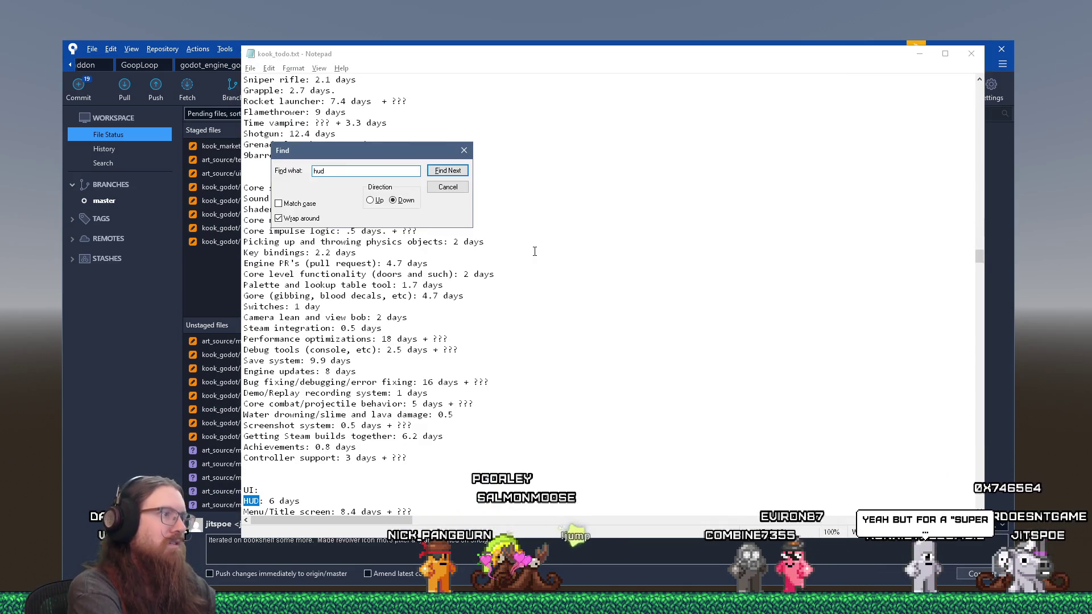
{"action": "key", "text": "Escape"}
{"action": "key", "text": "Right"}
{"action": "key", "text": "Right"}
{"action": "key", "text": "Right"}
{"action": "type", "text": ".2"}
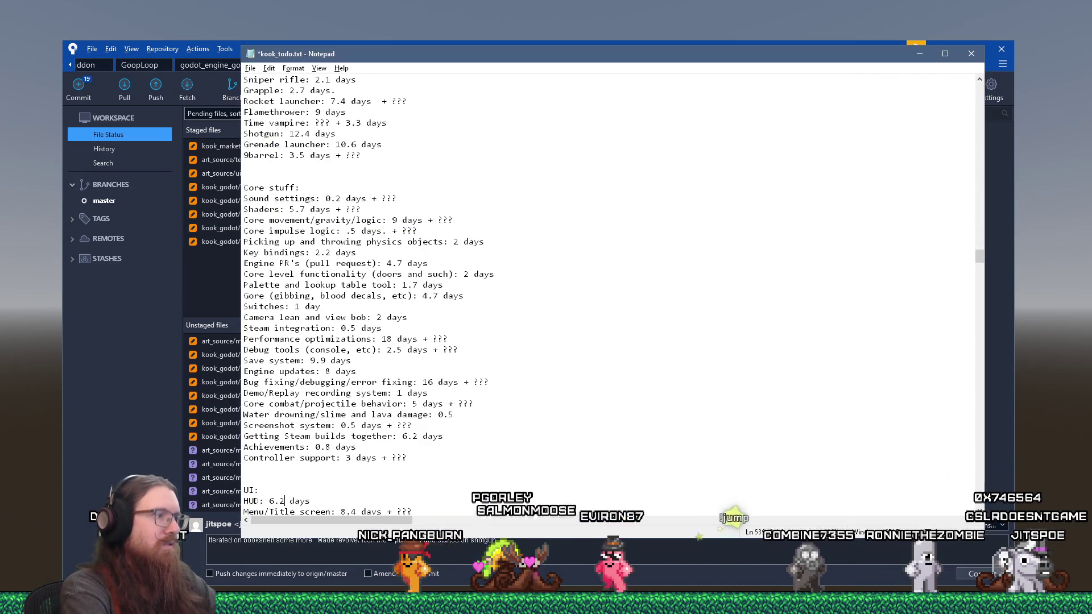
{"action": "key", "text": "alt+Tab"}
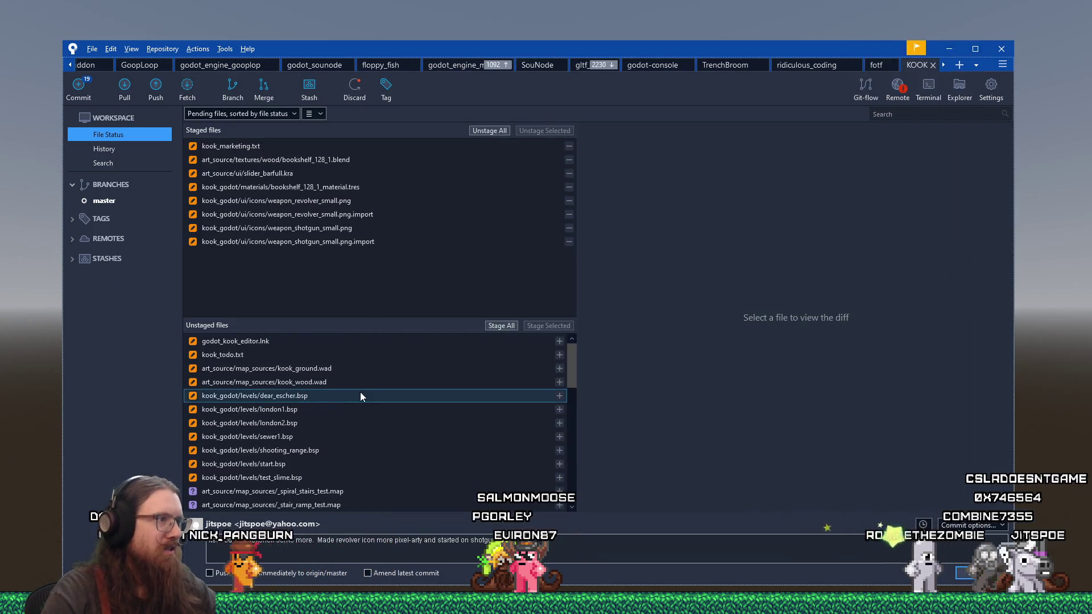
Step: Stage the edited kook_todo.txt in Sourcetree
{"action": "left_click", "coordinate": [365, 356]}
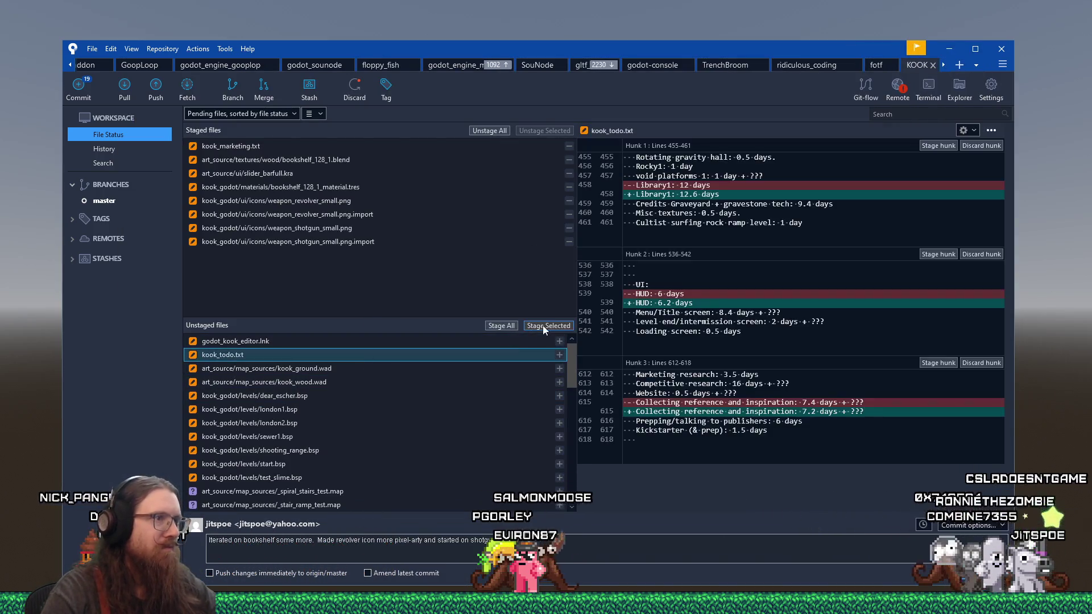
{"action": "left_click", "coordinate": [544, 325]}
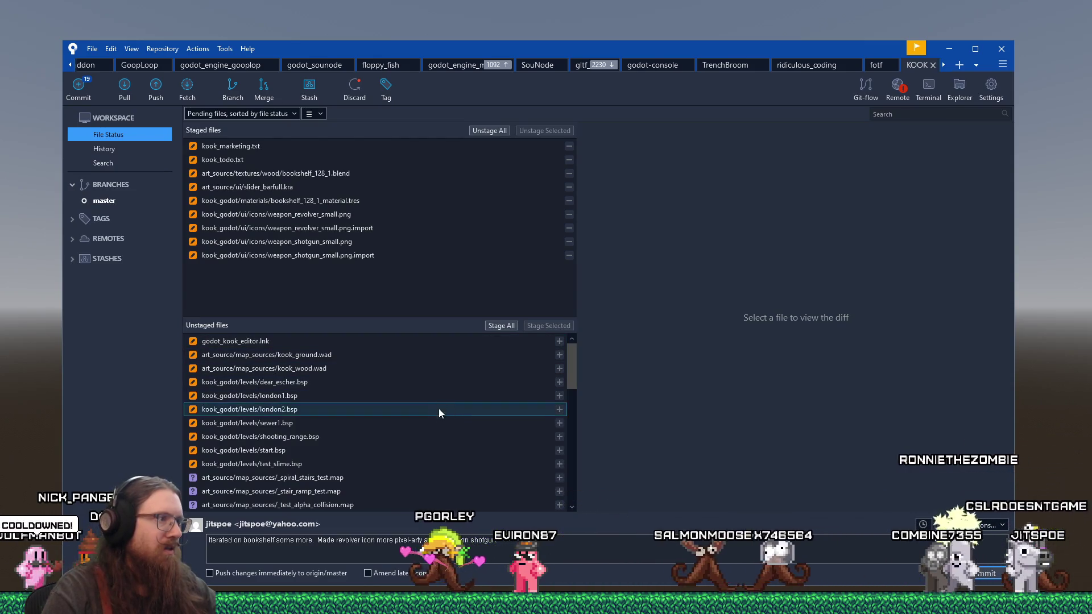
{"action": "scroll", "coordinate": [419, 451], "scroll_direction": "down", "scroll_amount": 3}
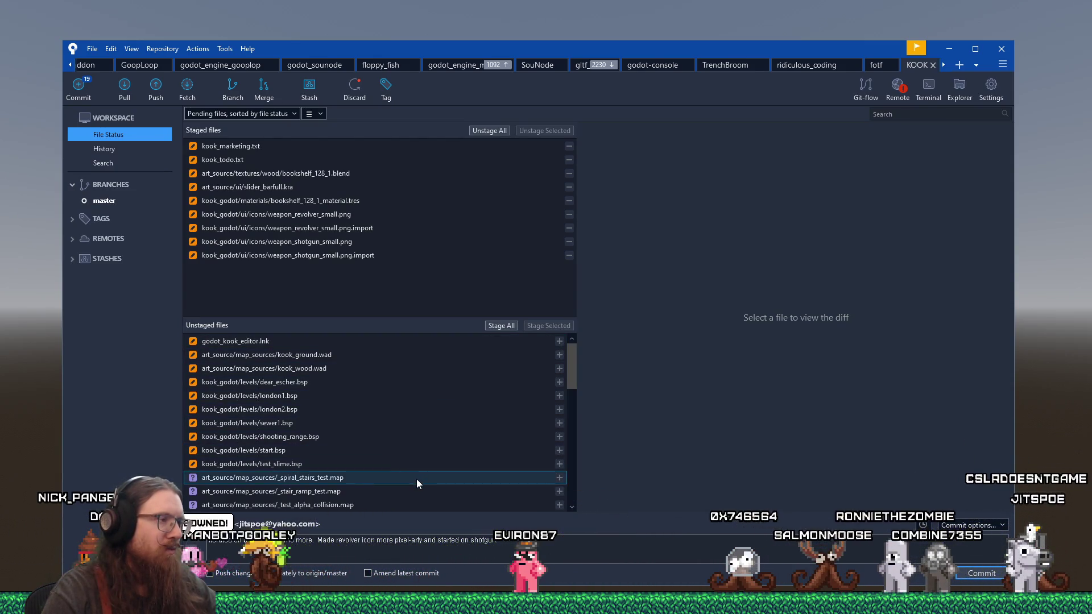
{"action": "scroll", "coordinate": [416, 482], "scroll_direction": "up", "scroll_amount": 1}
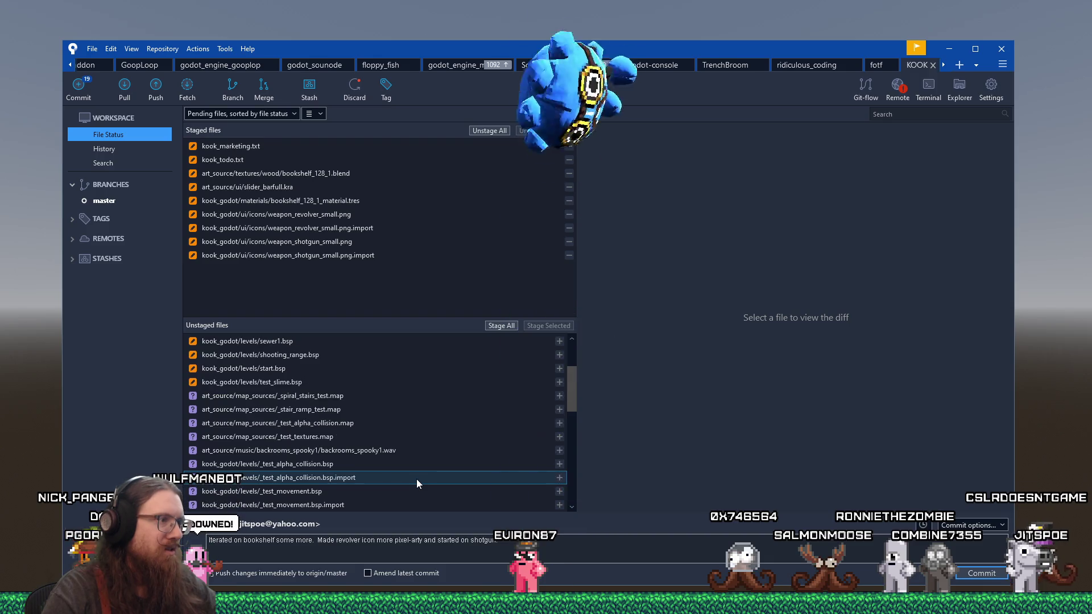
{"action": "scroll", "coordinate": [420, 483], "scroll_direction": "down", "scroll_amount": 3}
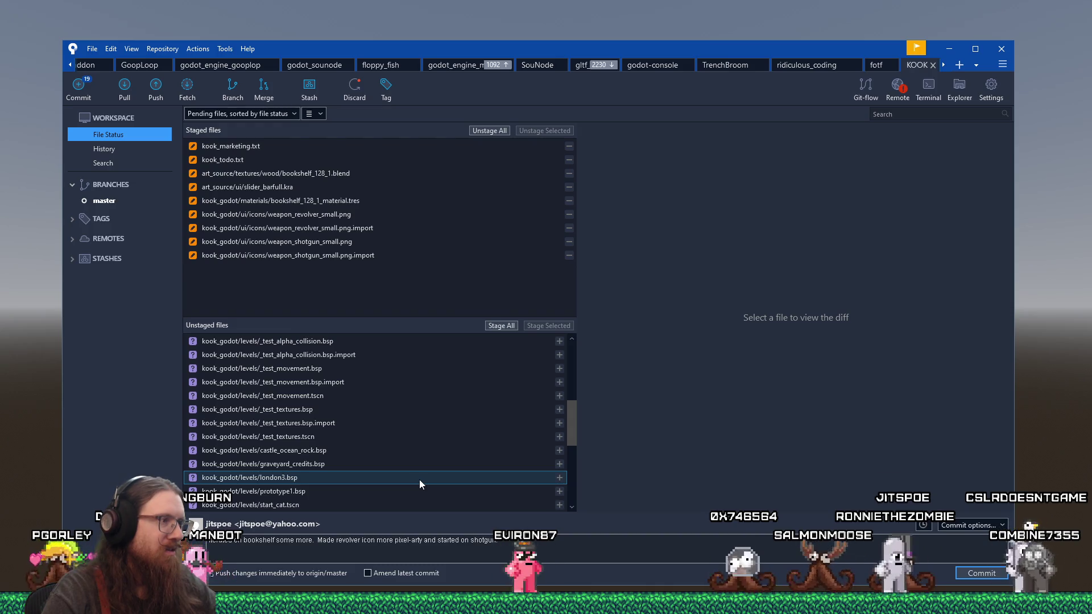
{"action": "key", "text": "alt+Tab"}
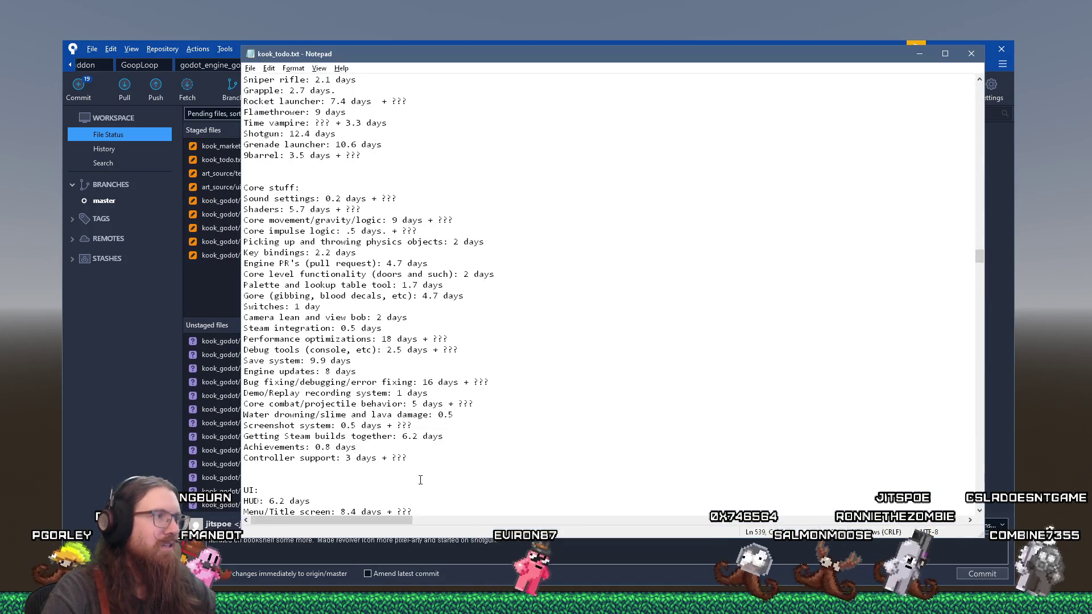
Step: Change the Library1 estimate in kook_todo.txt from 12.6 to 12.5 days
{"action": "scroll", "coordinate": [420, 480], "scroll_direction": "down", "scroll_amount": 3}
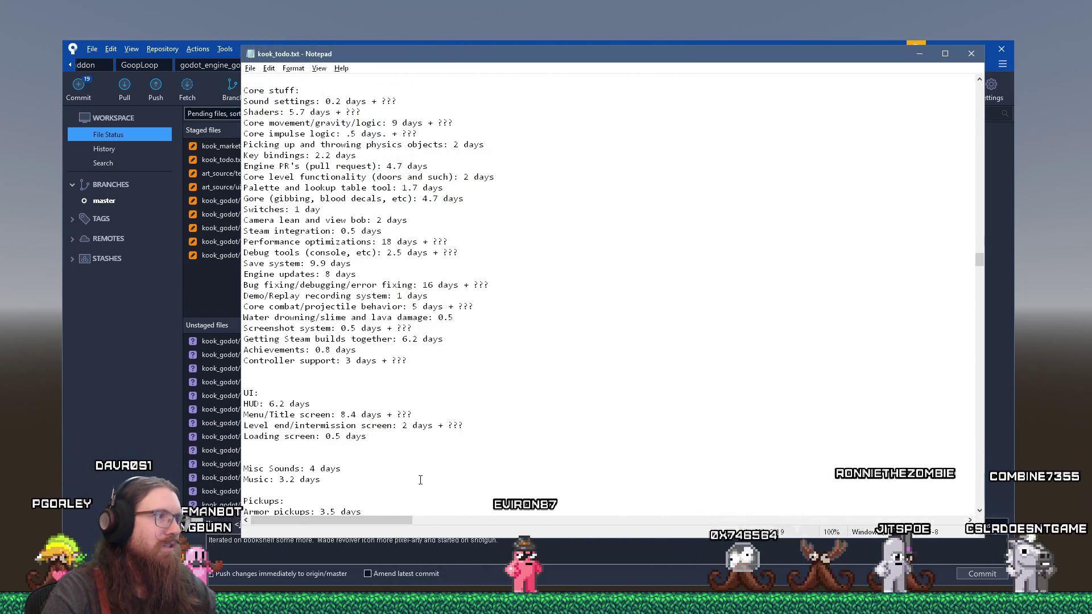
{"action": "scroll", "coordinate": [421, 481], "scroll_direction": "up", "scroll_amount": 3}
{"action": "scroll", "coordinate": [420, 480], "scroll_direction": "up", "scroll_amount": 5}
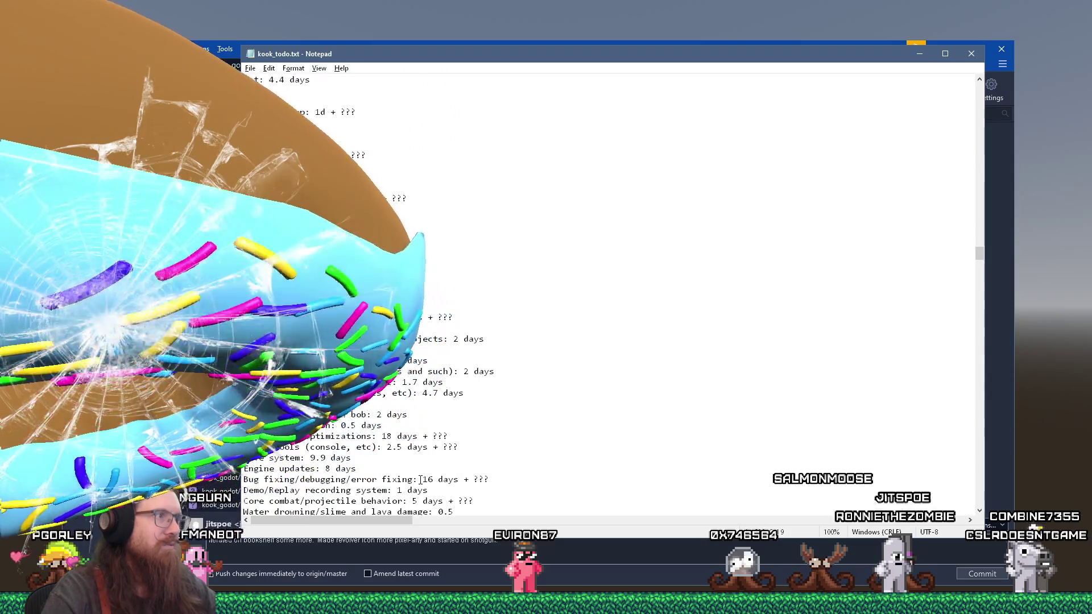
{"action": "left_click", "coordinate": [481, 302]}
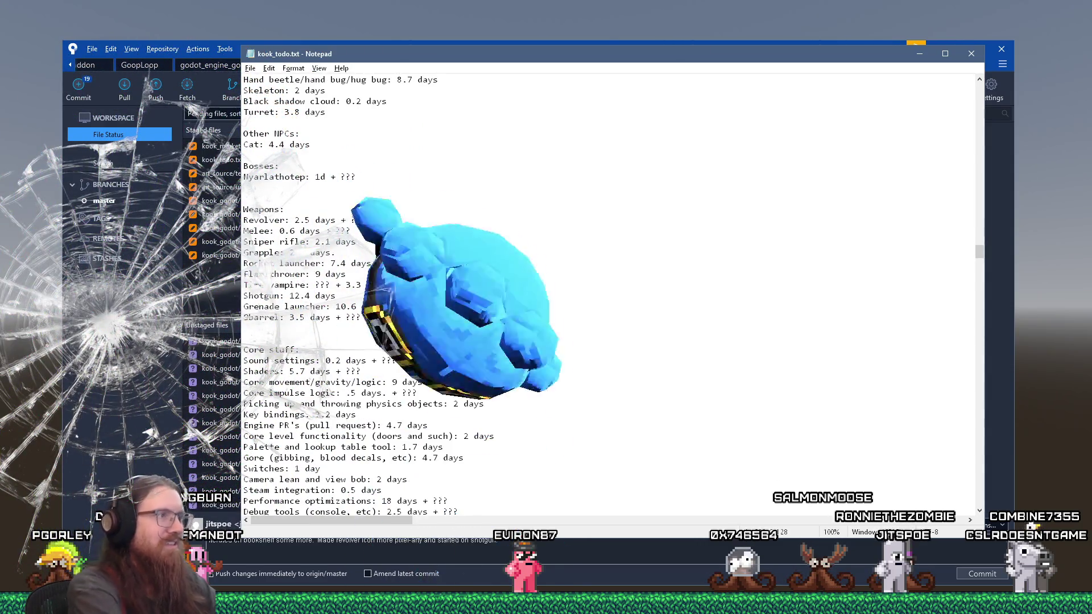
{"action": "key", "text": "ctrl+f"}
{"action": "type", "text": "library"}
{"action": "key", "text": "Return"}
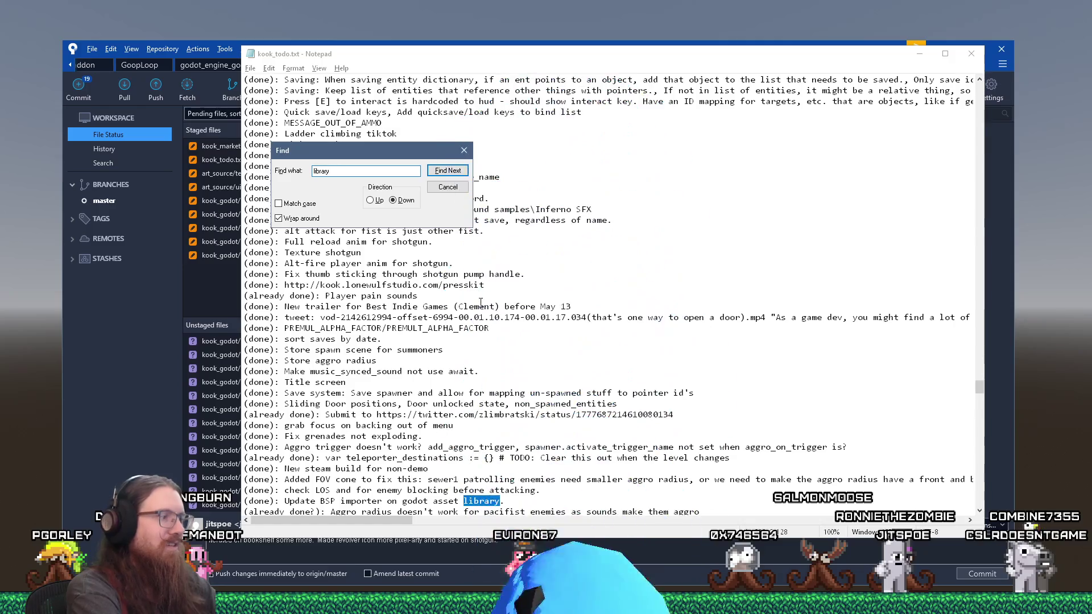
{"action": "key", "text": "Return"}
{"action": "key", "text": "Escape"}
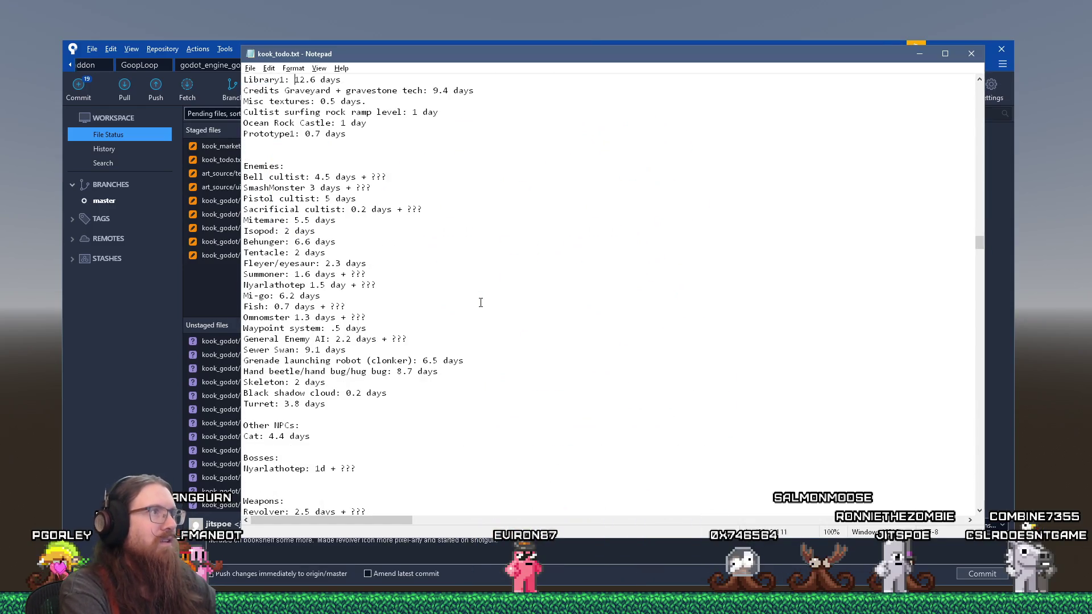
{"action": "key", "text": "Right"}
{"action": "key", "text": "Right"}
{"action": "key", "text": "Right"}
{"action": "key", "text": "shift+Right"}
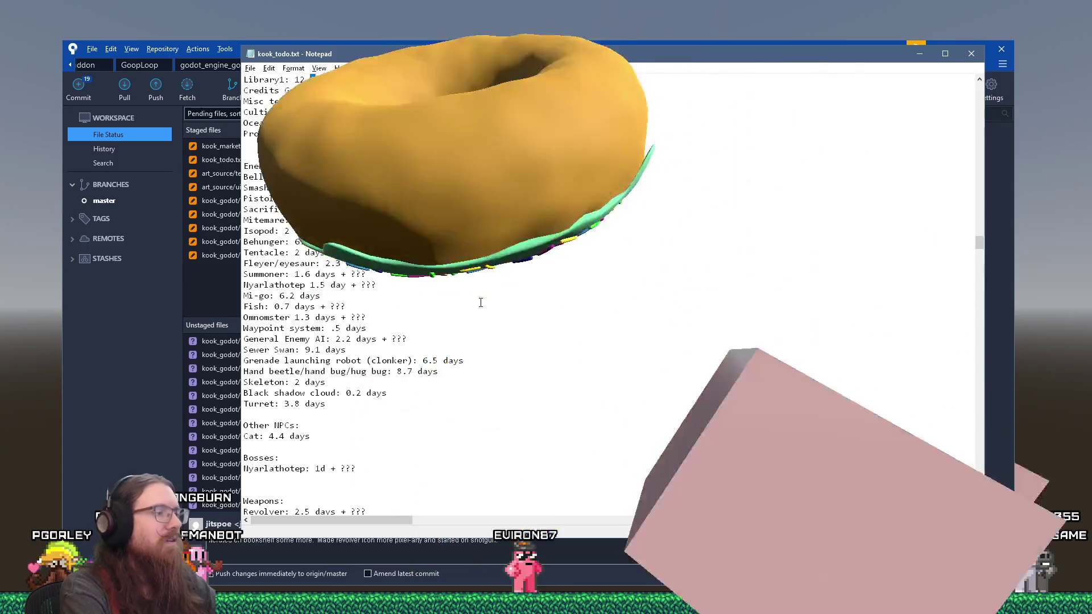
{"action": "type", "text": "5 days"}
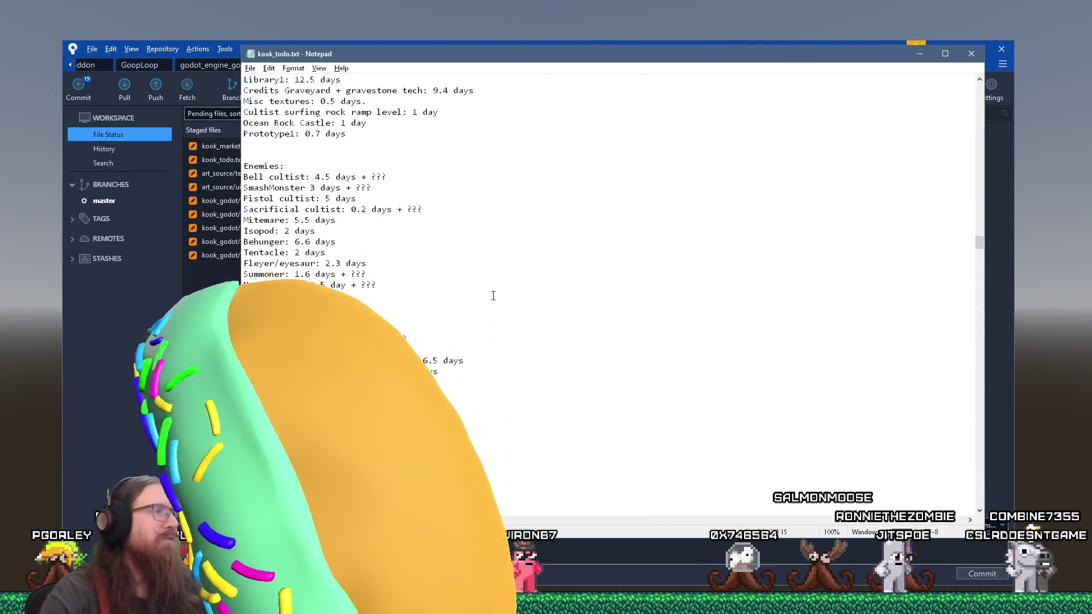
Step: Find the Running showcases & Event submissions line in kook_todo.txt
{"action": "key", "text": "ctrl+f"}
{"action": "type", "text": "submit"}
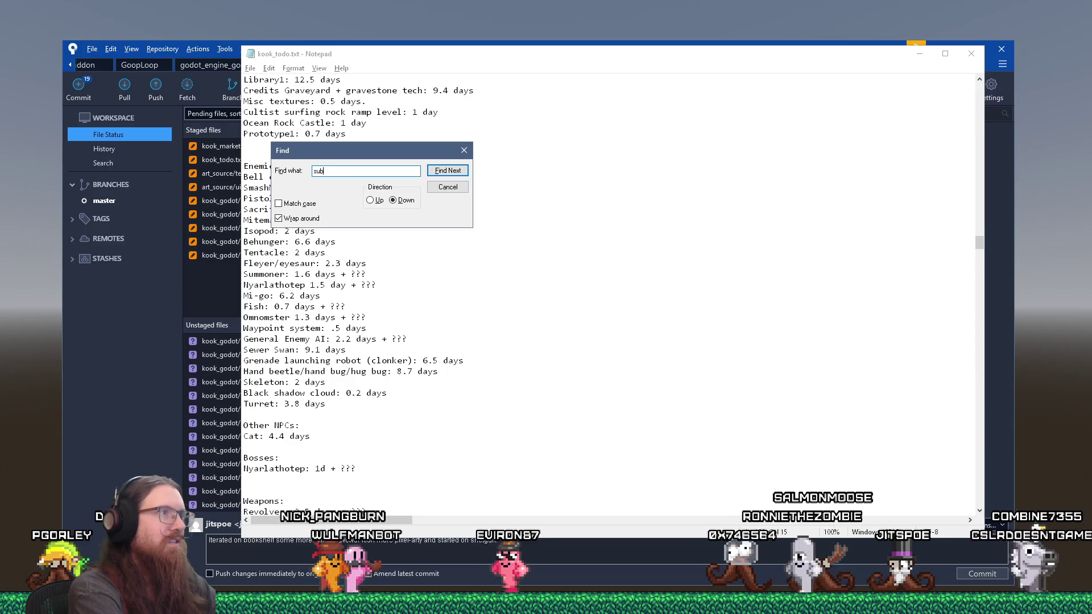
{"action": "key", "text": "Return"}
{"action": "key", "text": "Return"}
{"action": "key", "text": "Return"}
{"action": "key", "text": "Return"}
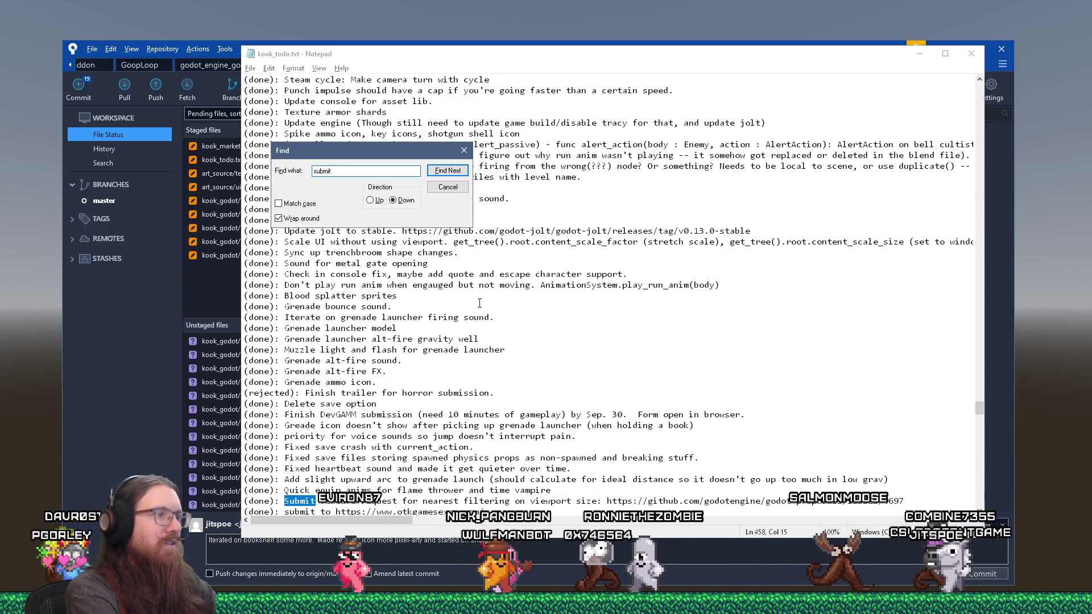
{"action": "key", "text": "Escape"}
{"action": "key", "text": "F3"}
{"action": "key", "text": "F3"}
{"action": "key", "text": "F3"}
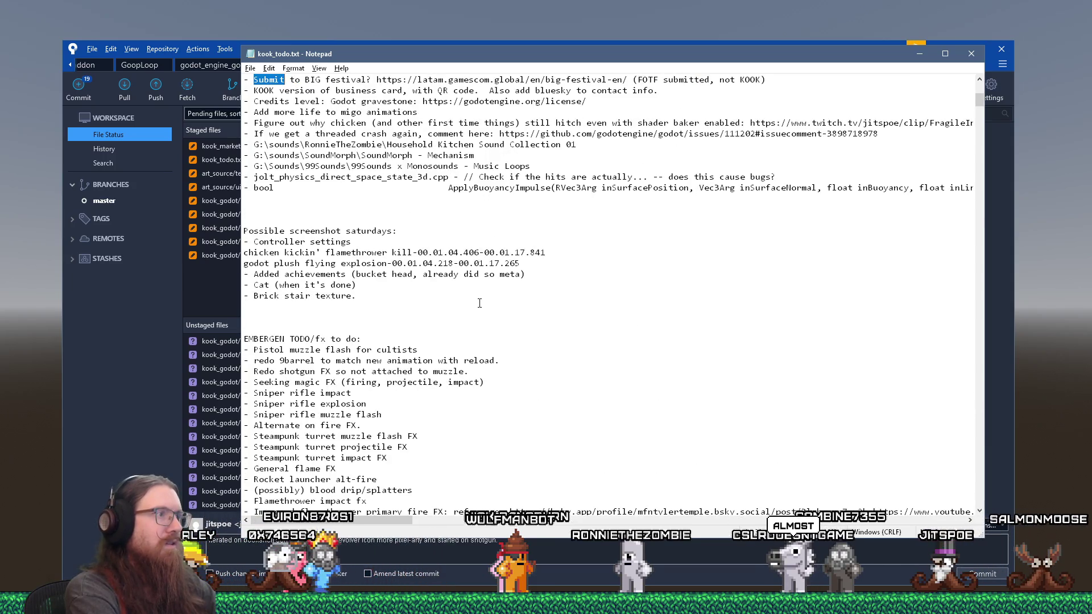
{"action": "key", "text": "F3"}
{"action": "key", "text": "F3"}
{"action": "key", "text": "F3"}
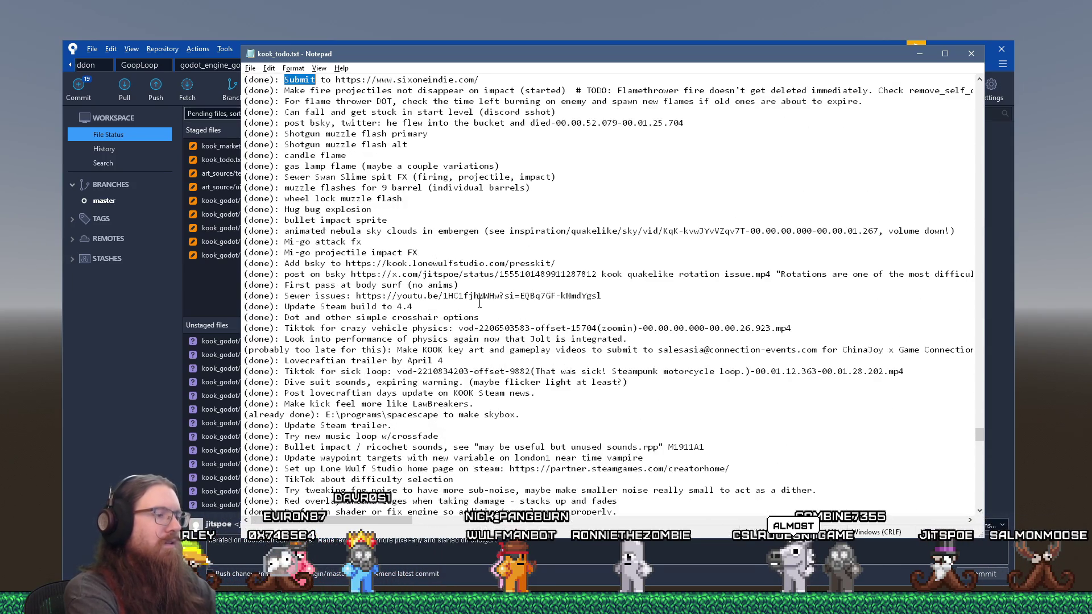
{"action": "key", "text": "ctrl+f"}
{"action": "key", "text": "Return"}
{"action": "key", "text": "Return"}
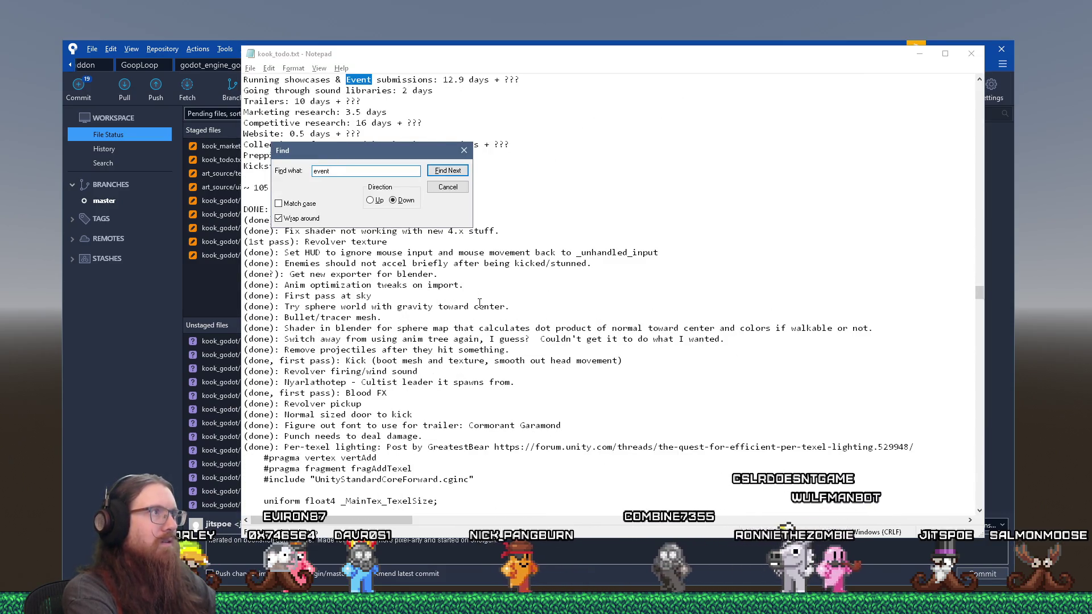
{"action": "key", "text": "Escape"}
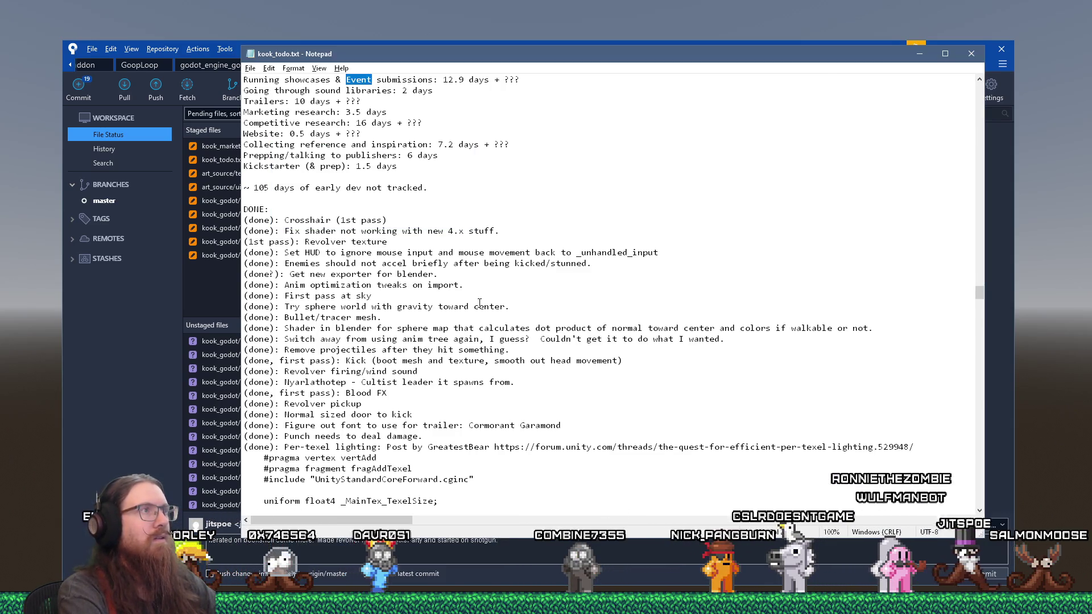
Step: Select the 12.9 estimate on that line so it becomes 13 days
{"action": "key", "text": "Right"}
{"action": "key", "text": "Right"}
{"action": "key", "text": "Right"}
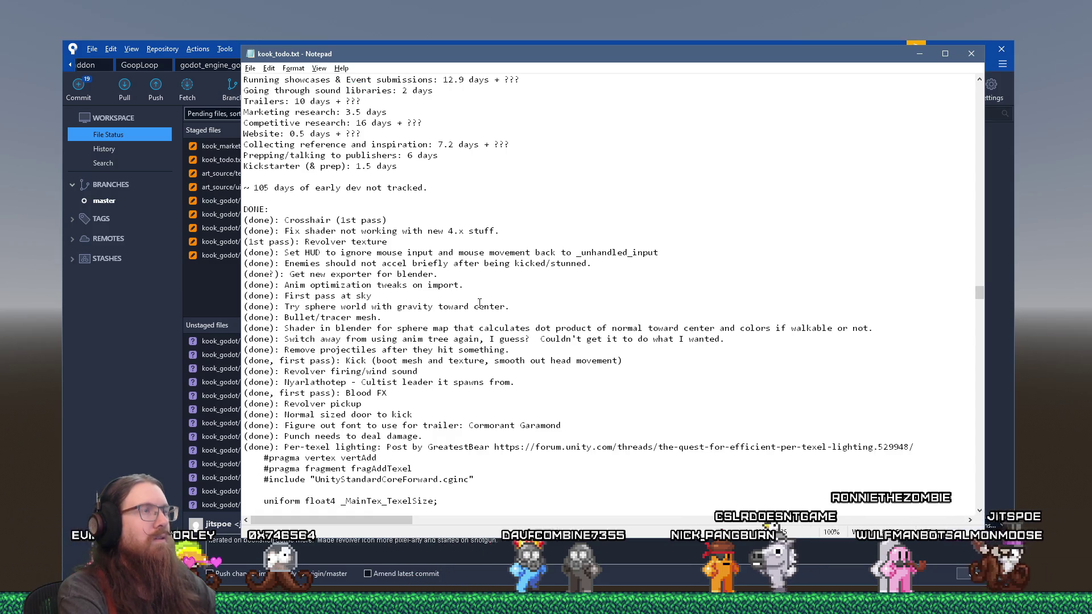
{"action": "key", "text": "Right"}
{"action": "key", "text": "Right"}
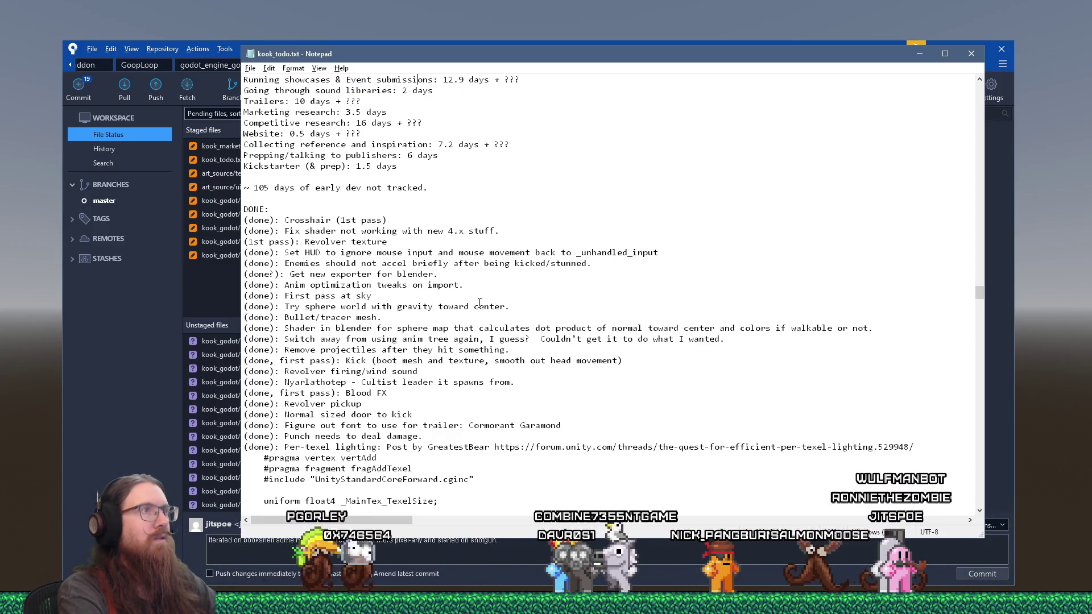
{"action": "key", "text": "Right"}
{"action": "key", "text": "Right"}
{"action": "key", "text": "Right"}
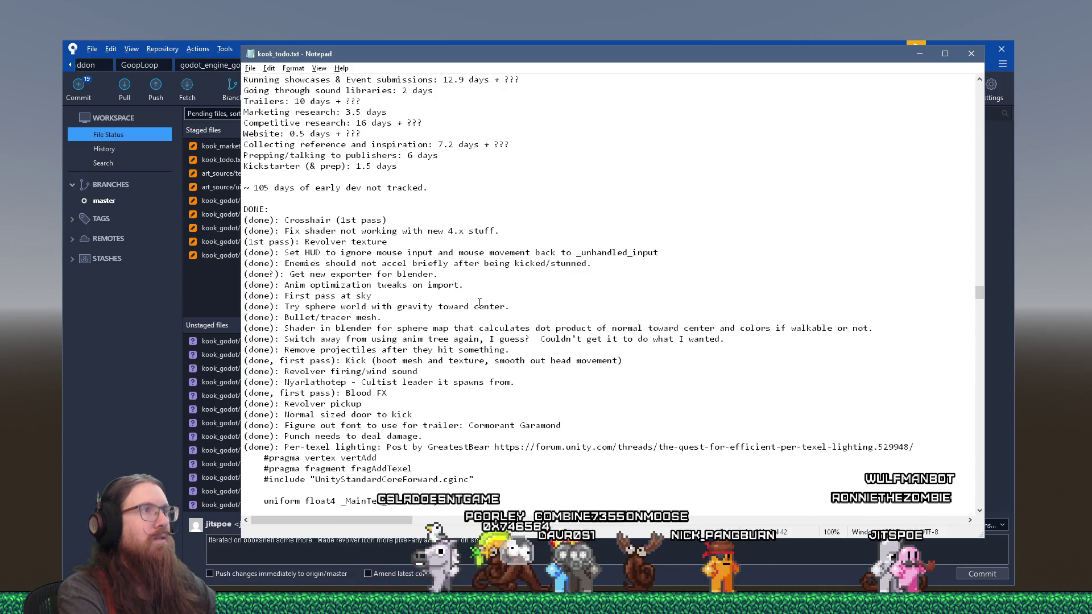
{"action": "key", "text": "shift+Right"}
{"action": "key", "text": "shift+Right"}
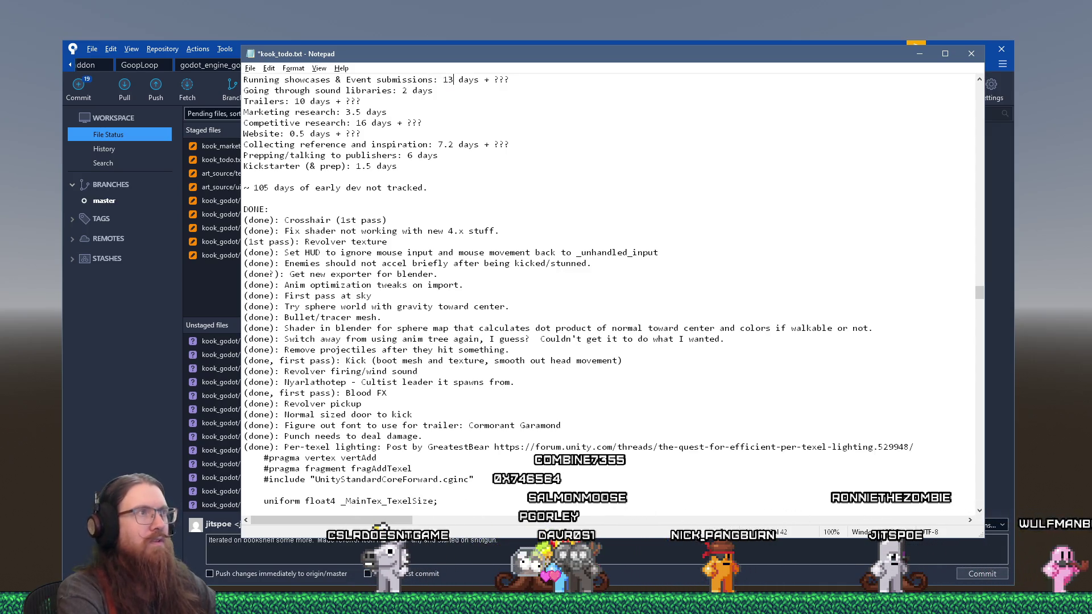
{"action": "key", "text": "super+Tab"}
{"action": "left_click", "coordinate": [479, 303]}
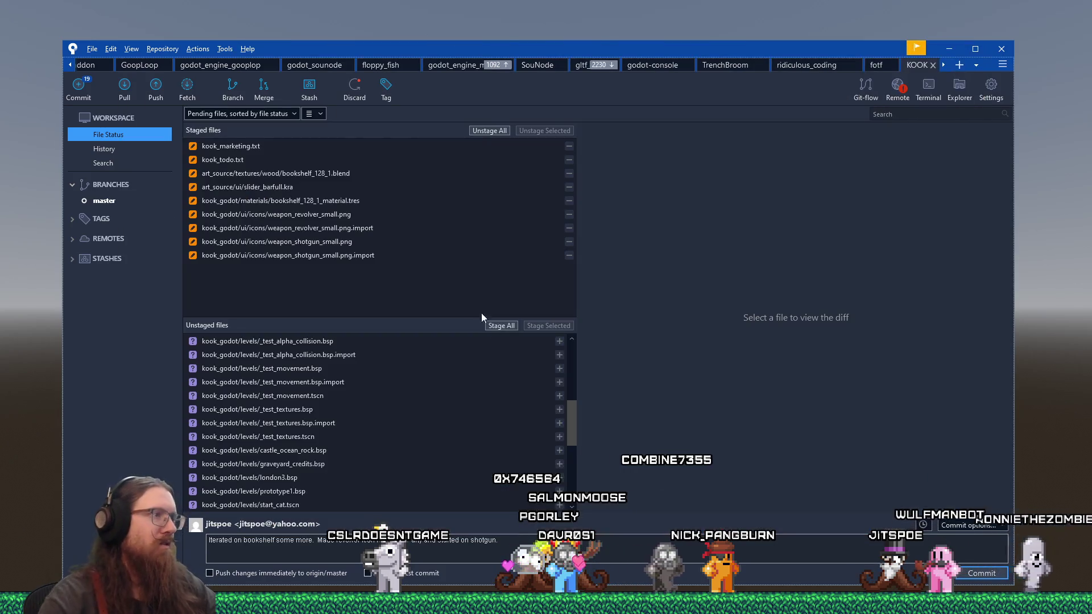
Step: Re-stage the updated kook_todo.txt from the unstaged files
{"action": "scroll", "coordinate": [448, 437], "scroll_direction": "up", "scroll_amount": 6}
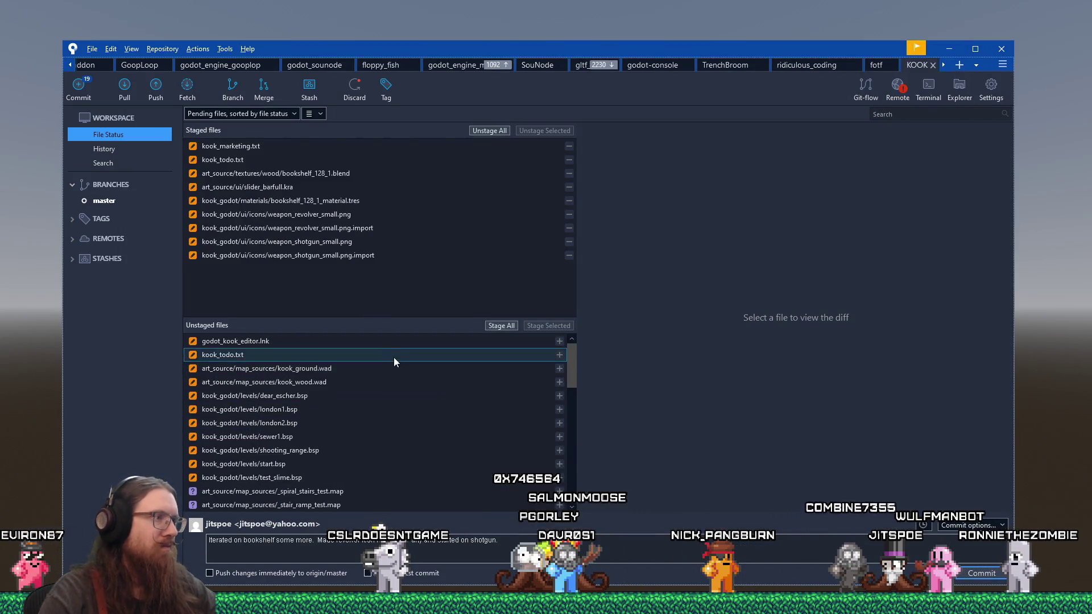
{"action": "left_click", "coordinate": [400, 341]}
{"action": "left_click", "coordinate": [393, 354]}
{"action": "left_click", "coordinate": [543, 326]}
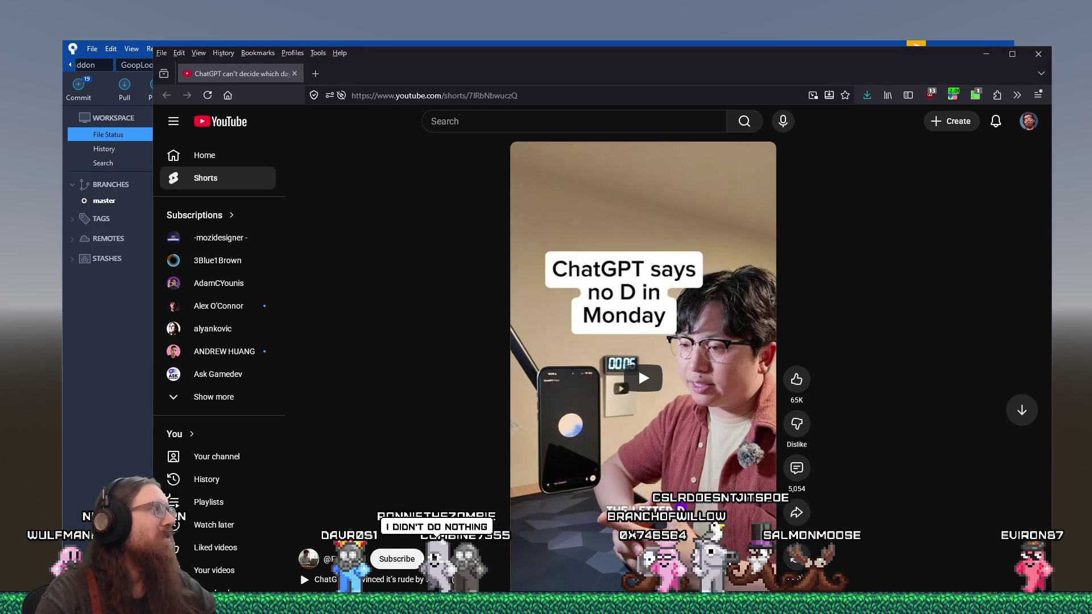
Step: Play the ChatGPT 'no D in Monday' Short, move the browser up-left, and show its comments
{"action": "left_click", "coordinate": [639, 369]}
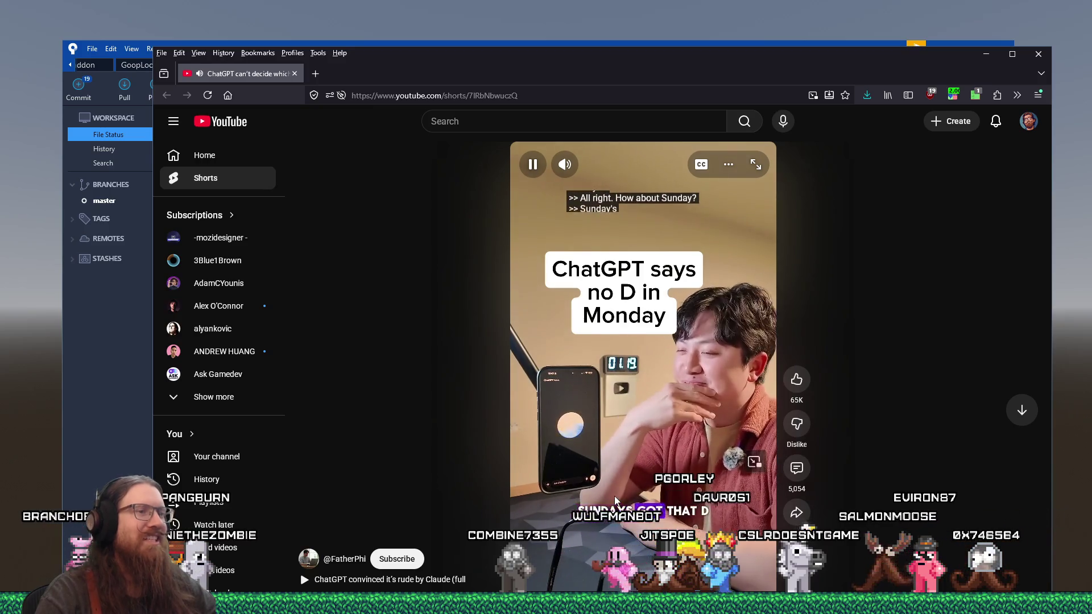
{"action": "left_click_drag", "start_coordinate": [707, 70], "coordinate": [681, 28]}
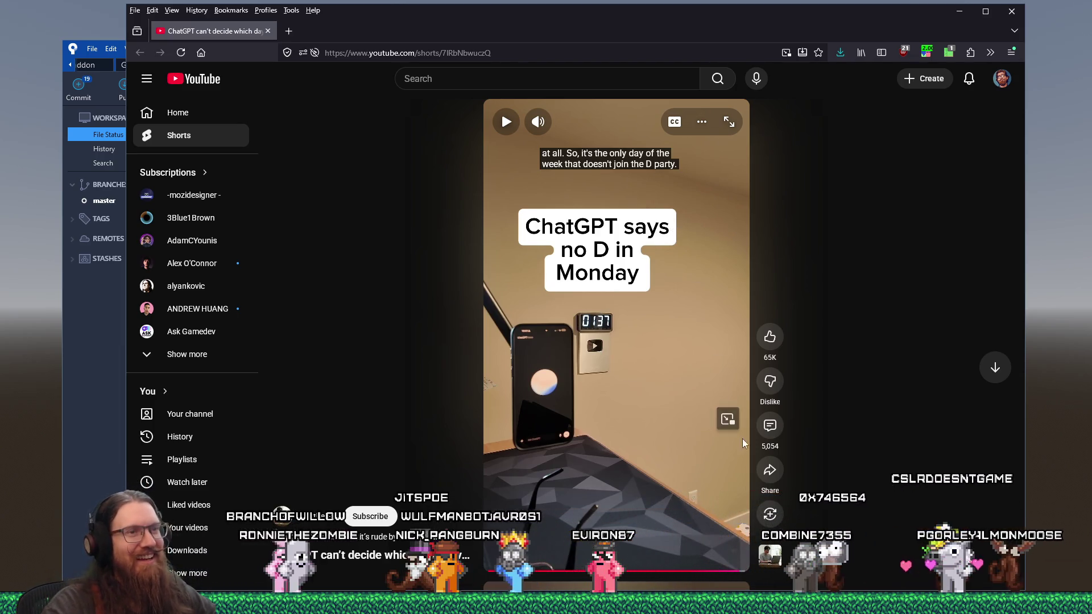
{"action": "left_click", "coordinate": [765, 426]}
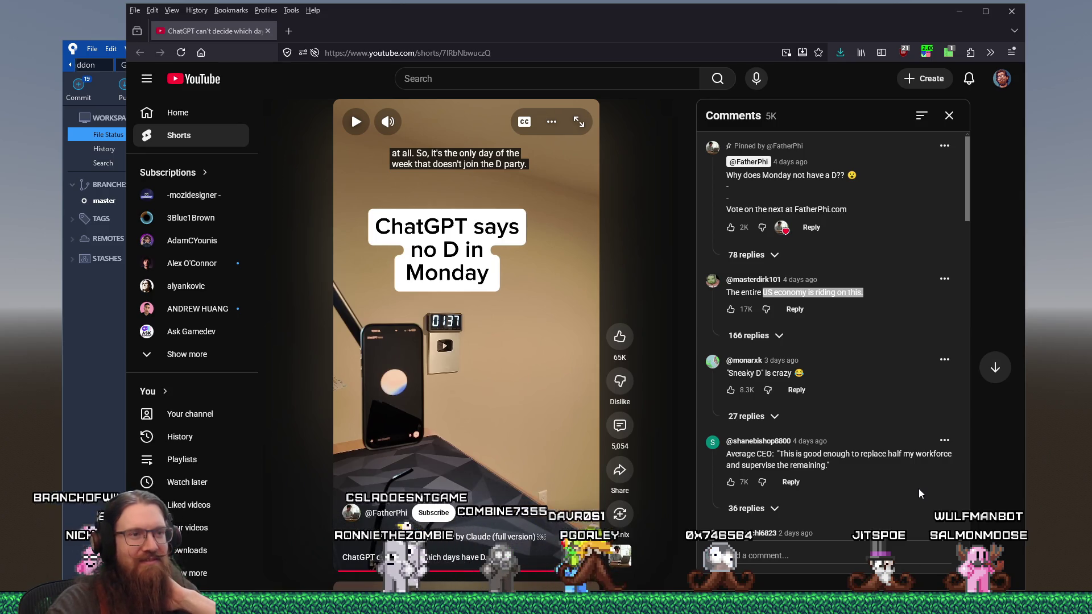
Step: Scroll down through the ChatGPT Short's comments
{"action": "scroll", "coordinate": [919, 489], "scroll_direction": "down", "scroll_amount": 1}
{"action": "mouse_move", "coordinate": [782, 409]}
{"action": "left_mouse_down"}
{"action": "mouse_move", "coordinate": [857, 410]}
{"action": "mouse_move", "coordinate": [786, 421]}
{"action": "left_mouse_up"}
{"action": "scroll", "coordinate": [883, 422], "scroll_direction": "down", "scroll_amount": 3}
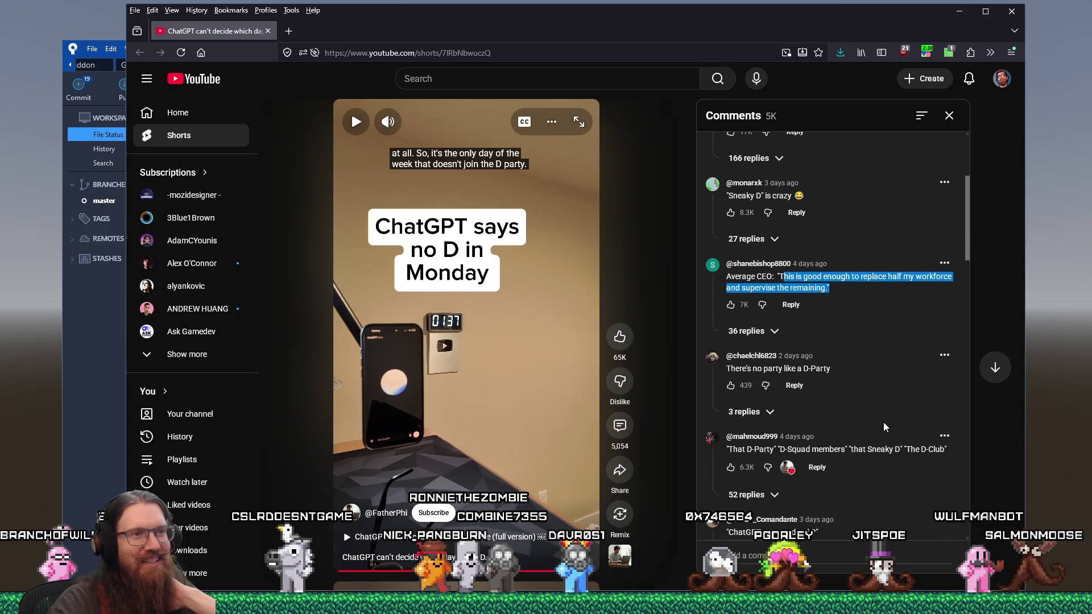
{"action": "scroll", "coordinate": [884, 426], "scroll_direction": "down", "scroll_amount": 3}
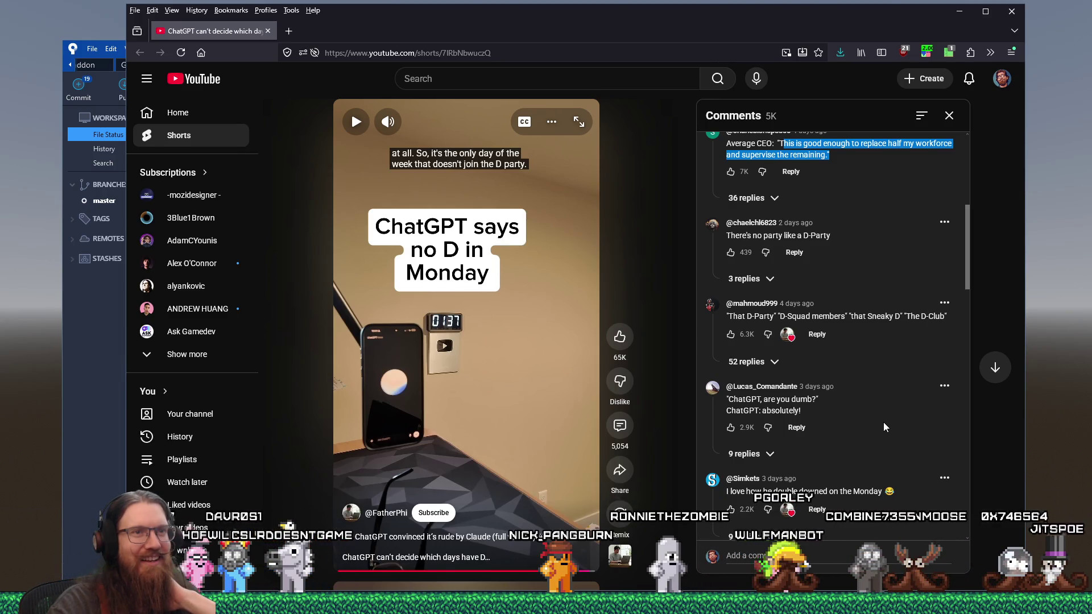
{"action": "scroll", "coordinate": [884, 423], "scroll_direction": "down", "scroll_amount": 1}
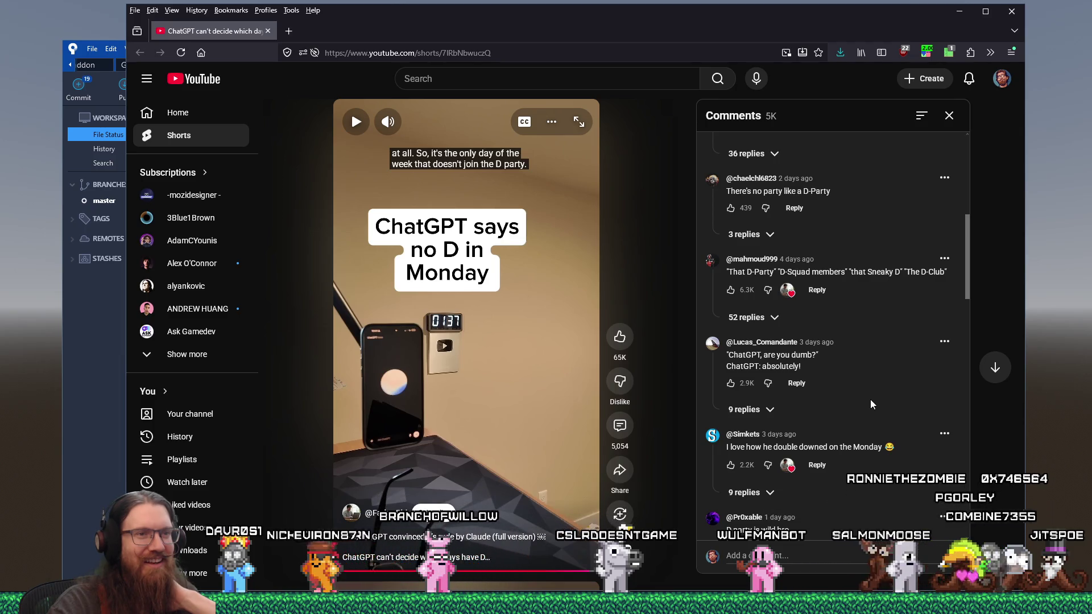
{"action": "scroll", "coordinate": [871, 404], "scroll_direction": "down", "scroll_amount": 2}
{"action": "scroll", "coordinate": [870, 399], "scroll_direction": "down", "scroll_amount": 3}
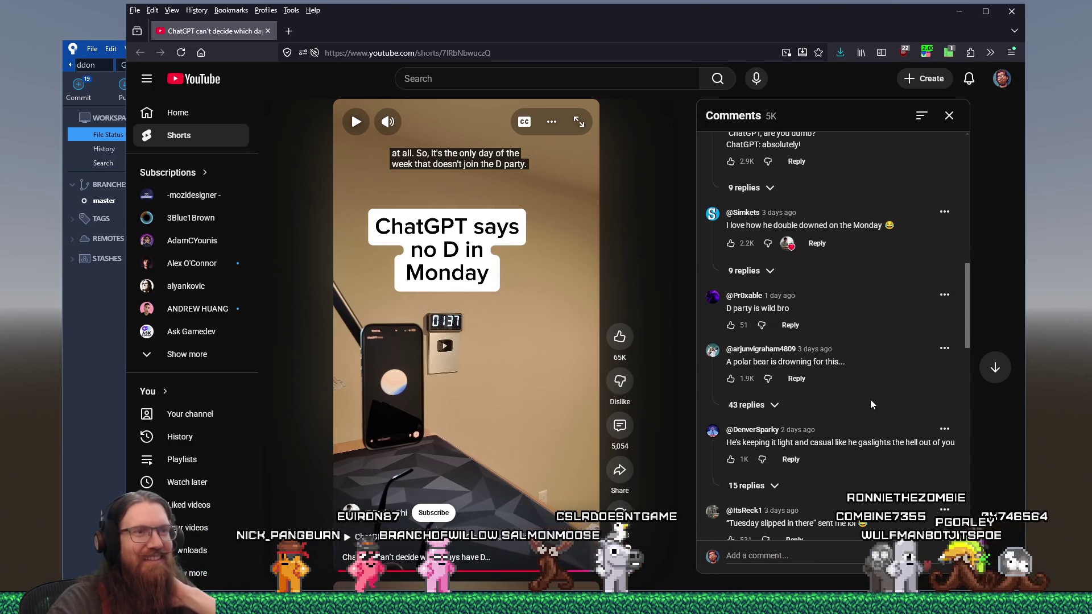
{"action": "scroll", "coordinate": [870, 399], "scroll_direction": "down", "scroll_amount": 1}
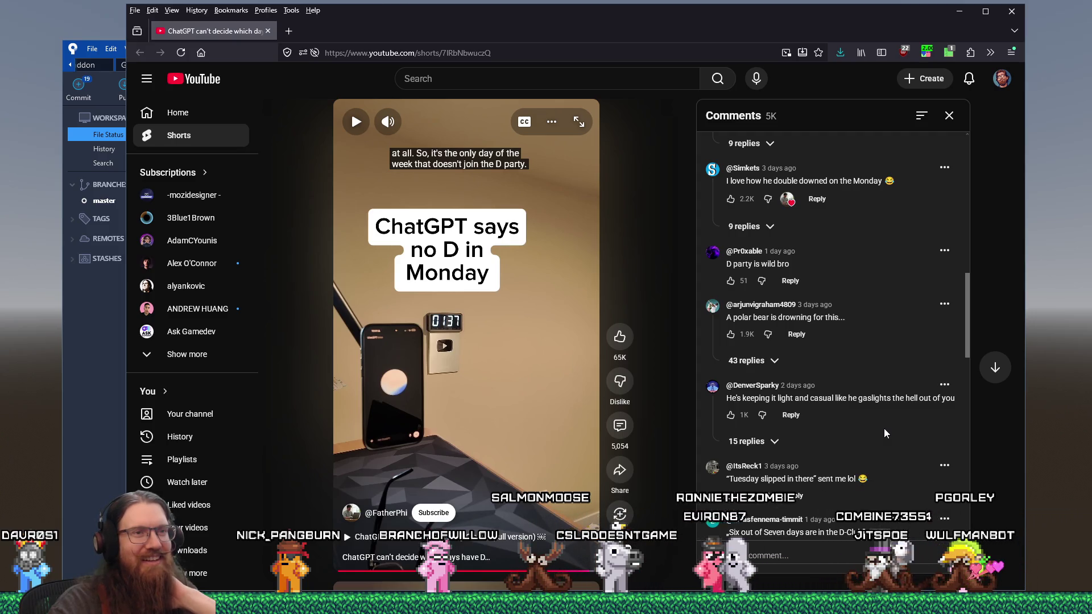
{"action": "scroll", "coordinate": [886, 433], "scroll_direction": "down", "scroll_amount": 2}
{"action": "scroll", "coordinate": [885, 433], "scroll_direction": "down", "scroll_amount": 1}
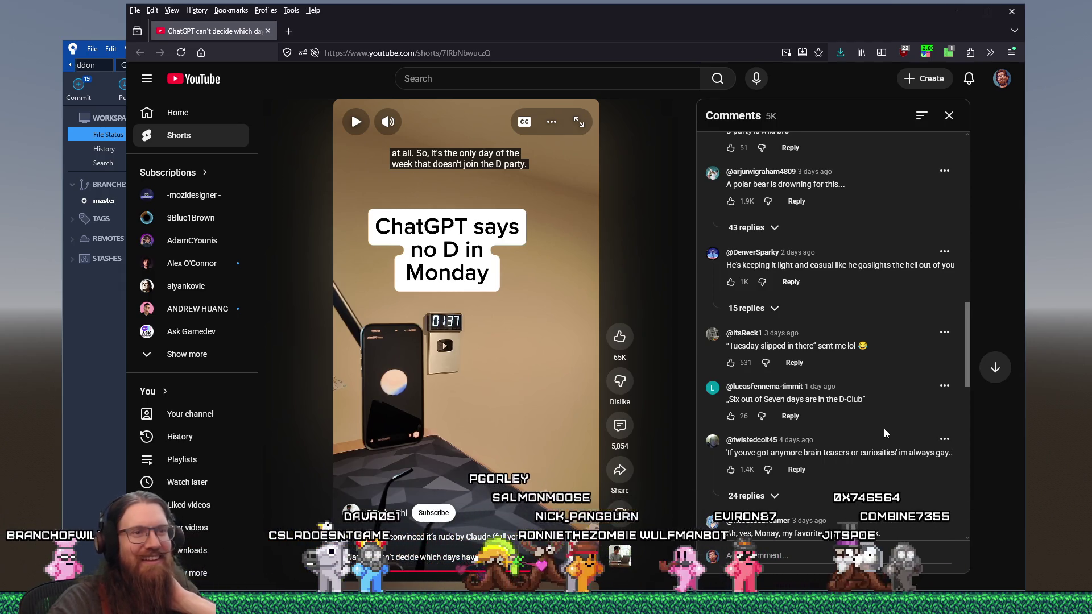
{"action": "scroll", "coordinate": [884, 432], "scroll_direction": "down", "scroll_amount": 3}
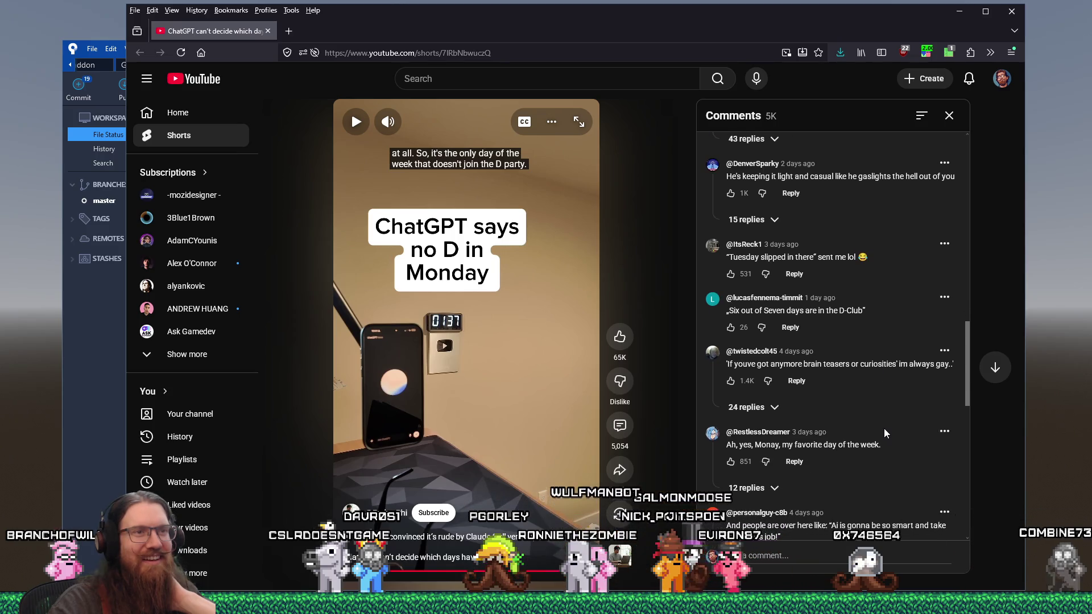
{"action": "scroll", "coordinate": [884, 433], "scroll_direction": "down", "scroll_amount": 1}
{"action": "scroll", "coordinate": [884, 430], "scroll_direction": "down", "scroll_amount": 1}
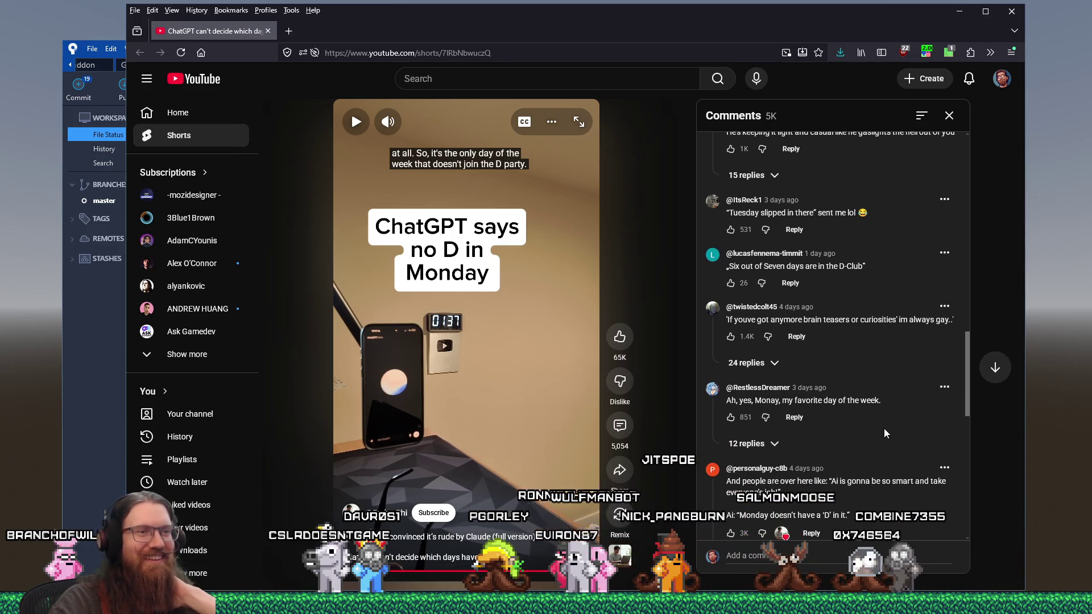
{"action": "scroll", "coordinate": [884, 434], "scroll_direction": "down", "scroll_amount": 3}
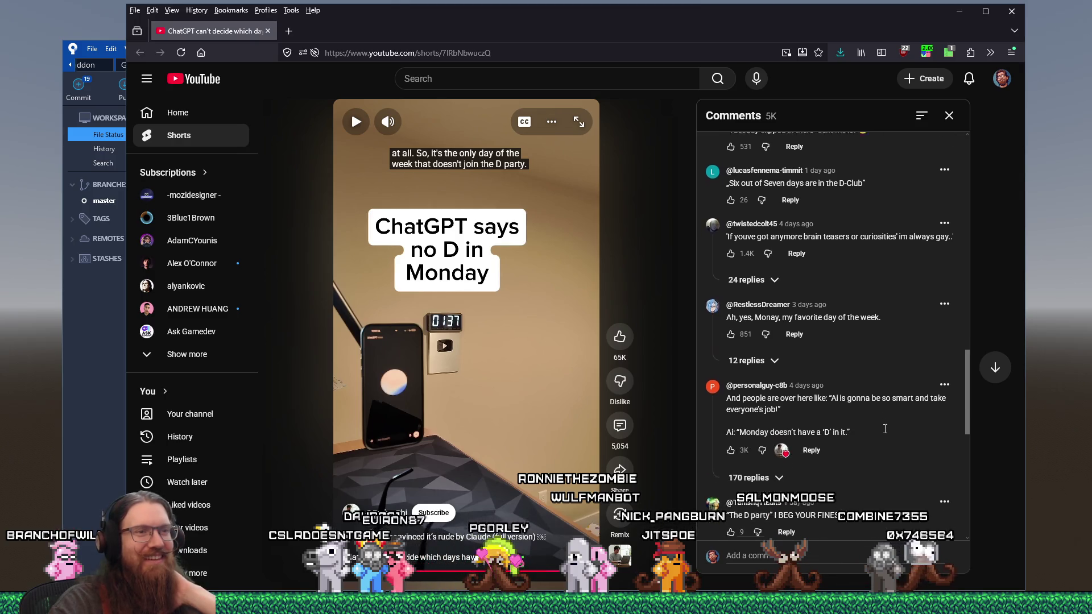
{"action": "scroll", "coordinate": [884, 434], "scroll_direction": "down", "scroll_amount": 3}
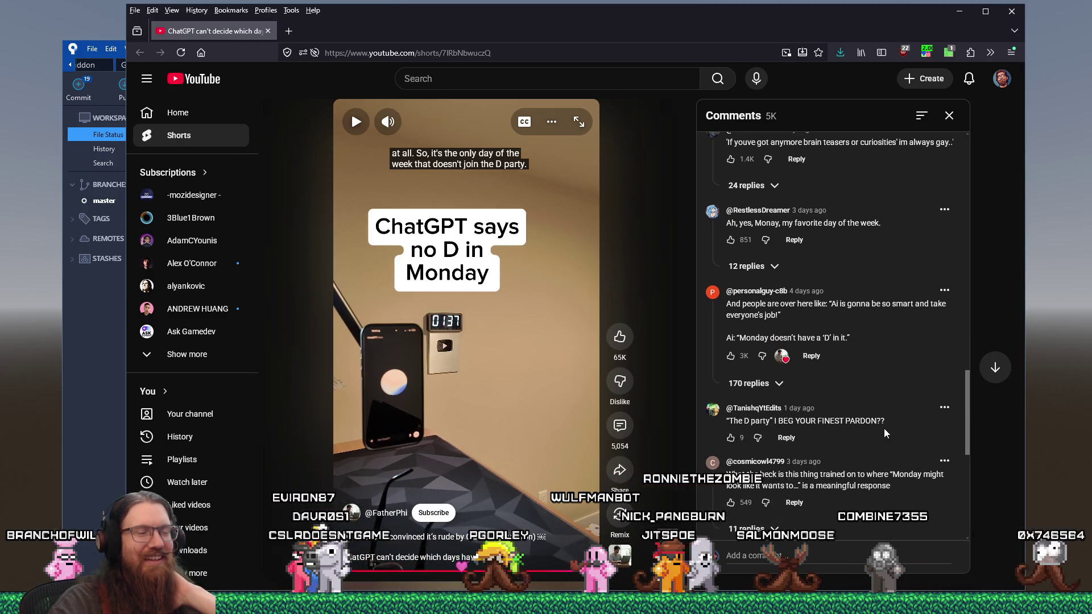
{"action": "scroll", "coordinate": [884, 434], "scroll_direction": "down", "scroll_amount": 4}
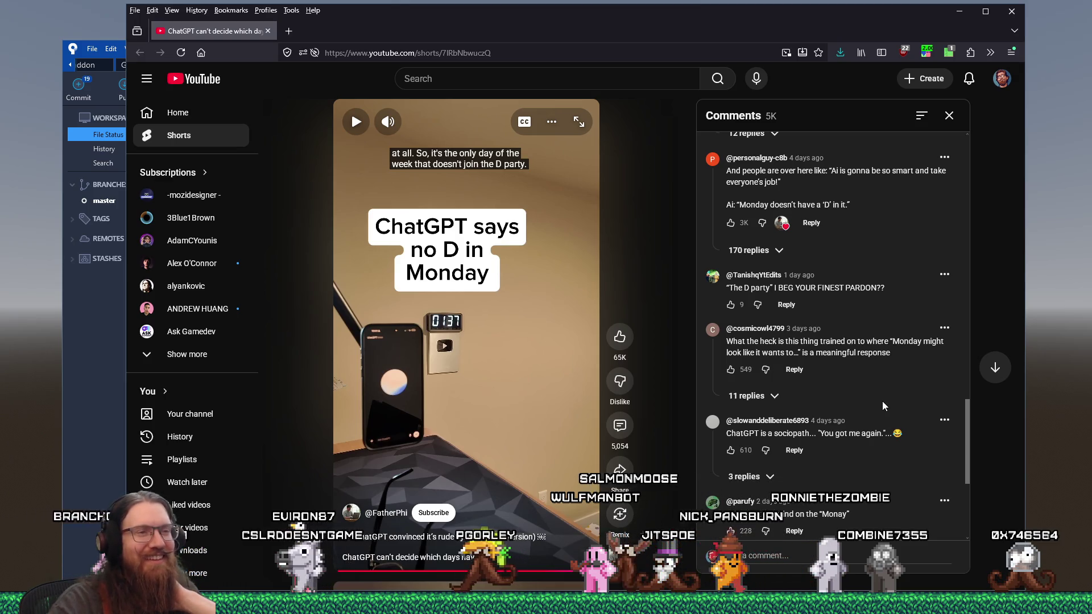
{"action": "scroll", "coordinate": [882, 401], "scroll_direction": "down", "scroll_amount": 3}
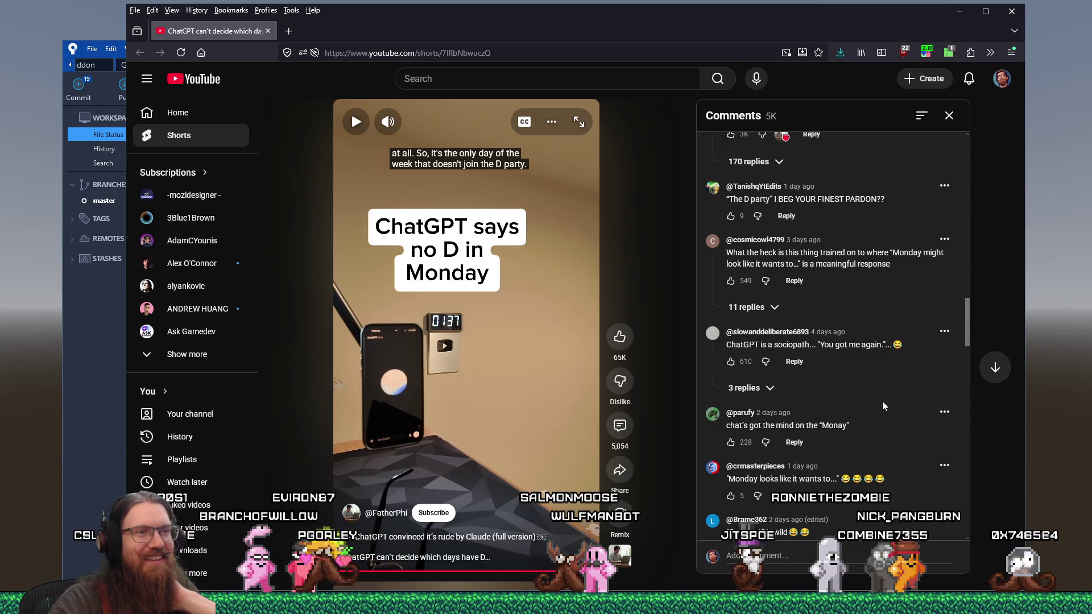
{"action": "scroll", "coordinate": [882, 401], "scroll_direction": "down", "scroll_amount": 4}
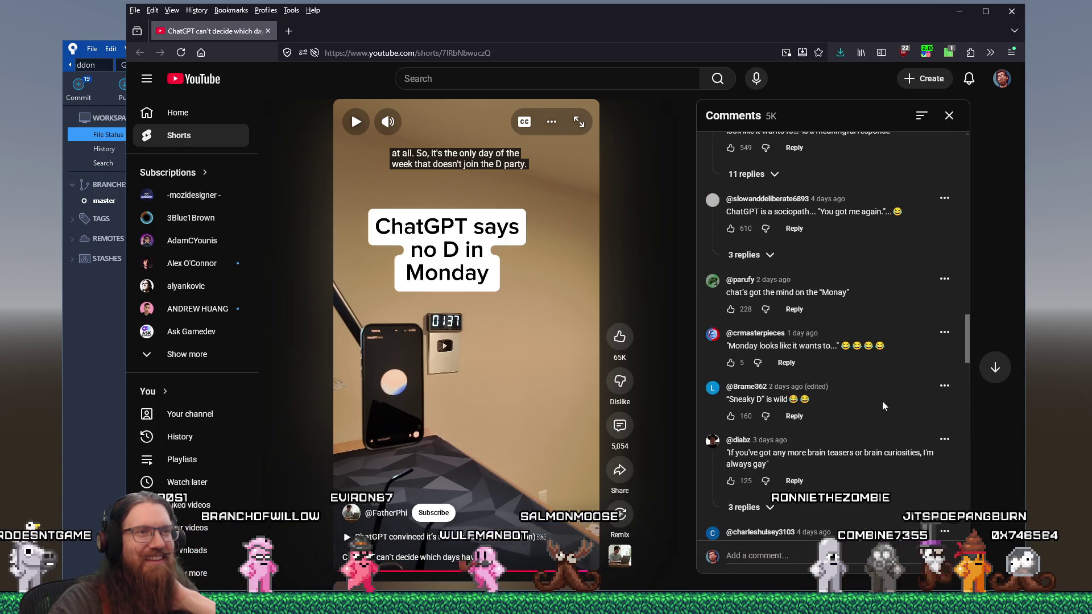
{"action": "scroll", "coordinate": [882, 401], "scroll_direction": "down", "scroll_amount": 4}
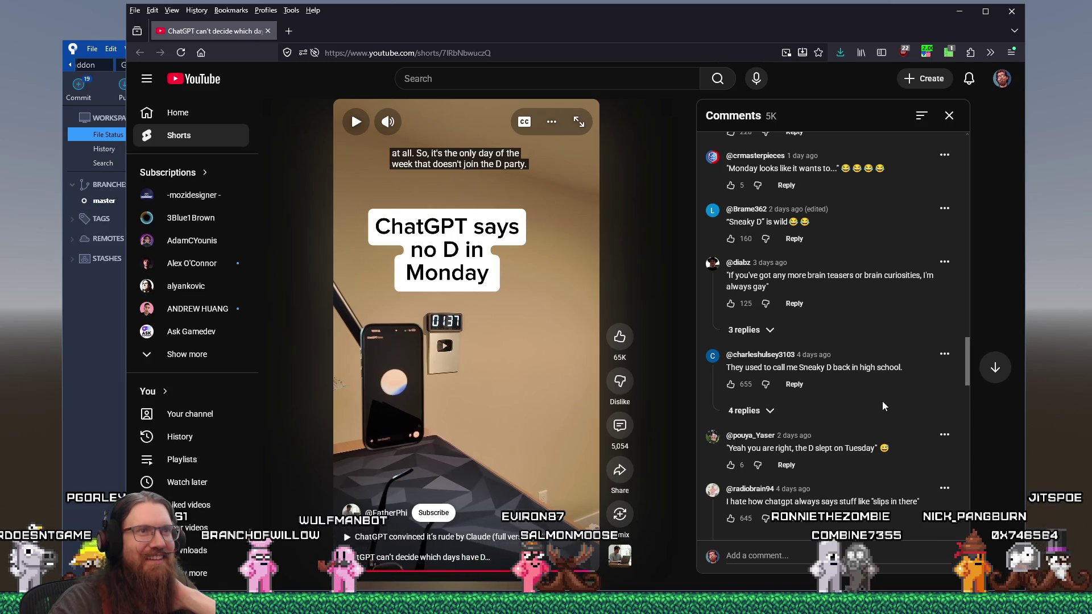
Step: Close the ChatGPT Short's tab, pause the face-filter Short, and close the browser
{"action": "right_click", "coordinate": [422, 53]}
{"action": "left_click", "coordinate": [450, 108]}
{"action": "left_click", "coordinate": [268, 31]}
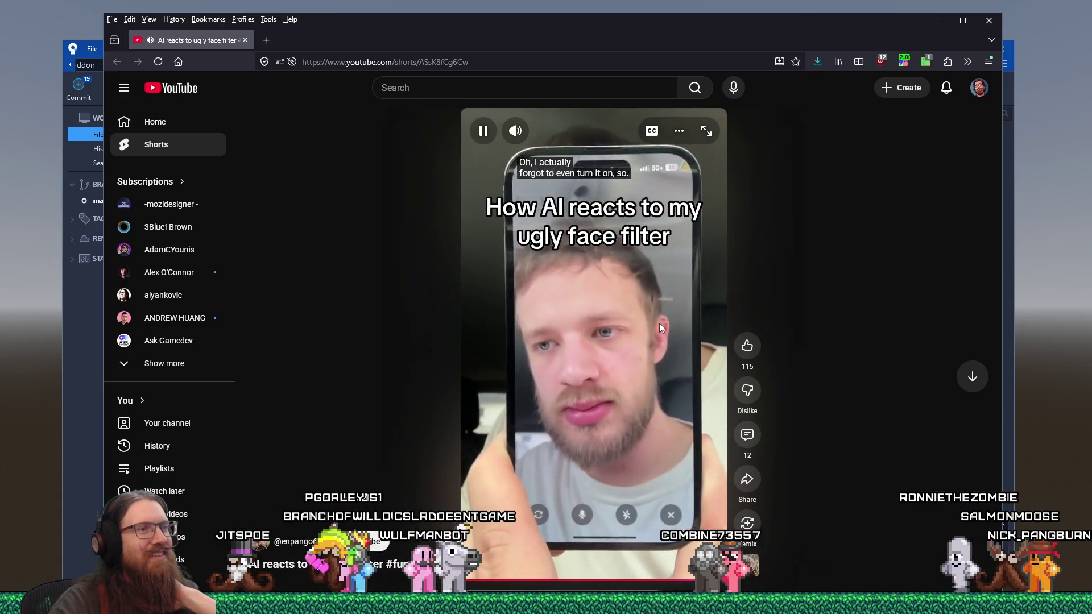
{"action": "left_click", "coordinate": [643, 272]}
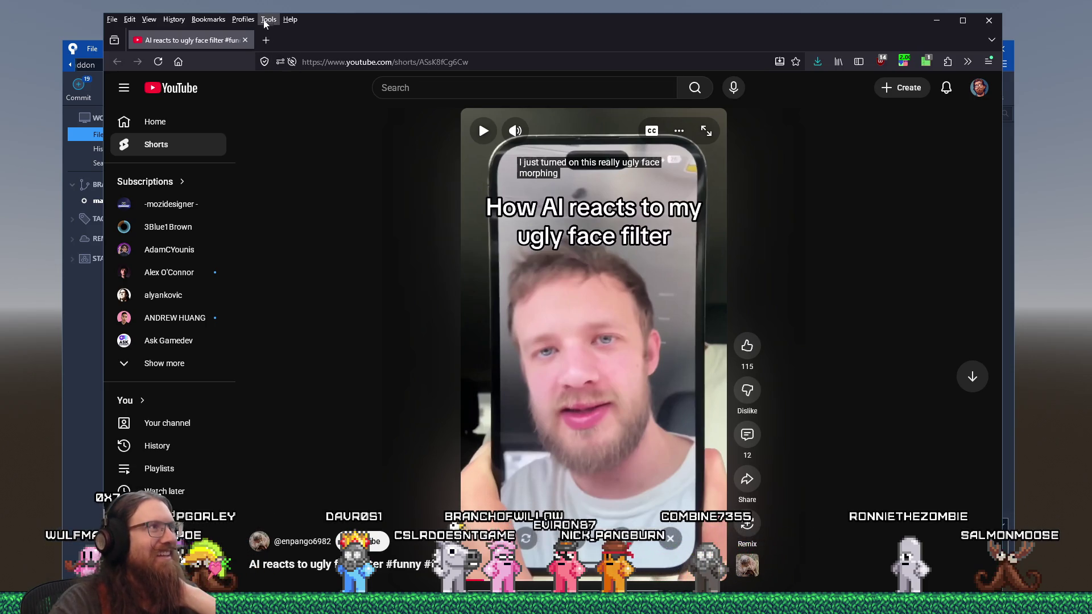
{"action": "left_click", "coordinate": [246, 40]}
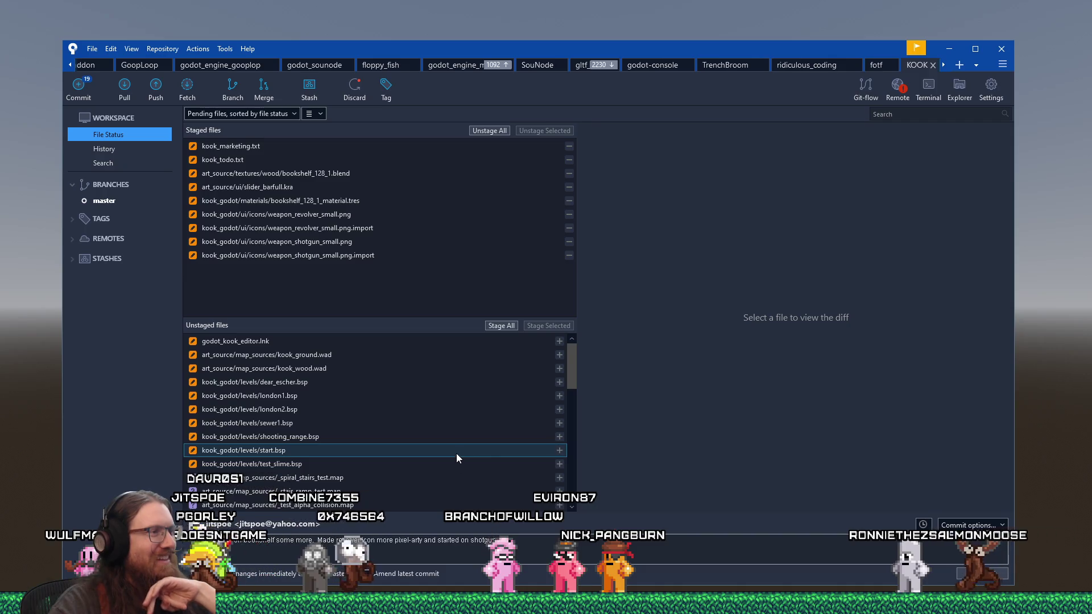
Step: Stage the three bookshelf_128_1 .import files: base, height and normal textures
{"action": "scroll", "coordinate": [457, 454], "scroll_direction": "down", "scroll_amount": 1}
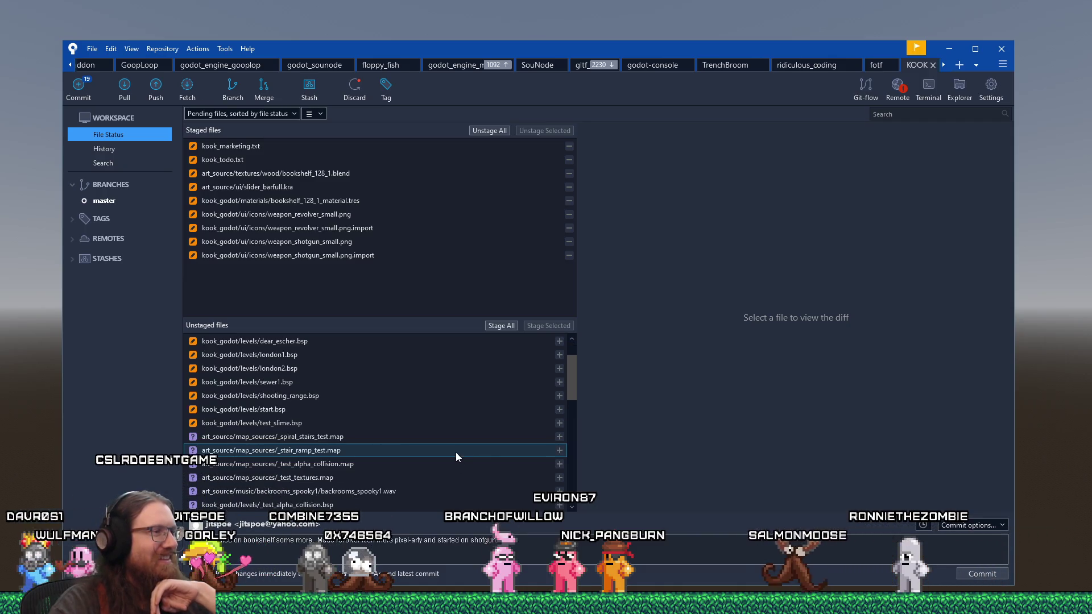
{"action": "scroll", "coordinate": [456, 453], "scroll_direction": "down", "scroll_amount": 2}
{"action": "scroll", "coordinate": [456, 452], "scroll_direction": "down", "scroll_amount": 2}
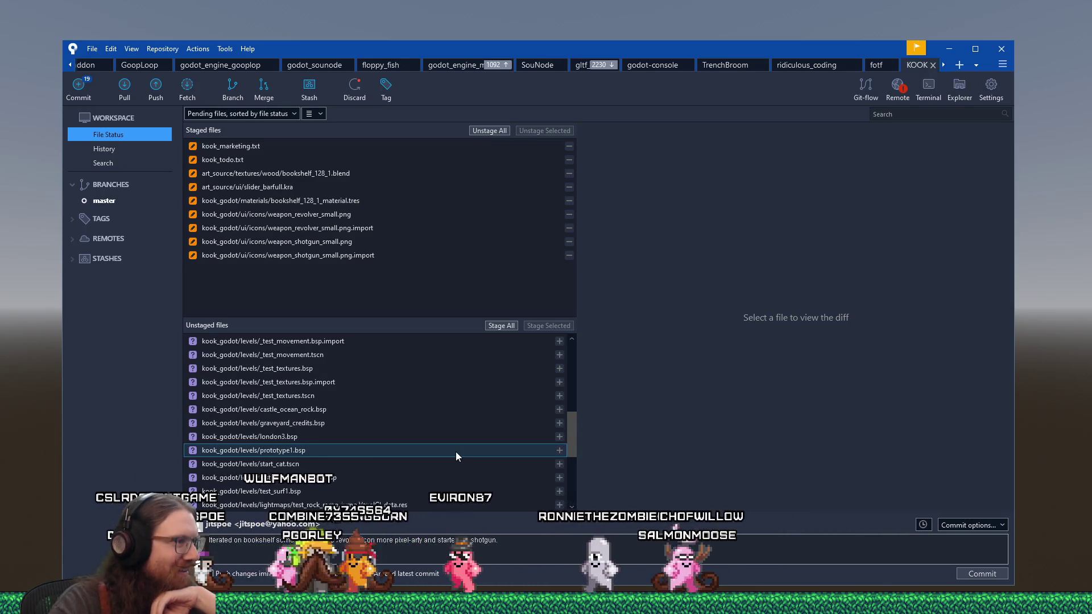
{"action": "scroll", "coordinate": [464, 448], "scroll_direction": "down", "scroll_amount": 1}
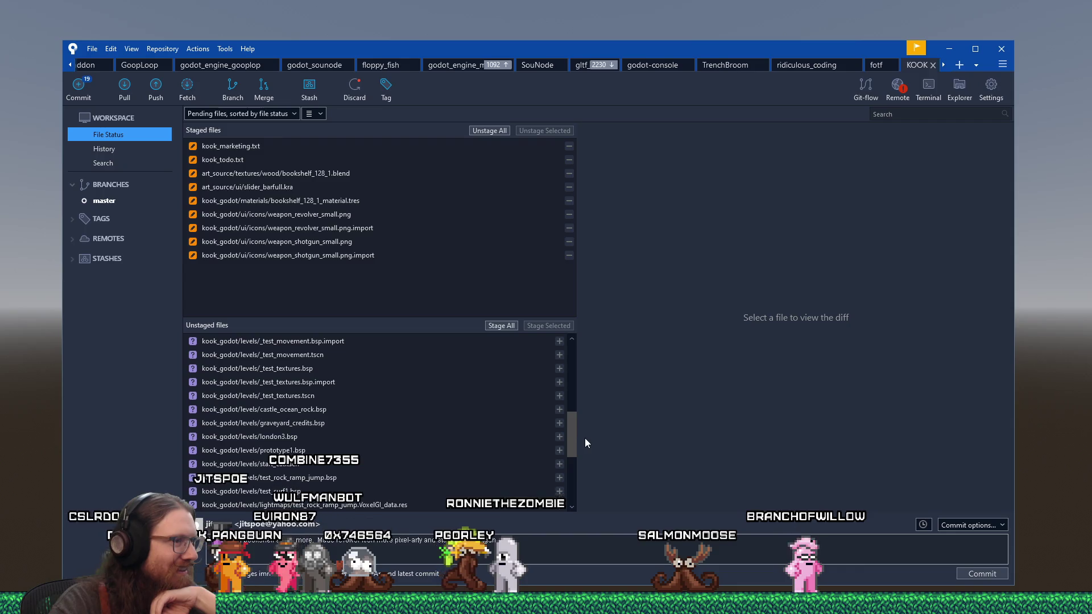
{"action": "left_click_drag", "start_coordinate": [573, 438], "coordinate": [573, 472]}
{"action": "left_click", "coordinate": [386, 408]}
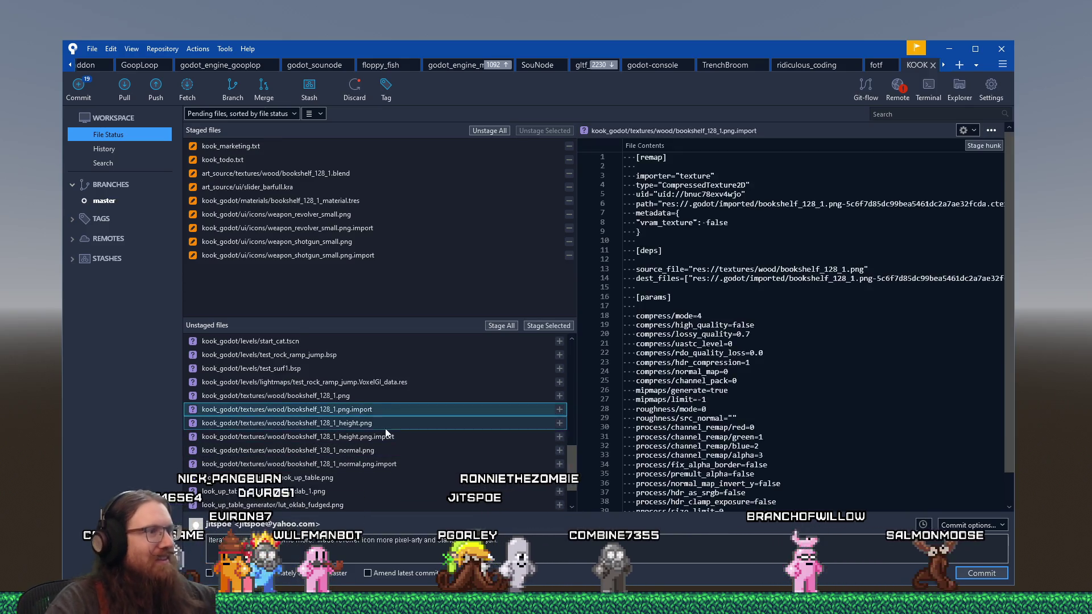
{"action": "left_click", "coordinate": [386, 436], "text": "ctrl"}
{"action": "left_click", "coordinate": [386, 463], "text": "ctrl"}
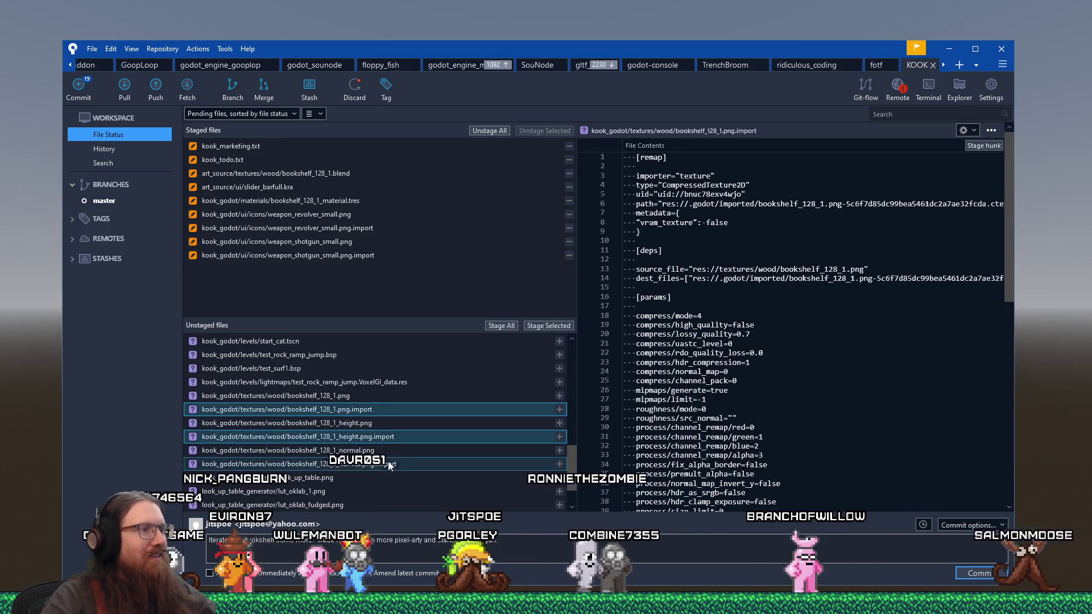
{"action": "left_click", "coordinate": [549, 326]}
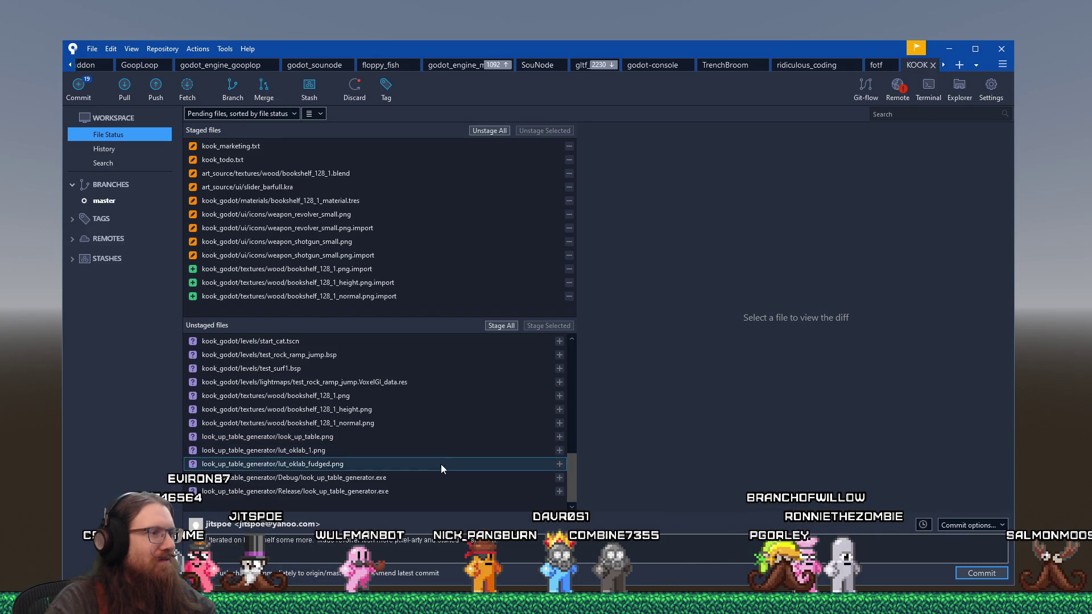
Step: Commit the staged bookshelf texture files and move the Sourcetree window aside
{"action": "scroll", "coordinate": [442, 493], "scroll_direction": "up", "scroll_amount": 10}
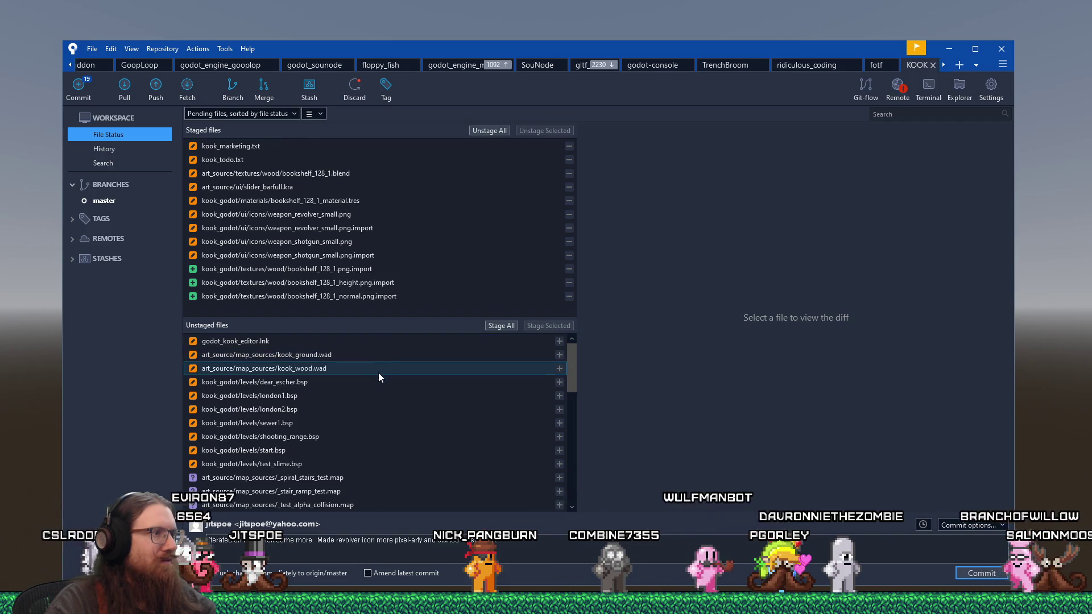
{"action": "scroll", "coordinate": [384, 452], "scroll_direction": "down", "scroll_amount": 1}
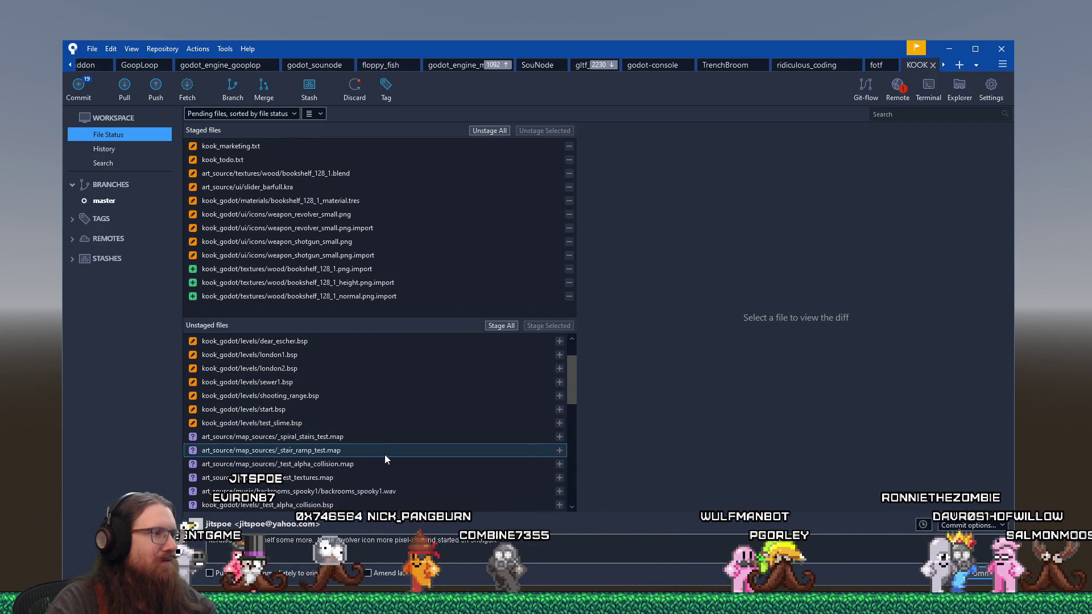
{"action": "mouse_move", "coordinate": [574, 391]}
{"action": "left_mouse_down"}
{"action": "mouse_move", "coordinate": [558, 504]}
{"action": "mouse_move", "coordinate": [555, 360]}
{"action": "left_mouse_up"}
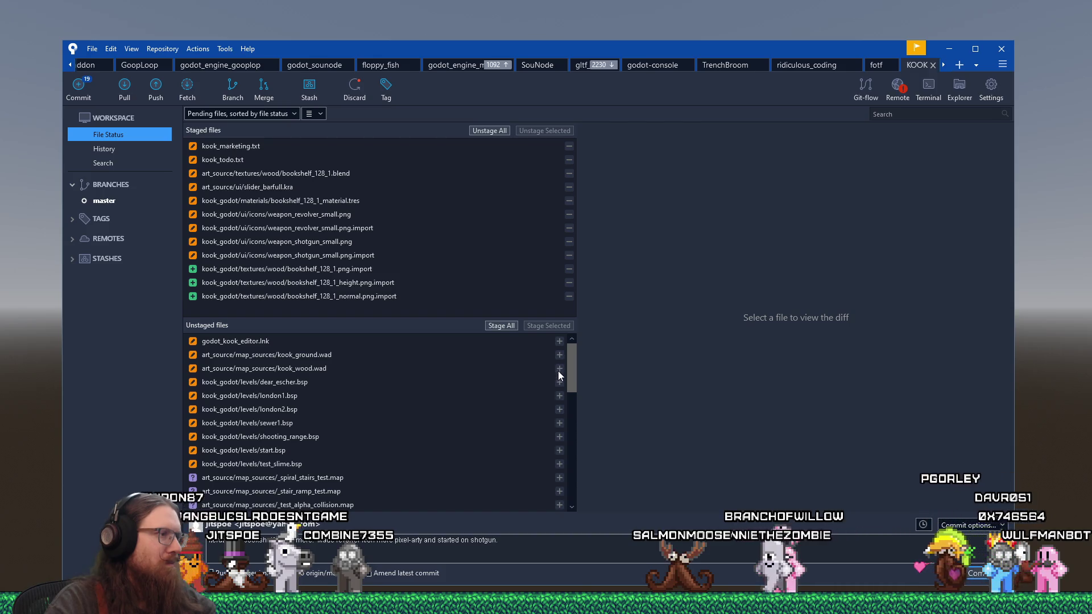
{"action": "left_click_drag", "start_coordinate": [561, 385], "coordinate": [568, 514]}
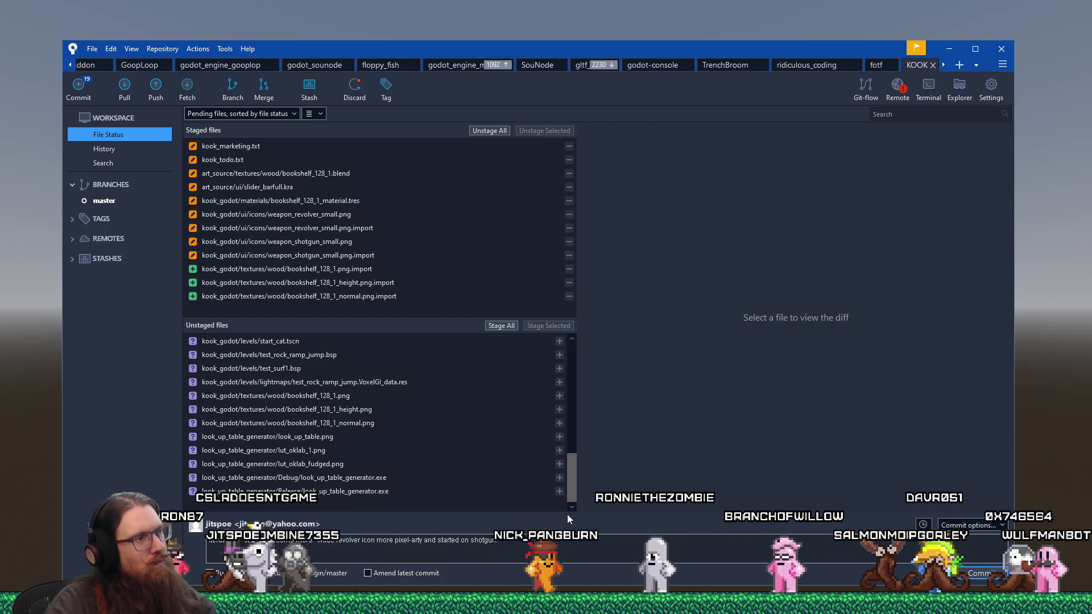
{"action": "left_click_drag", "start_coordinate": [570, 488], "coordinate": [568, 365]}
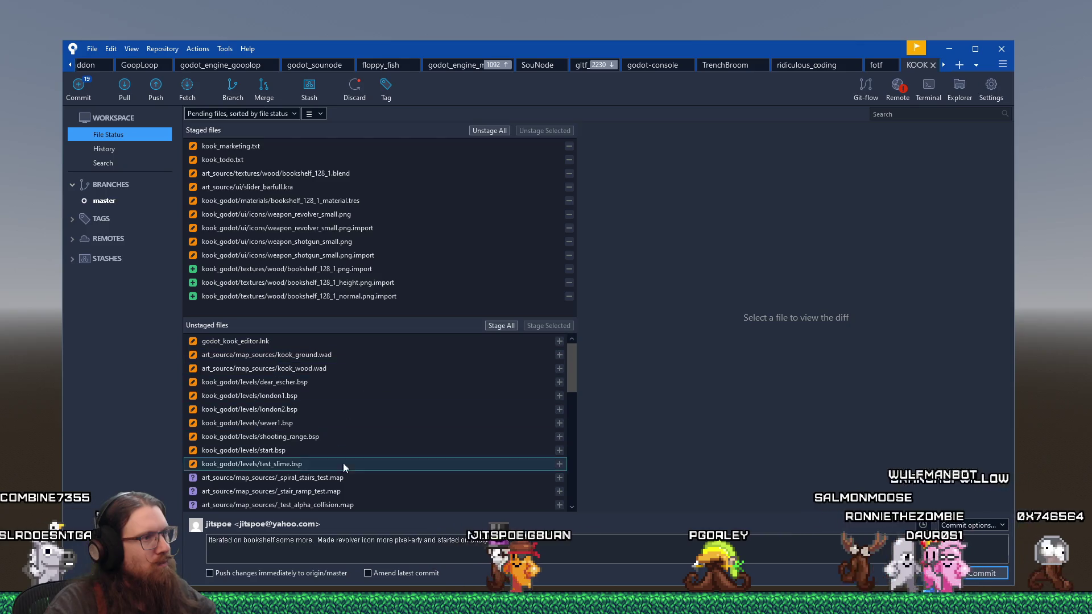
{"action": "left_click", "coordinate": [978, 575]}
{"action": "mouse_move", "coordinate": [722, 43]}
{"action": "left_mouse_down"}
{"action": "mouse_move", "coordinate": [728, 52]}
{"action": "mouse_move", "coordinate": [291, 59]}
{"action": "left_mouse_up"}
Step: Minimize Sourcetree and bring the fotf_todo.txt notes to the front
{"action": "key", "text": "super+Down"}
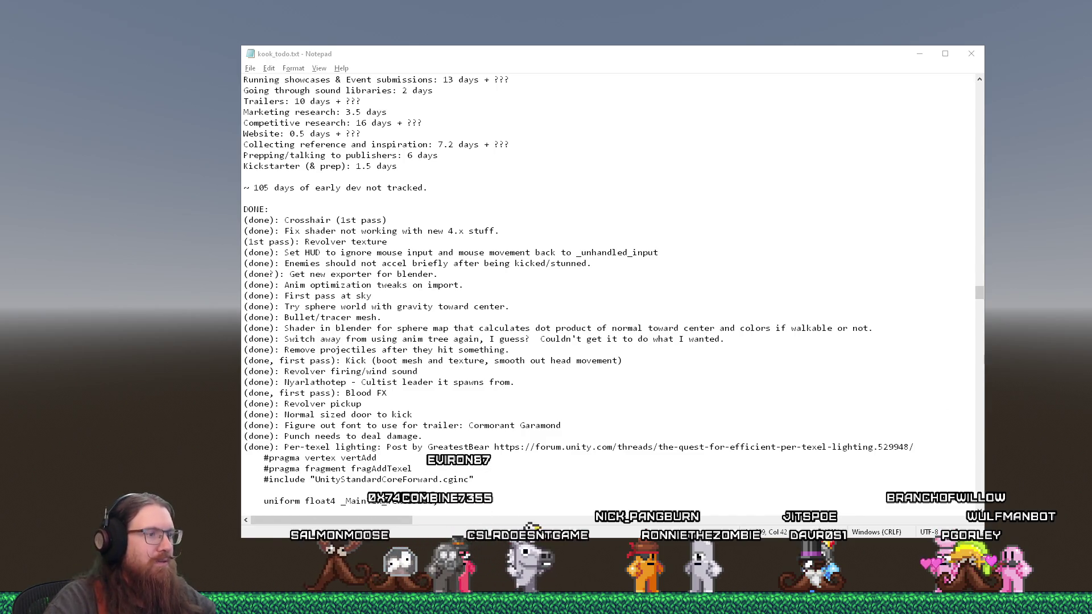
{"action": "mouse_move", "coordinate": [324, 603]}
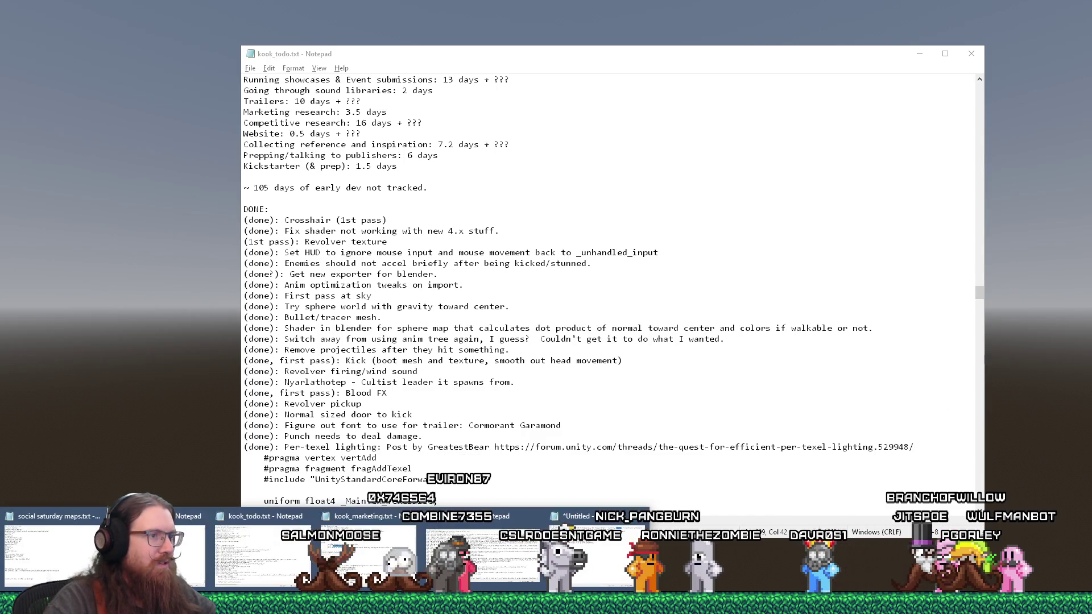
{"action": "left_click", "coordinate": [154, 546]}
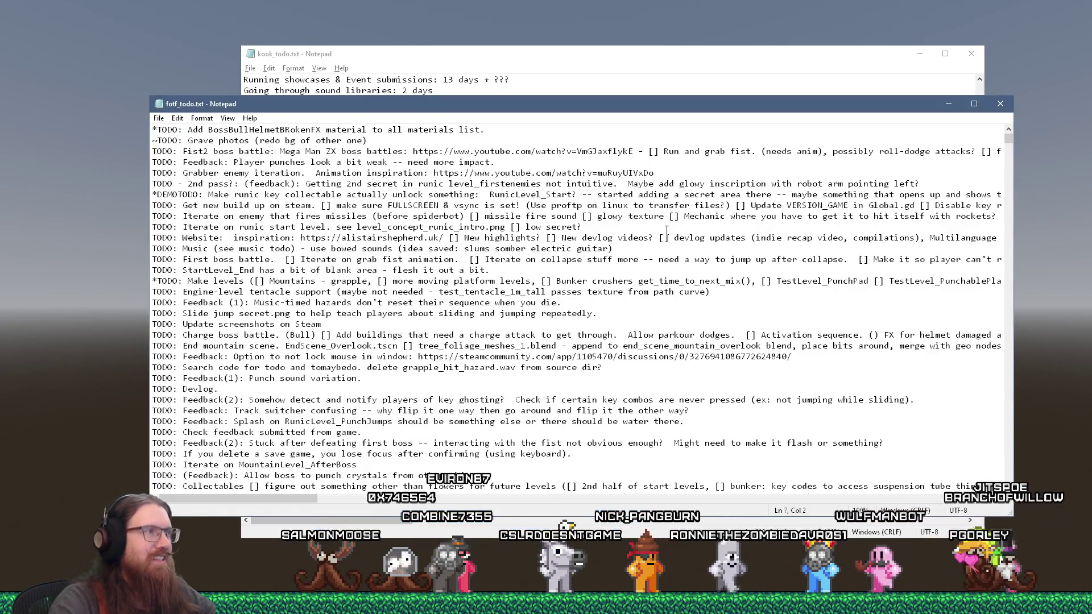
Step: Open the E:\projects folder from the Run prompt
{"action": "key", "text": "super+r"}
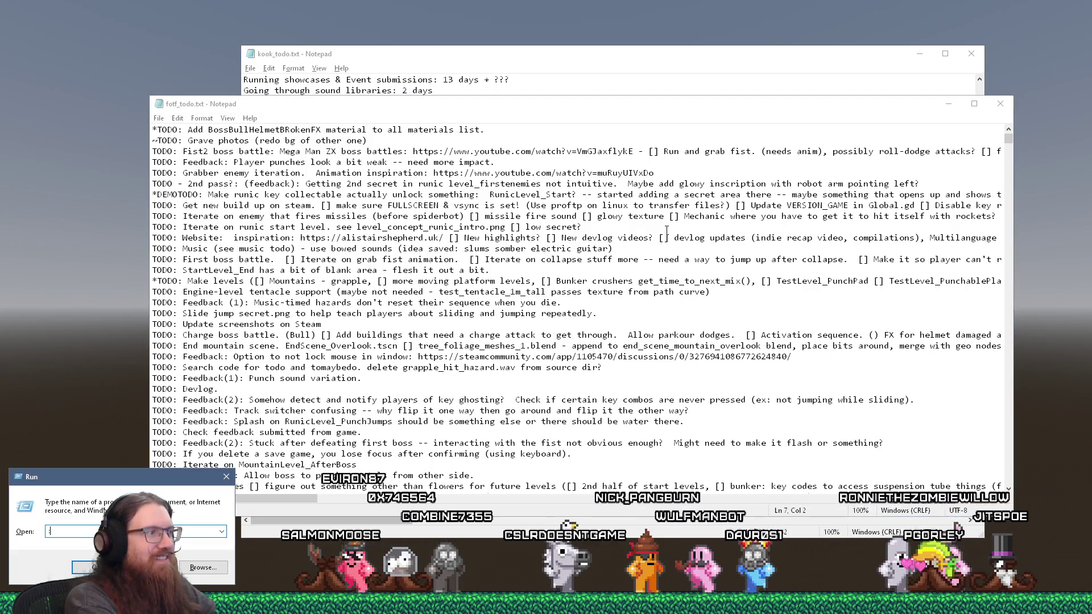
{"action": "type", "text": "e:\\projects"}
{"action": "key", "text": "Return"}
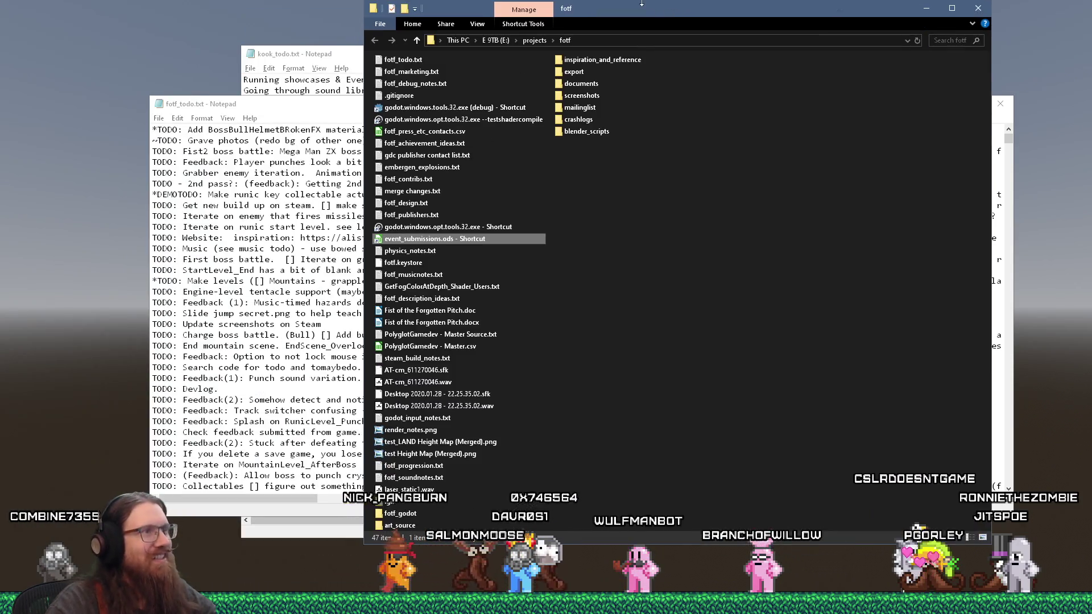
Step: Clear the selection in the fotf folder and launch its Godot editor shortcut
{"action": "left_click", "coordinate": [668, 174]}
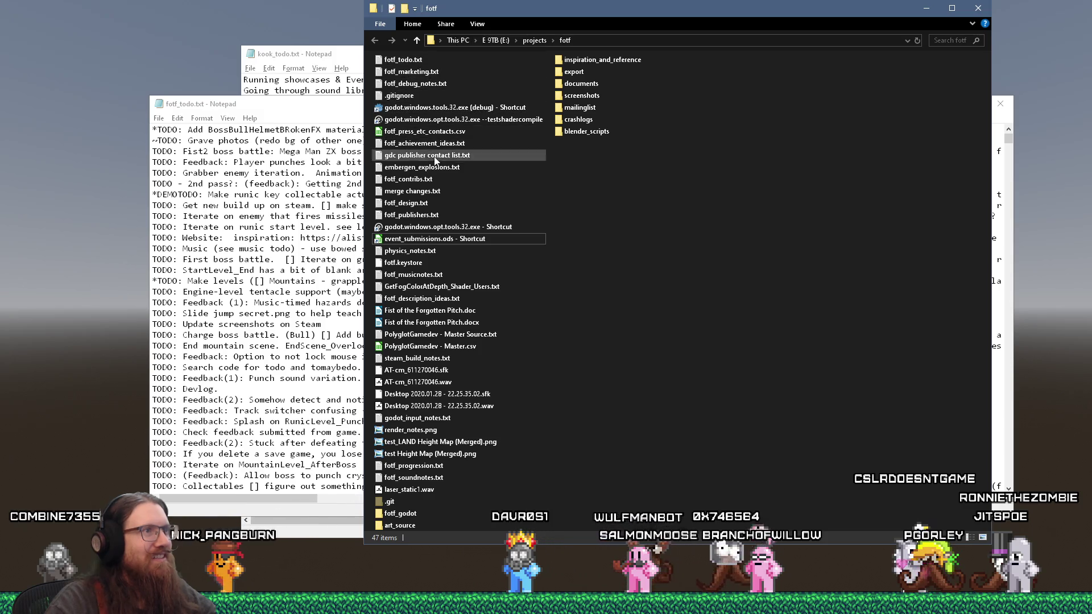
{"action": "double_click", "coordinate": [467, 226]}
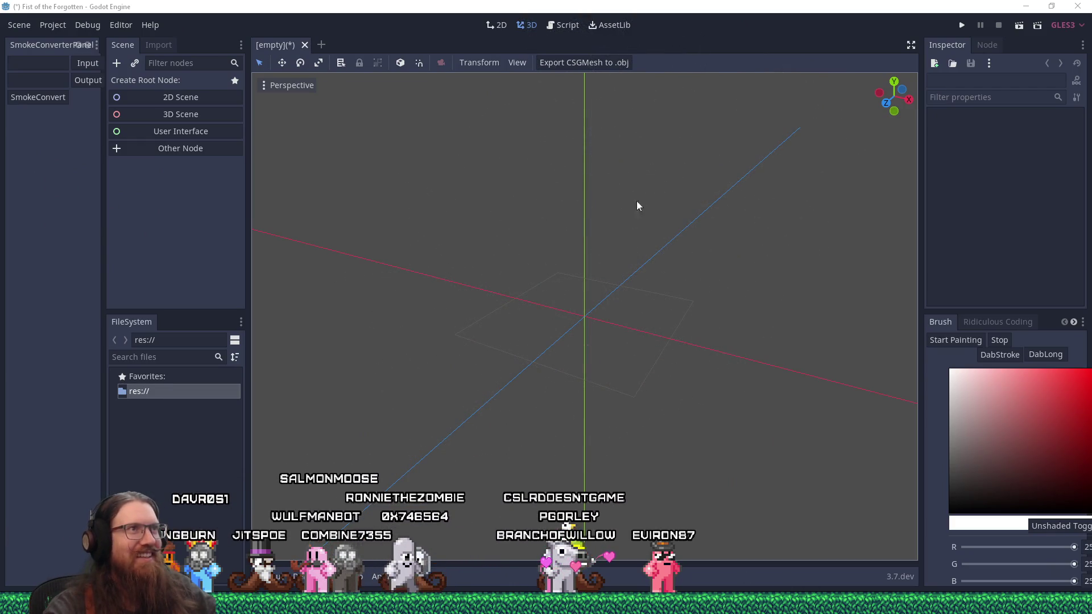
Step: Focus the Godot window while the Fist of the Forgotten project loads its scenes
{"action": "left_click", "coordinate": [682, 4]}
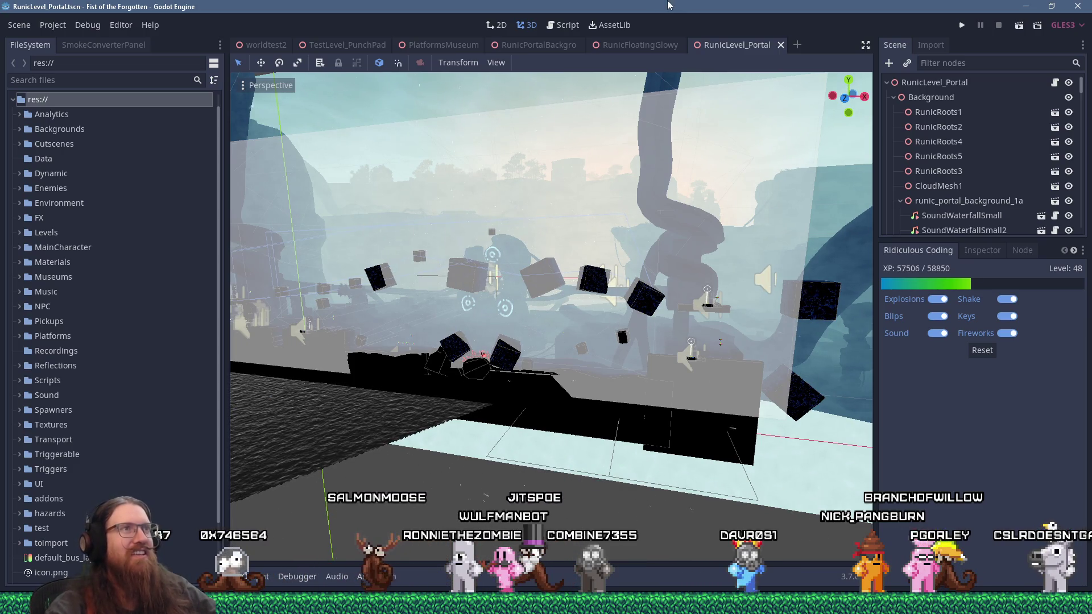
Step: Look around the RunicLevel_Portal scene in the viewport, then close its tab
{"action": "scroll", "coordinate": [602, 333], "scroll_direction": "down", "scroll_amount": 3}
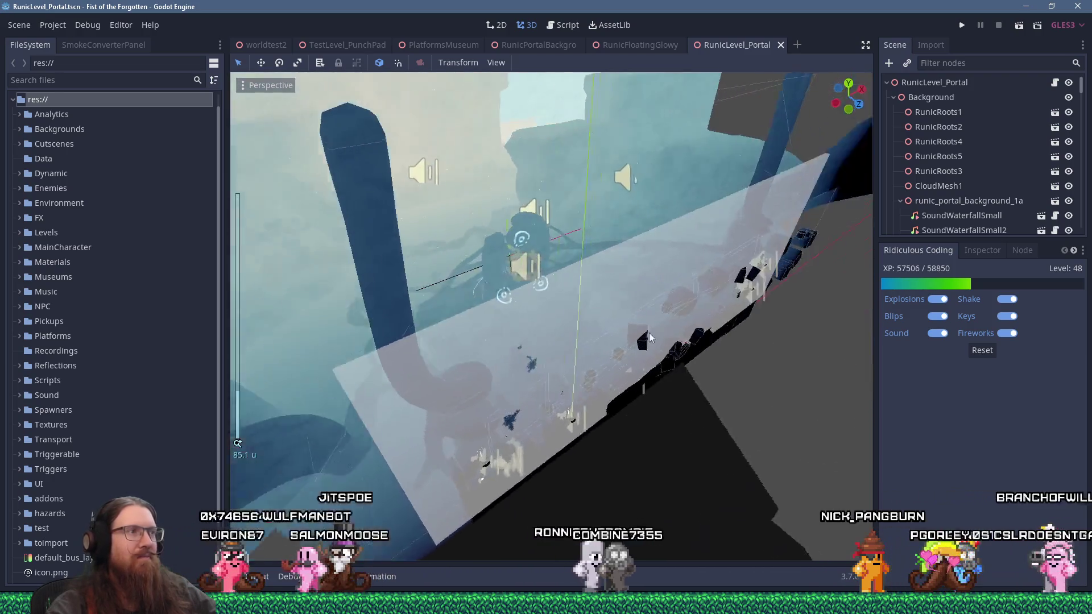
{"action": "mouse_move", "coordinate": [649, 333]}
{"action": "left_mouse_down"}
{"action": "mouse_move", "coordinate": [712, 315]}
{"action": "mouse_move", "coordinate": [723, 354]}
{"action": "mouse_move", "coordinate": [606, 358]}
{"action": "mouse_move", "coordinate": [562, 254]}
{"action": "left_mouse_up"}
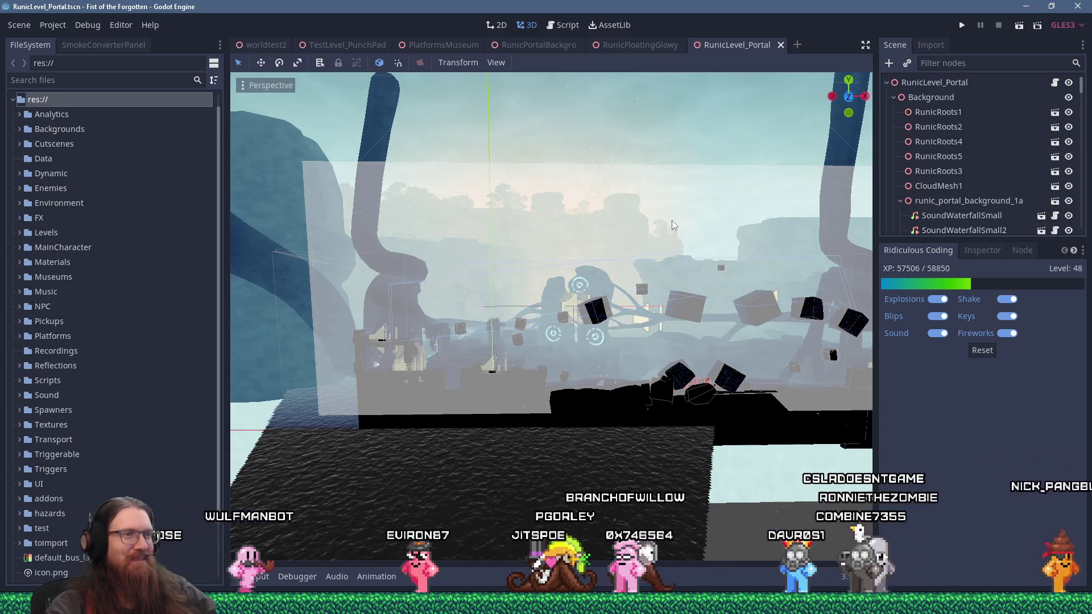
{"action": "mouse_move", "coordinate": [756, 195]}
{"action": "left_mouse_down"}
{"action": "mouse_move", "coordinate": [639, 190]}
{"action": "mouse_move", "coordinate": [657, 298]}
{"action": "mouse_move", "coordinate": [716, 284]}
{"action": "mouse_move", "coordinate": [818, 211]}
{"action": "mouse_move", "coordinate": [622, 352]}
{"action": "mouse_move", "coordinate": [632, 209]}
{"action": "left_mouse_up"}
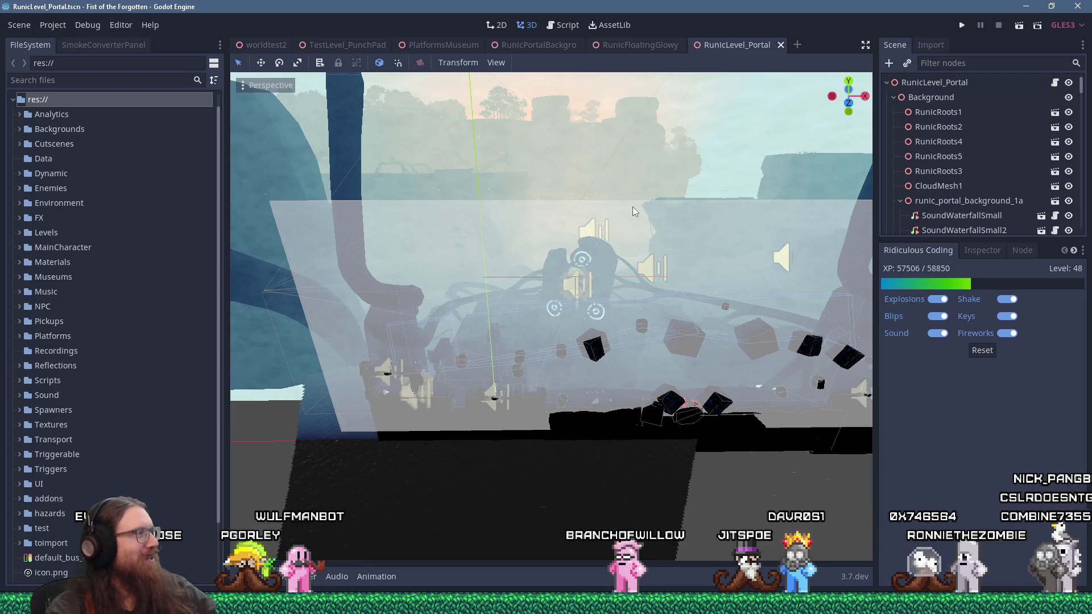
{"action": "mouse_move", "coordinate": [633, 206]}
{"action": "left_mouse_down"}
{"action": "mouse_move", "coordinate": [626, 155]}
{"action": "mouse_move", "coordinate": [653, 158]}
{"action": "left_mouse_up"}
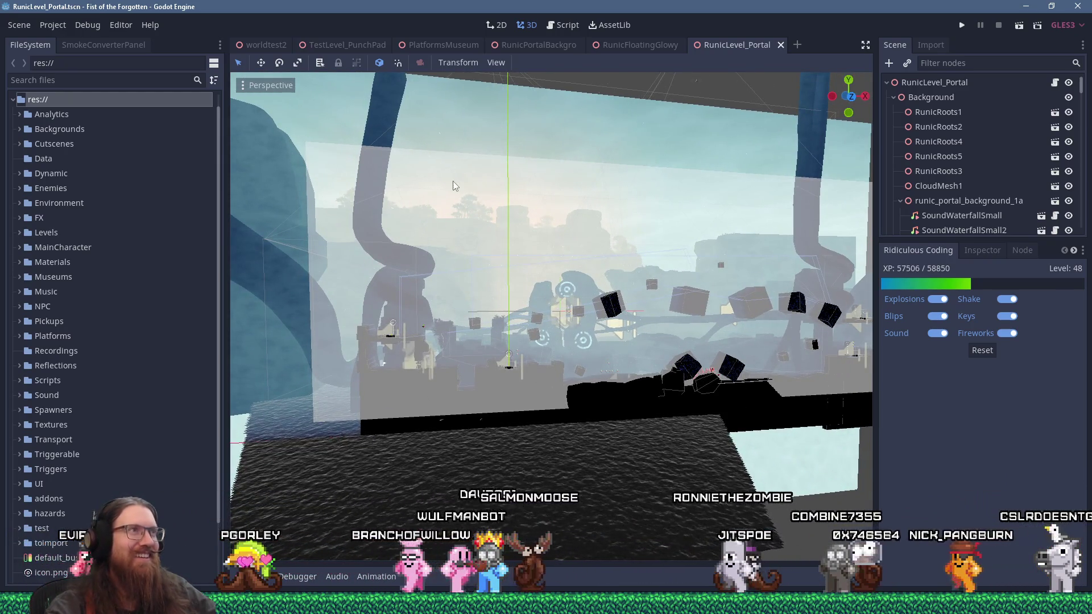
{"action": "middle_click", "coordinate": [704, 50]}
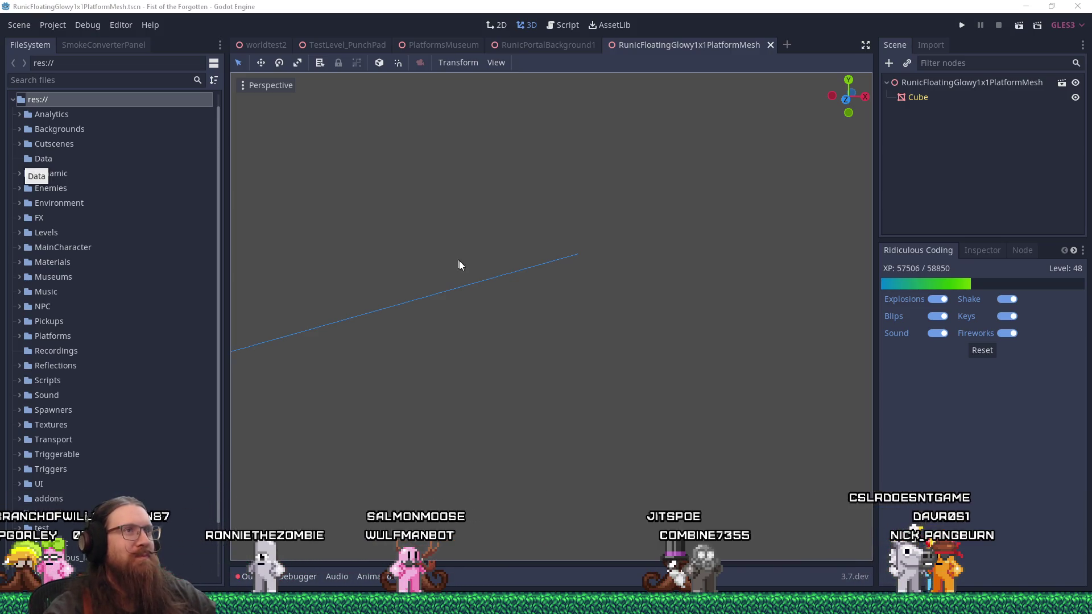
Step: Close the empty, platform mesh, PlatformsMuseum and TestLevel_PunchPad scenes, then switch to the fotf notes
{"action": "key", "text": "ctrl+n"}
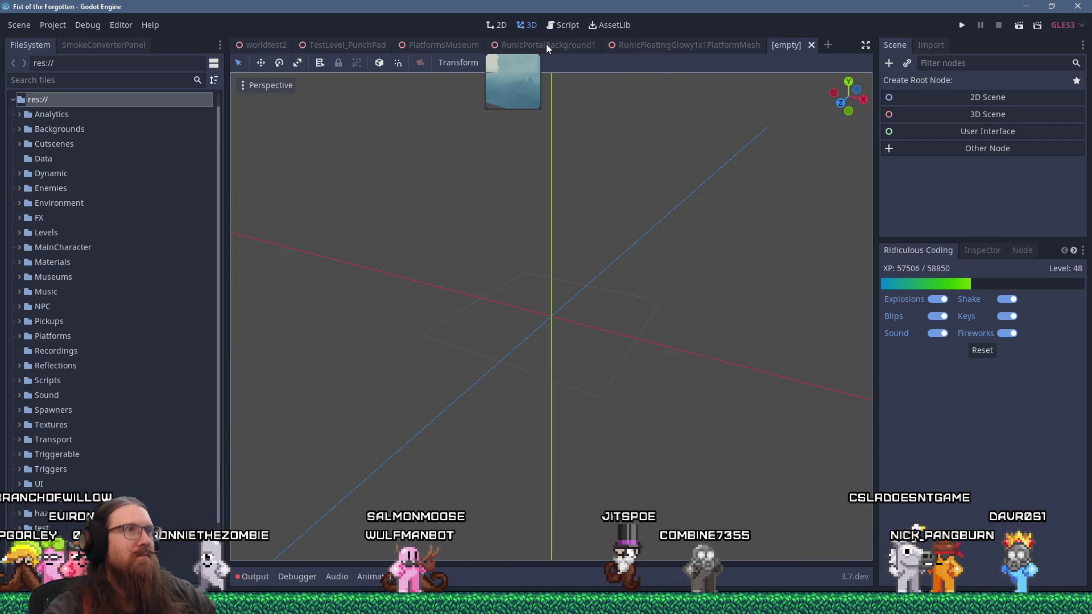
{"action": "left_click", "coordinate": [694, 44]}
{"action": "left_click", "coordinate": [653, 44]}
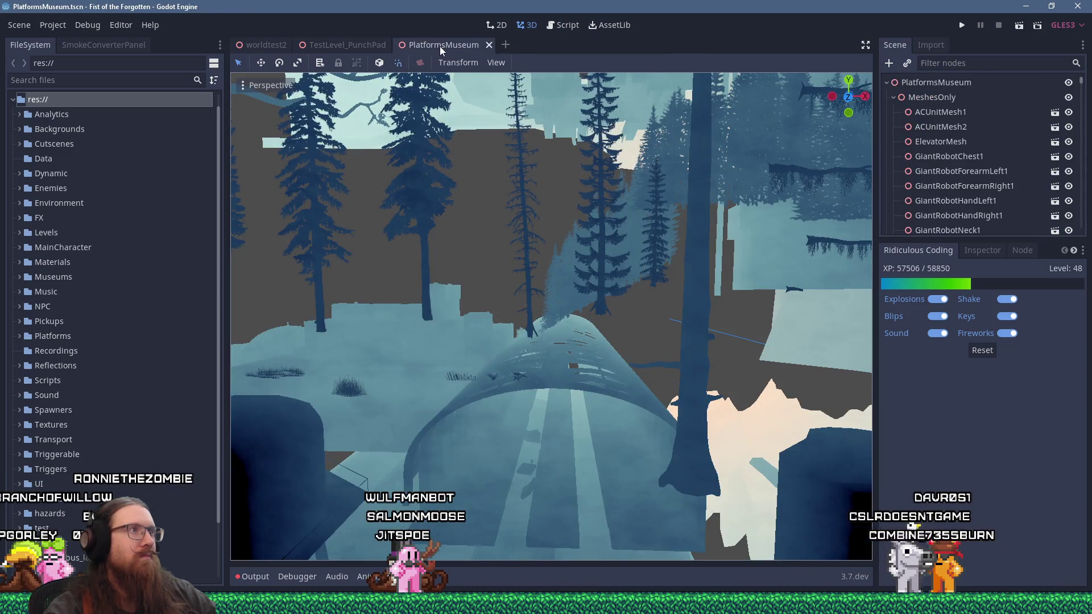
{"action": "mouse_move", "coordinate": [351, 48]}
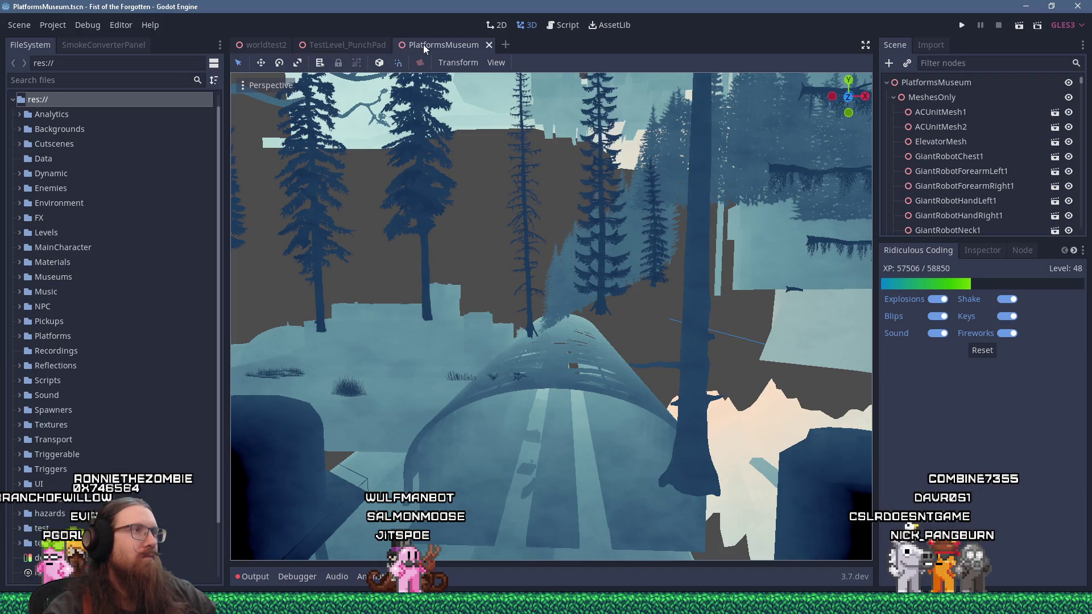
{"action": "middle_click", "coordinate": [423, 44]}
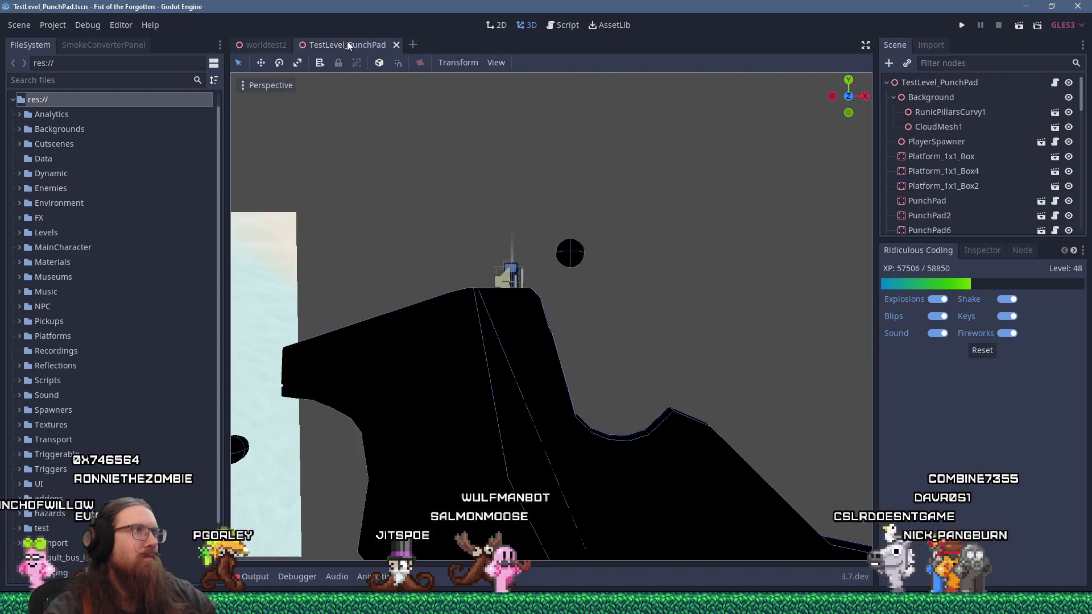
{"action": "middle_click", "coordinate": [349, 44]}
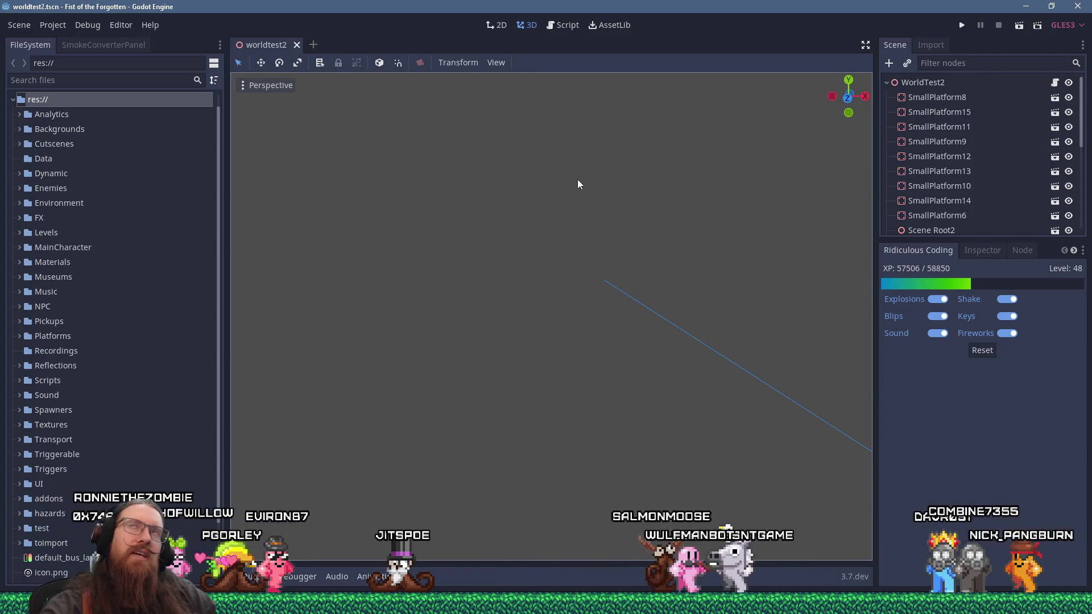
{"action": "key", "text": "alt+Tab"}
{"action": "key", "text": "Tab"}
{"action": "key", "text": "Tab"}
{"action": "key", "text": "Tab"}
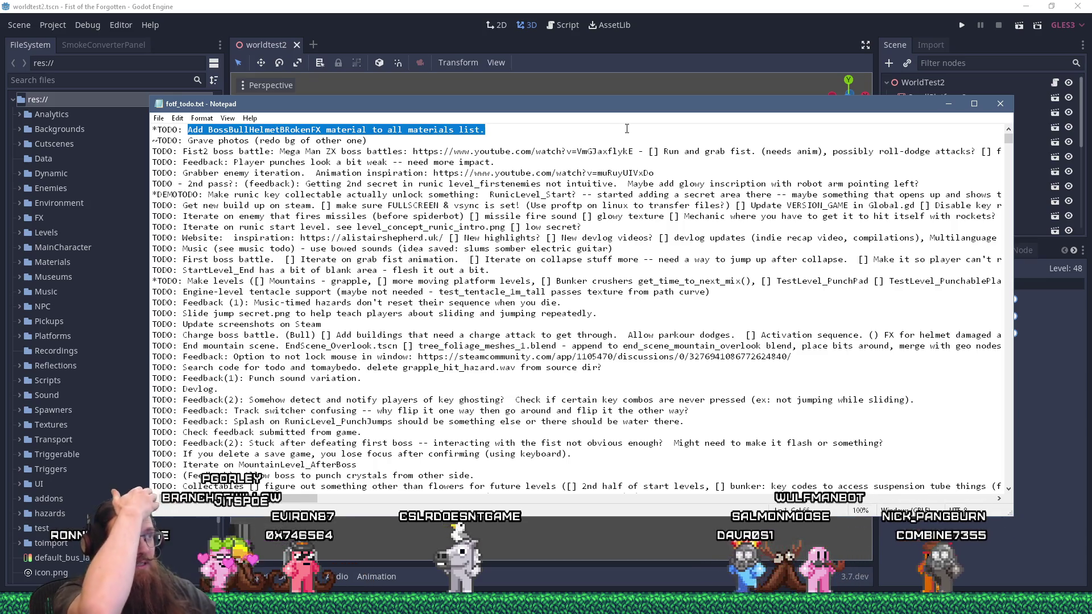
Step: Search FileSystem for 'allshader', open AllShaders.tscn, and browse its scene tree
{"action": "left_click", "coordinate": [504, 6]}
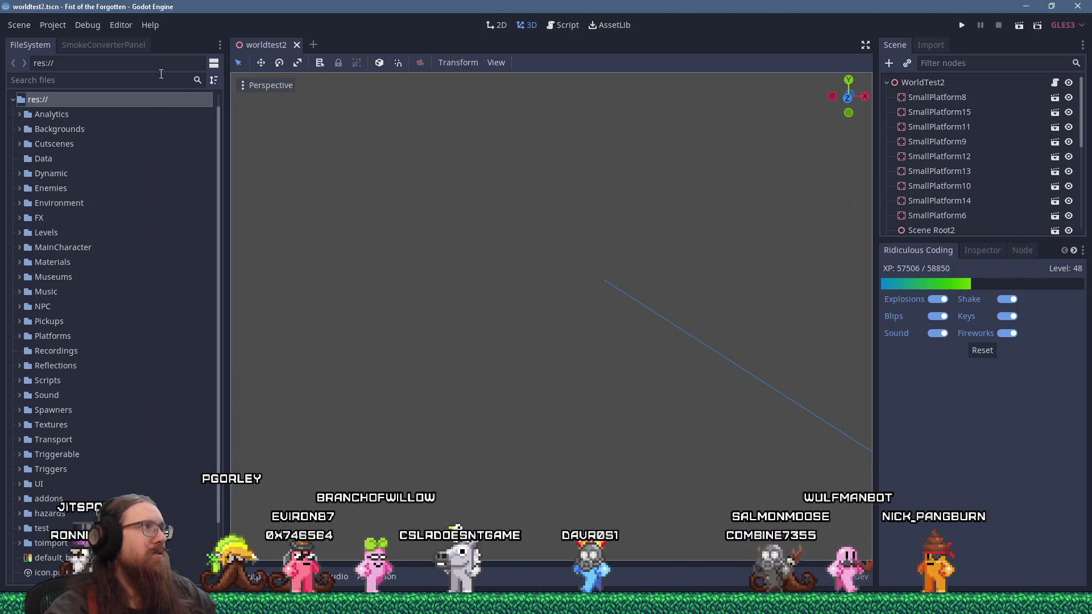
{"action": "left_click", "coordinate": [122, 80]}
{"action": "type", "text": "allshader"}
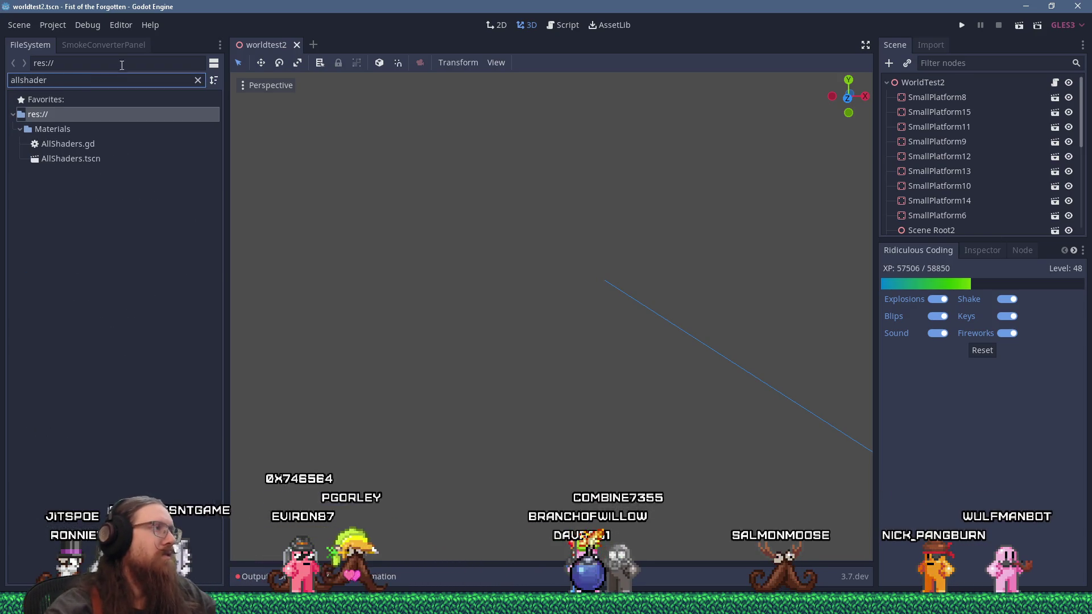
{"action": "left_click", "coordinate": [83, 159]}
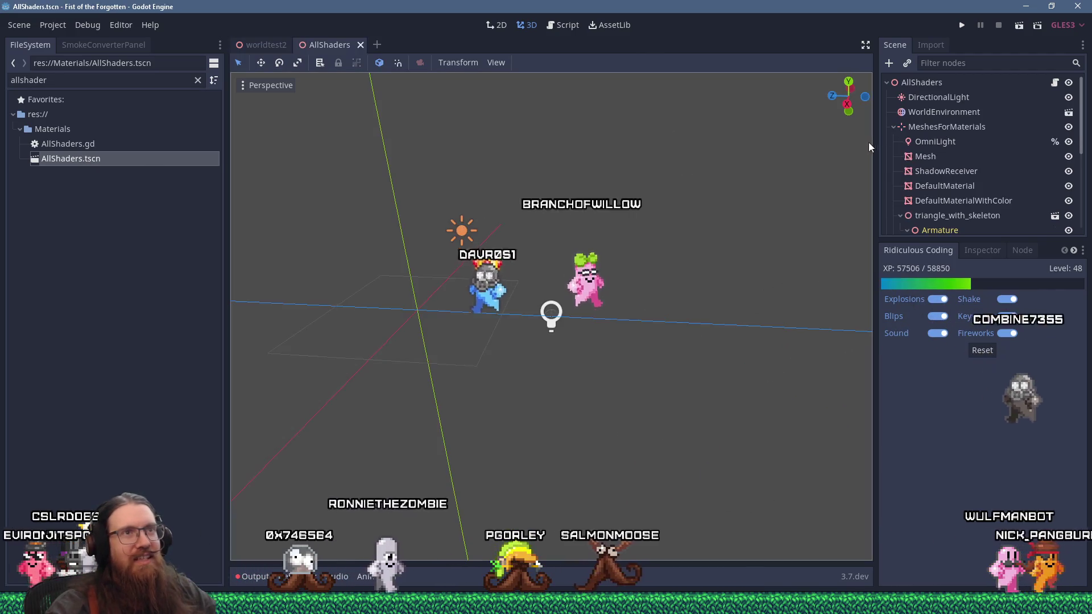
{"action": "mouse_move", "coordinate": [777, 224]}
{"action": "left_mouse_down"}
{"action": "mouse_move", "coordinate": [703, 259]}
{"action": "mouse_move", "coordinate": [500, 214]}
{"action": "mouse_move", "coordinate": [590, 231]}
{"action": "left_mouse_up"}
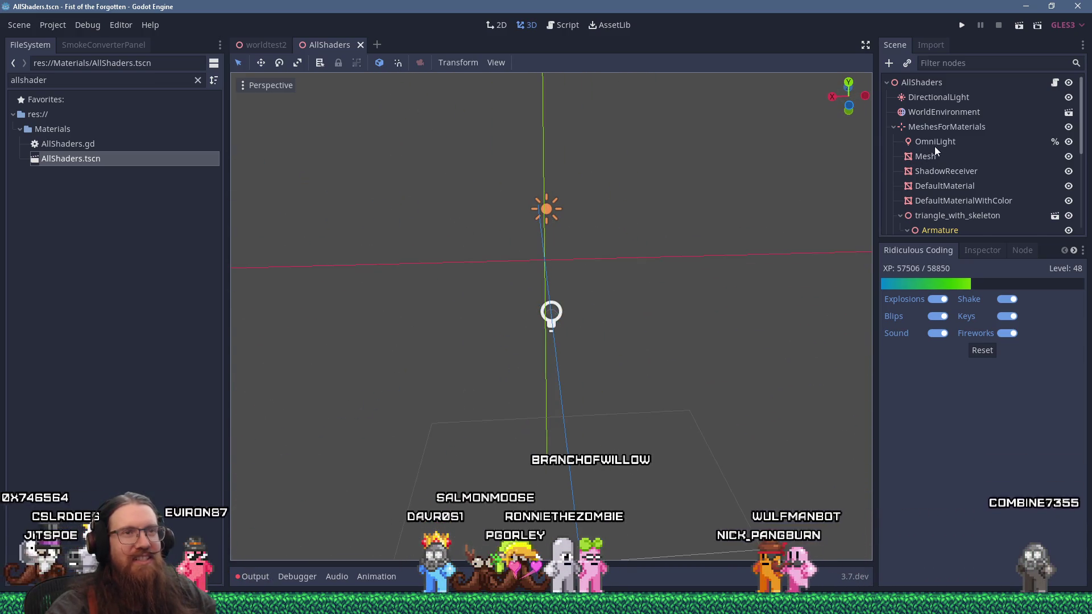
{"action": "scroll", "coordinate": [935, 152], "scroll_direction": "down", "scroll_amount": 5}
{"action": "scroll", "coordinate": [934, 146], "scroll_direction": "up", "scroll_amount": 5}
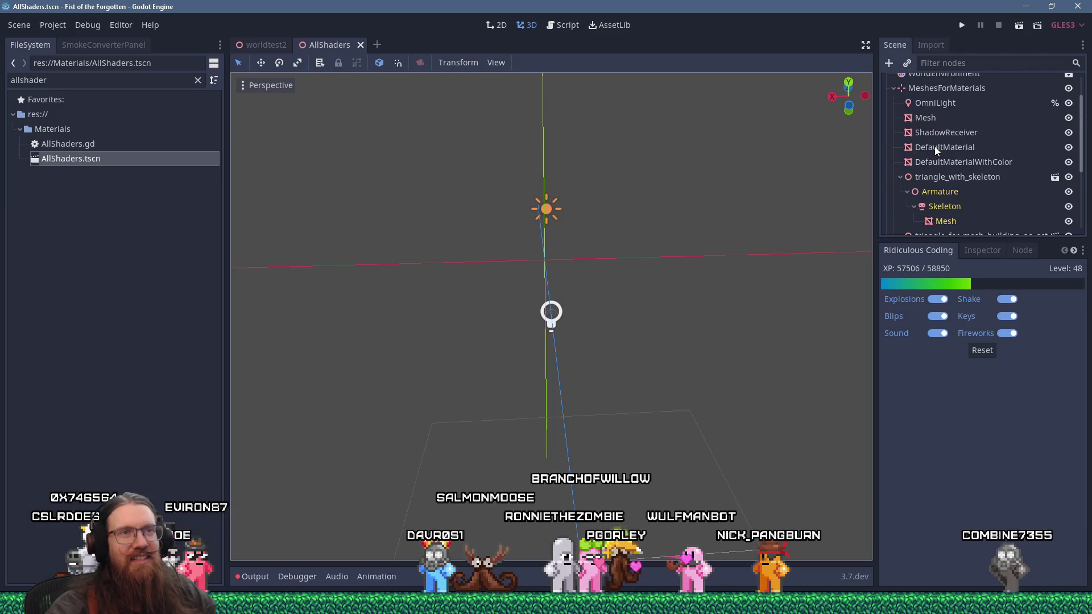
{"action": "scroll", "coordinate": [935, 145], "scroll_direction": "down", "scroll_amount": 3}
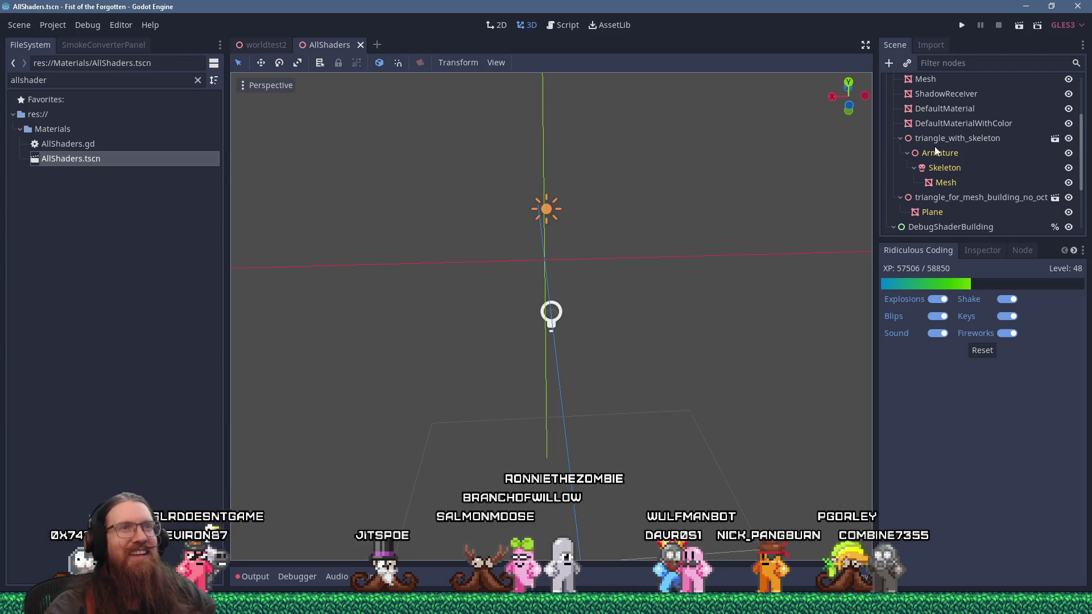
{"action": "scroll", "coordinate": [934, 145], "scroll_direction": "down", "scroll_amount": 2}
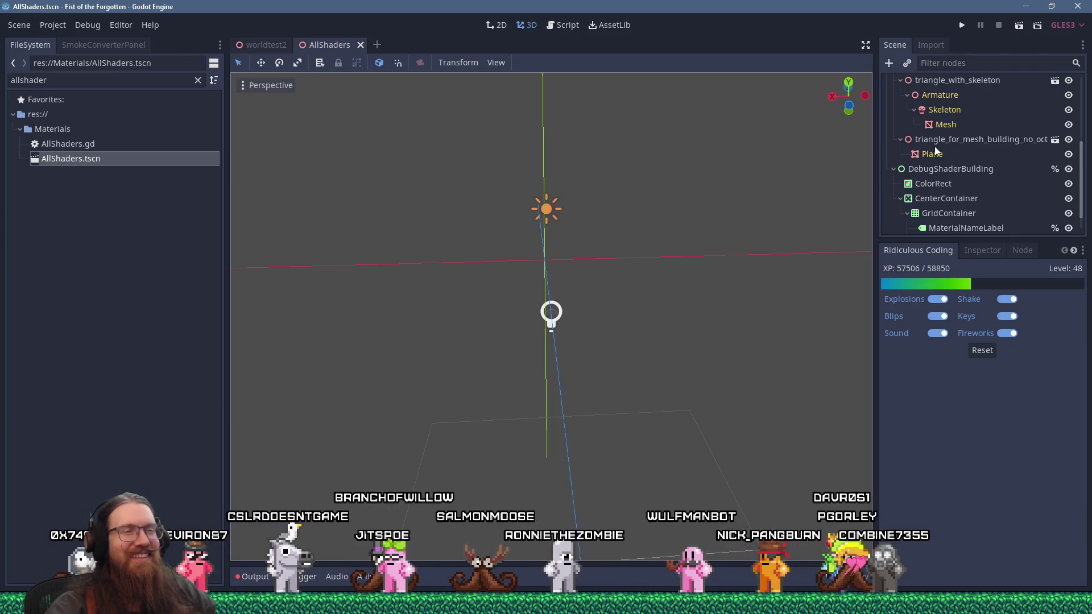
{"action": "scroll", "coordinate": [934, 146], "scroll_direction": "down", "scroll_amount": 1}
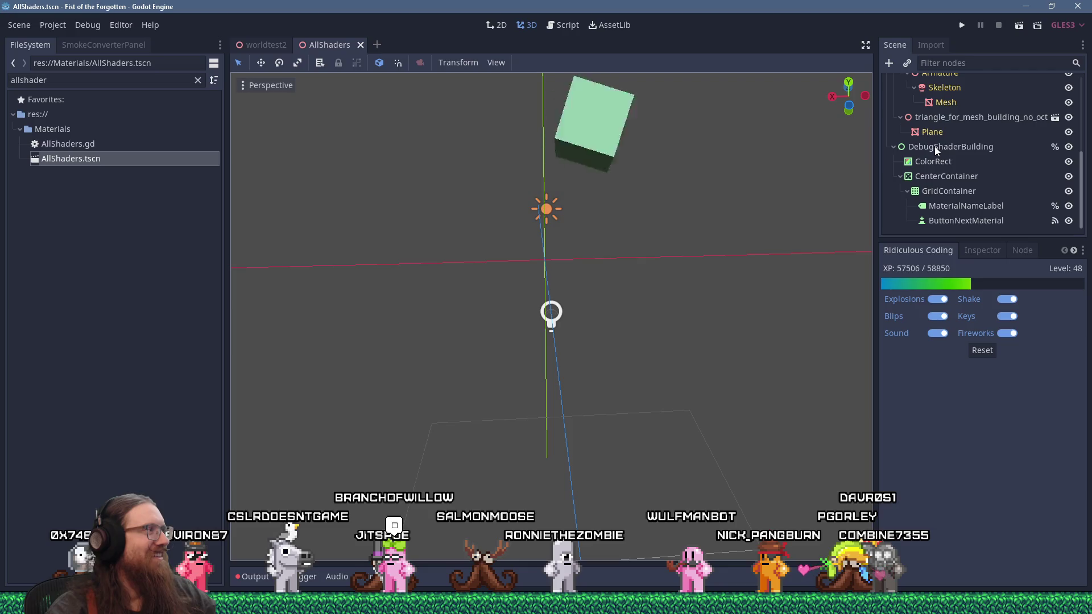
{"action": "scroll", "coordinate": [936, 149], "scroll_direction": "up", "scroll_amount": 5}
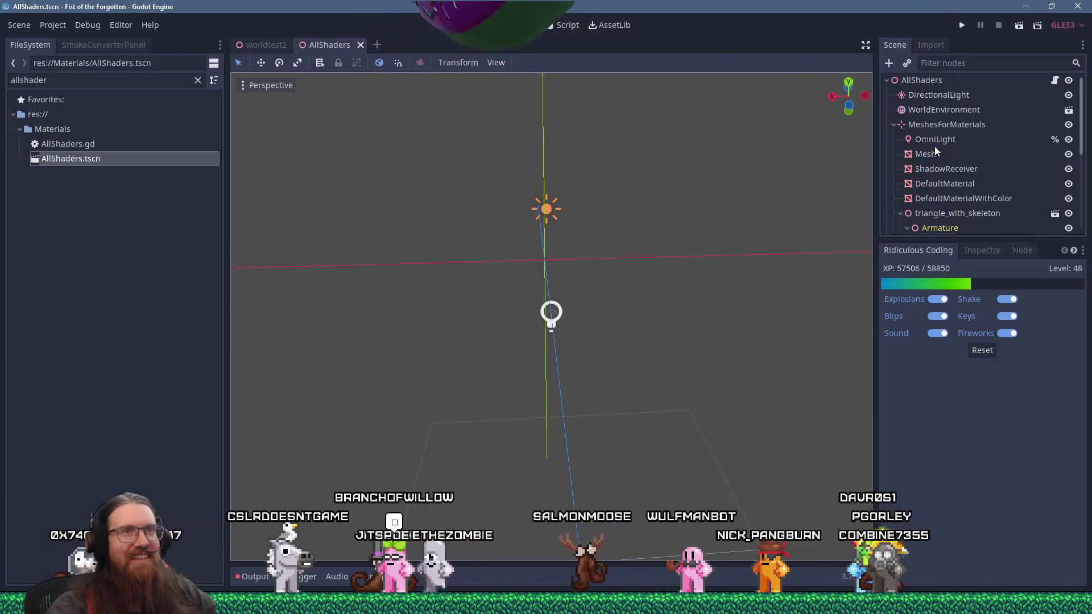
Step: Select the AllShaders root, page its Shaders array to page 4, and raise Size from 89 to 90
{"action": "left_click", "coordinate": [922, 81]}
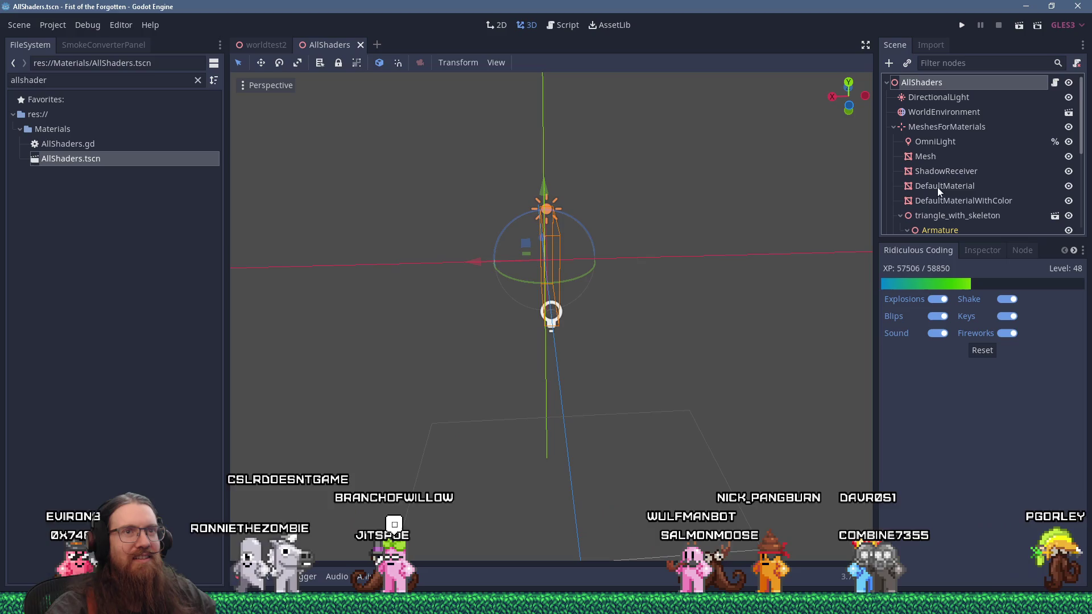
{"action": "left_click", "coordinate": [980, 248]}
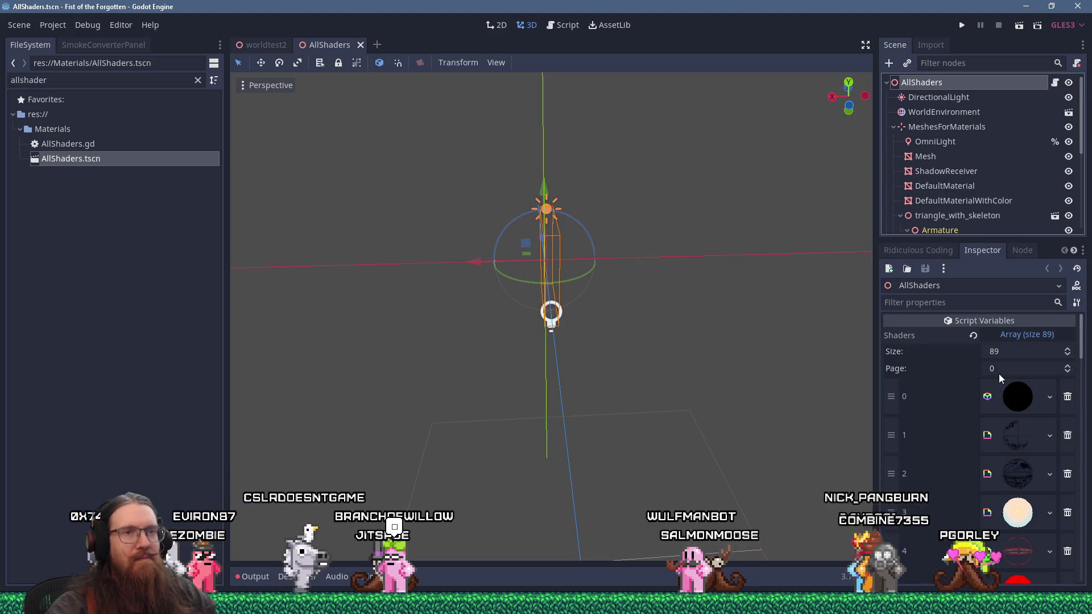
{"action": "scroll", "coordinate": [972, 383], "scroll_direction": "down", "scroll_amount": 5}
{"action": "scroll", "coordinate": [972, 383], "scroll_direction": "down", "scroll_amount": 3}
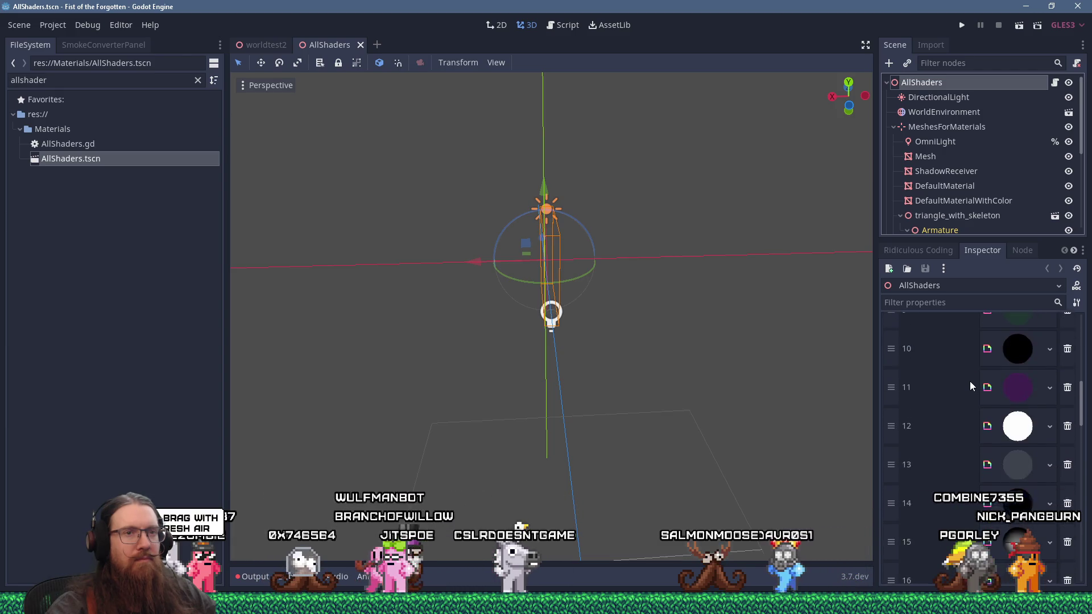
{"action": "scroll", "coordinate": [971, 385], "scroll_direction": "up", "scroll_amount": 8}
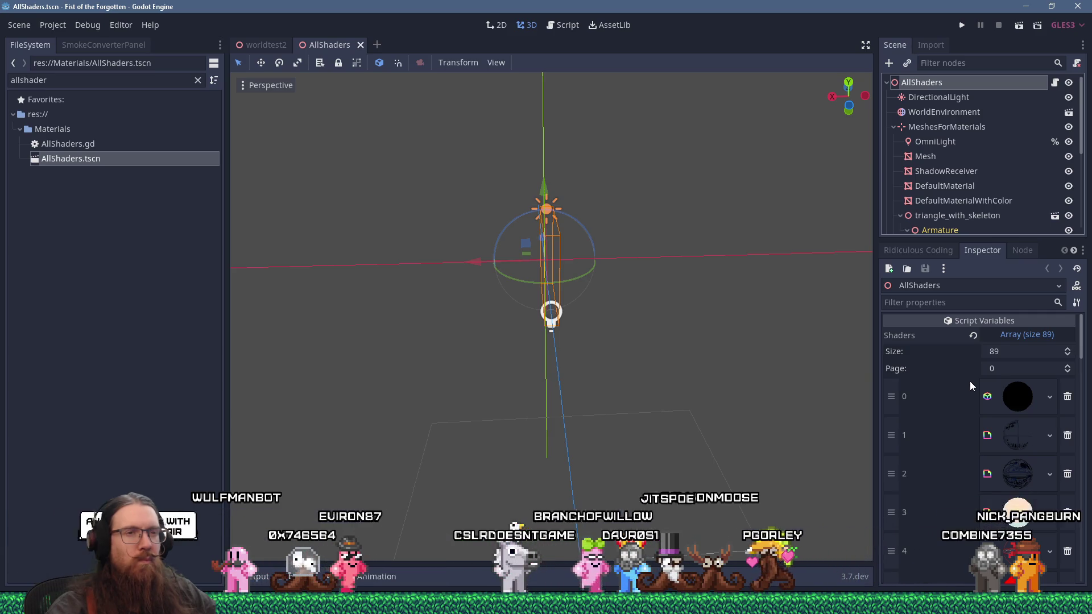
{"action": "scroll", "coordinate": [970, 385], "scroll_direction": "down", "scroll_amount": 2}
{"action": "scroll", "coordinate": [970, 382], "scroll_direction": "down", "scroll_amount": 12}
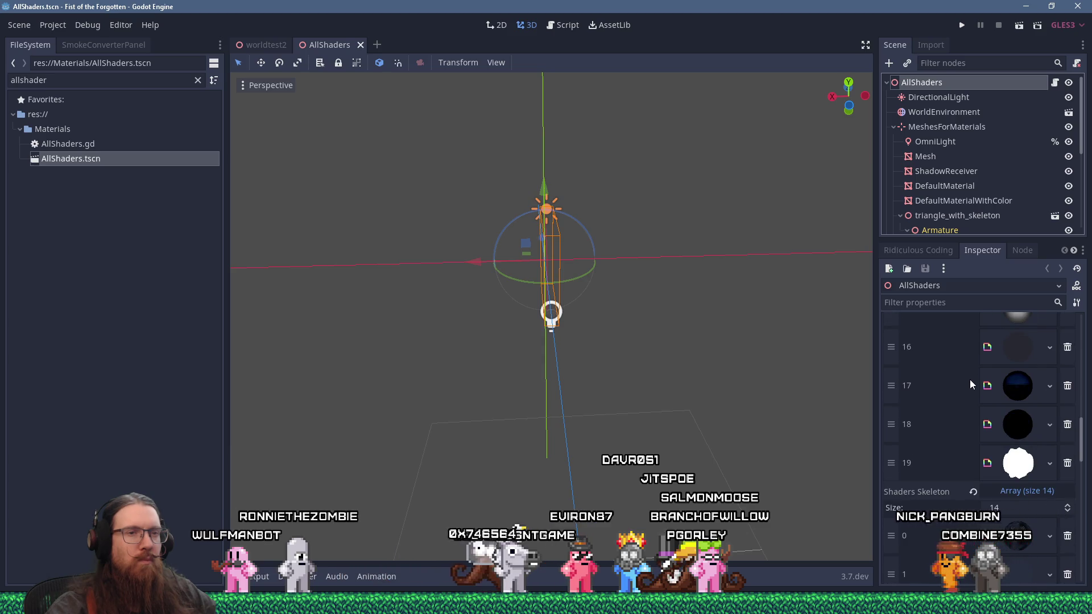
{"action": "scroll", "coordinate": [970, 384], "scroll_direction": "up", "scroll_amount": 12}
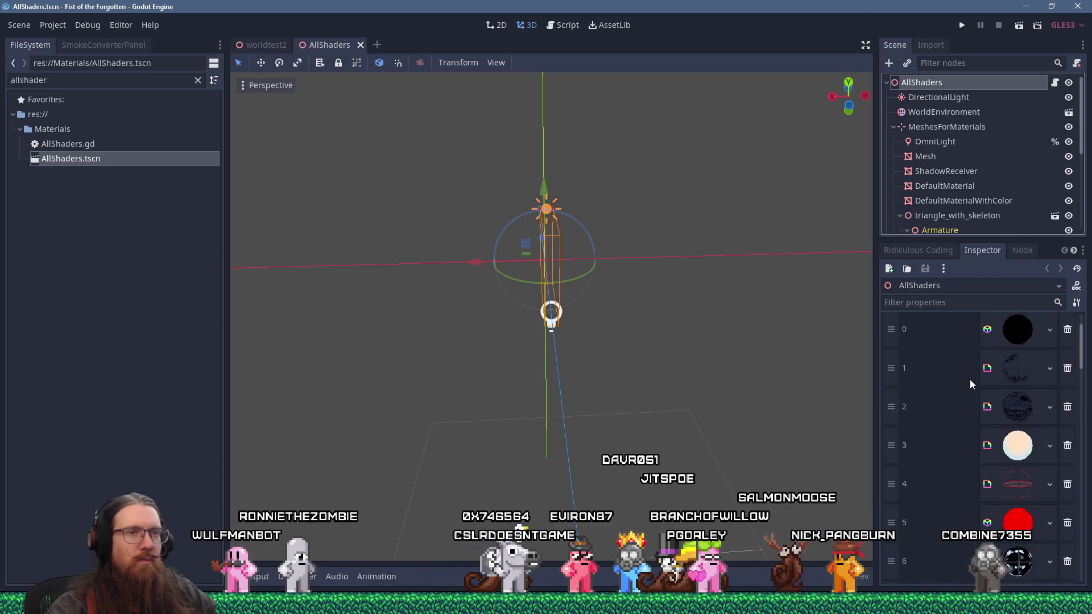
{"action": "scroll", "coordinate": [970, 380], "scroll_direction": "up", "scroll_amount": 2}
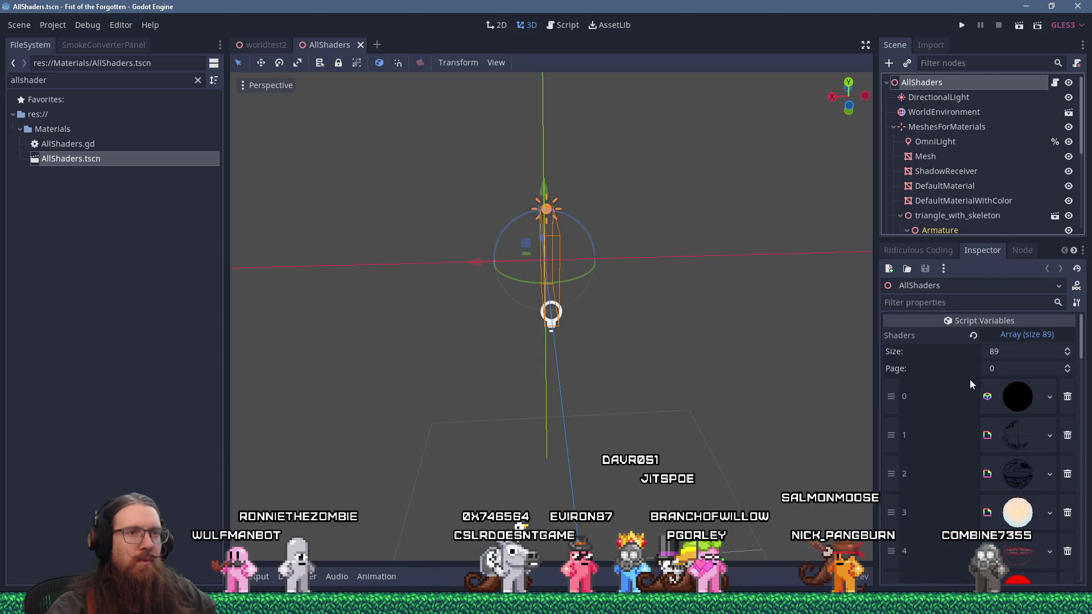
{"action": "double_click", "coordinate": [1069, 366]}
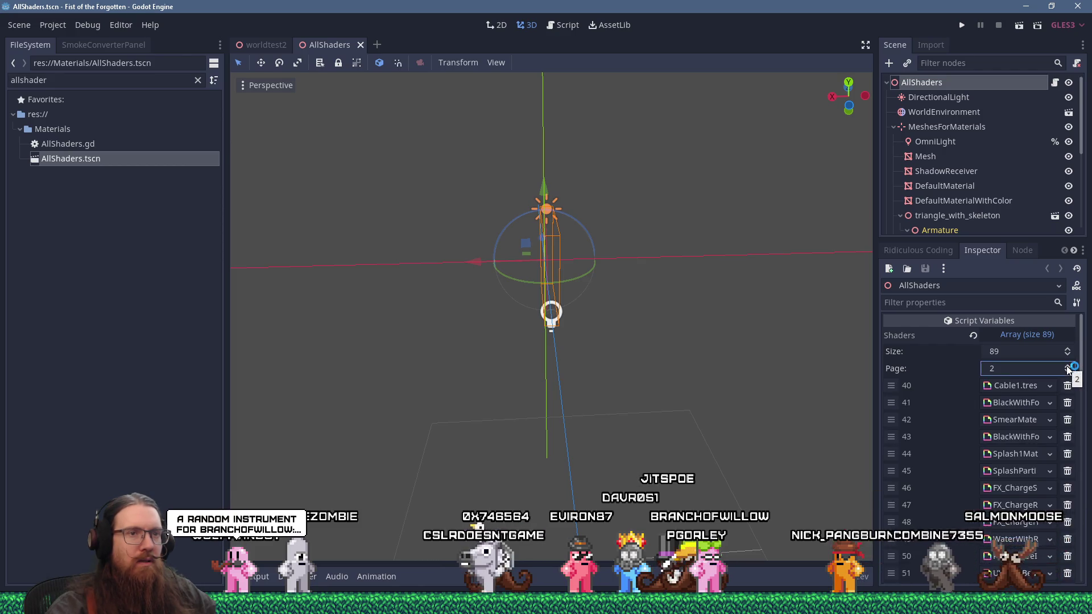
{"action": "double_click", "coordinate": [1069, 366]}
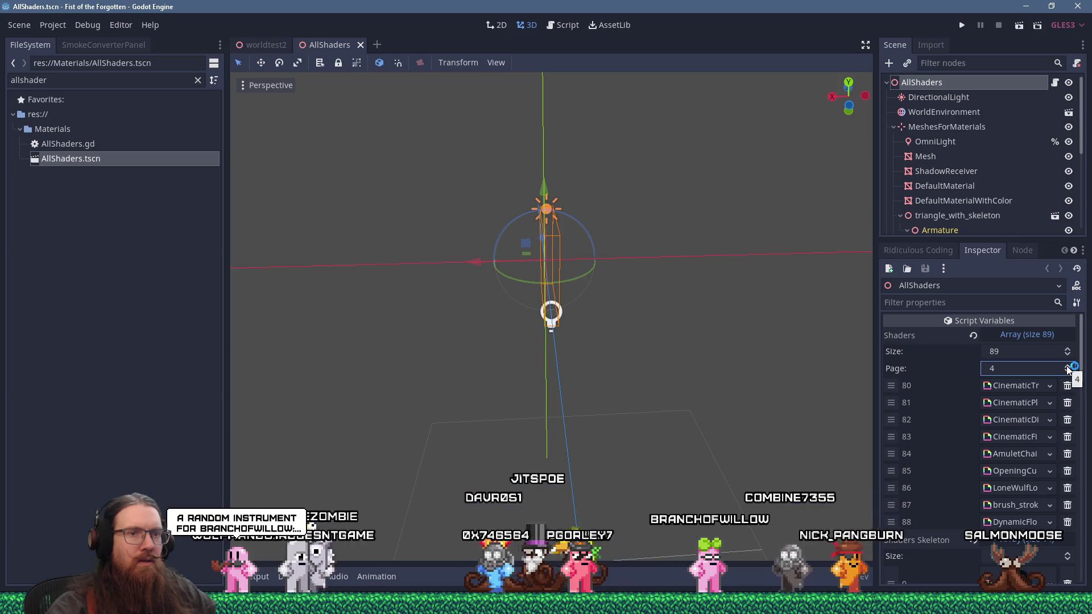
{"action": "left_click", "coordinate": [1068, 349]}
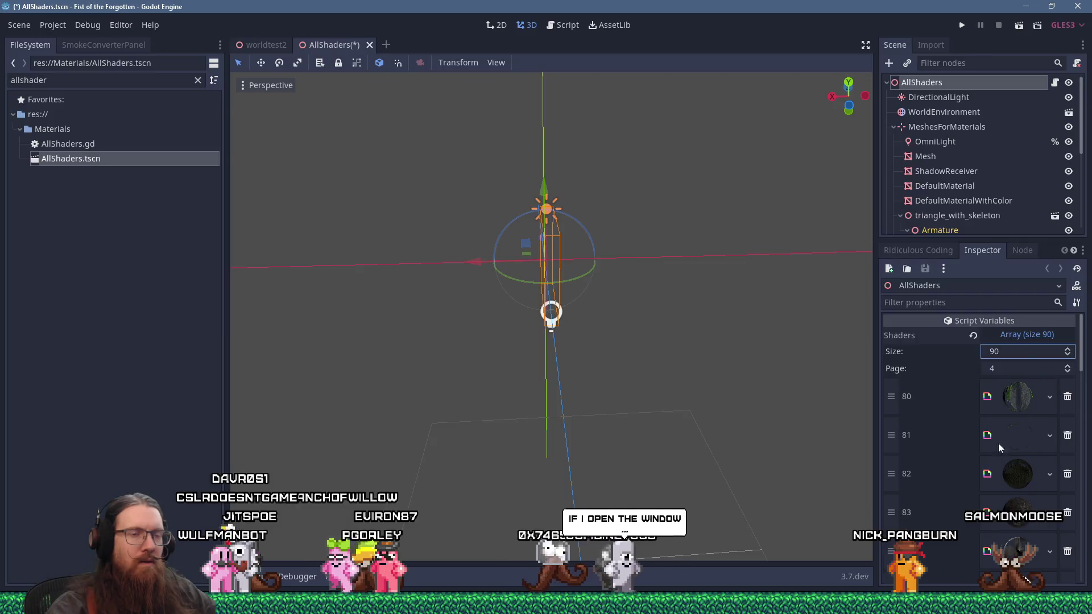
Step: Quick-load BossBullHelmetBrokenFXMaterial.tres into Shaders slot 89 by searching 'helmet'
{"action": "scroll", "coordinate": [996, 456], "scroll_direction": "down", "scroll_amount": 3}
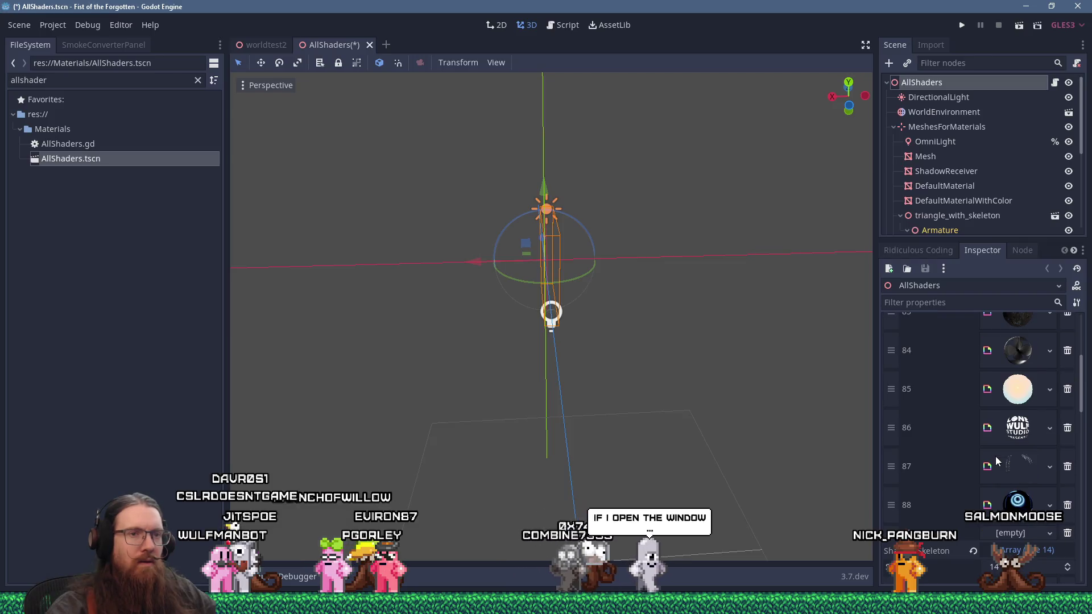
{"action": "left_click", "coordinate": [1050, 534]}
{"action": "left_click", "coordinate": [1003, 570]}
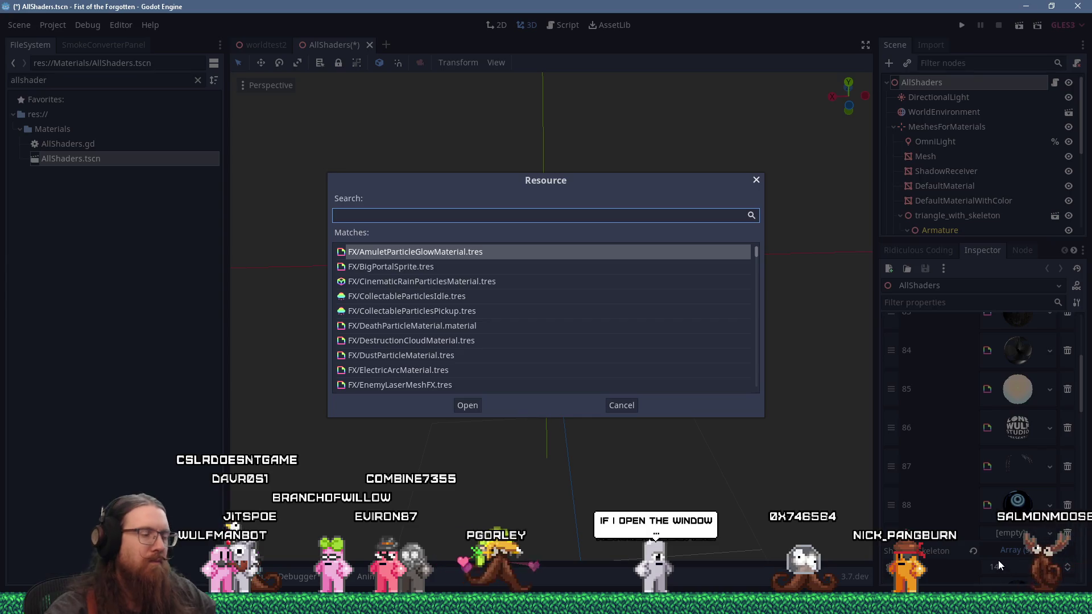
{"action": "type", "text": "helmet"}
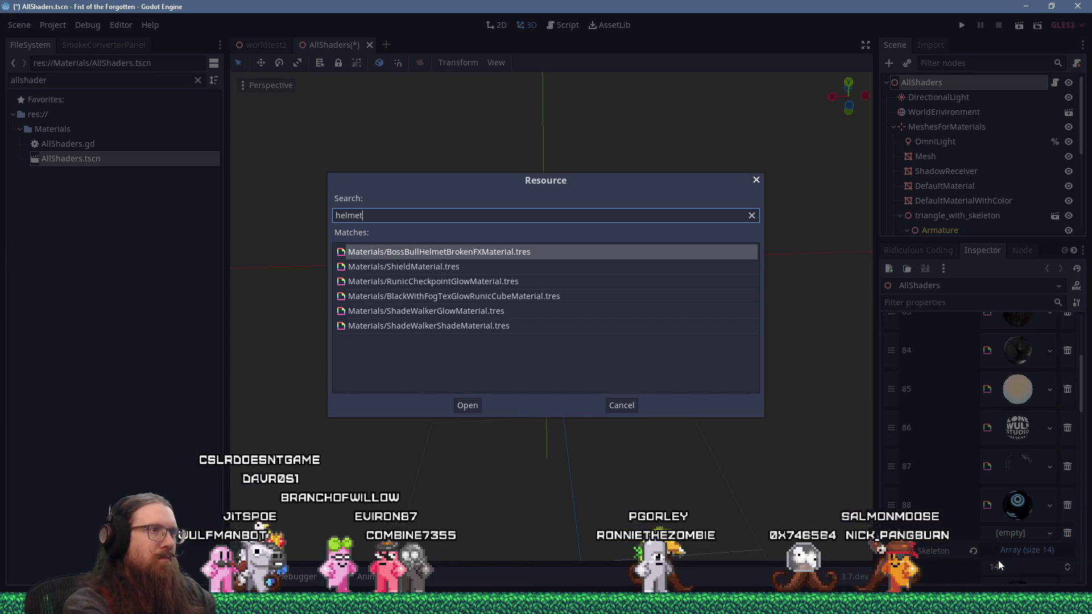
{"action": "left_click", "coordinate": [531, 256]}
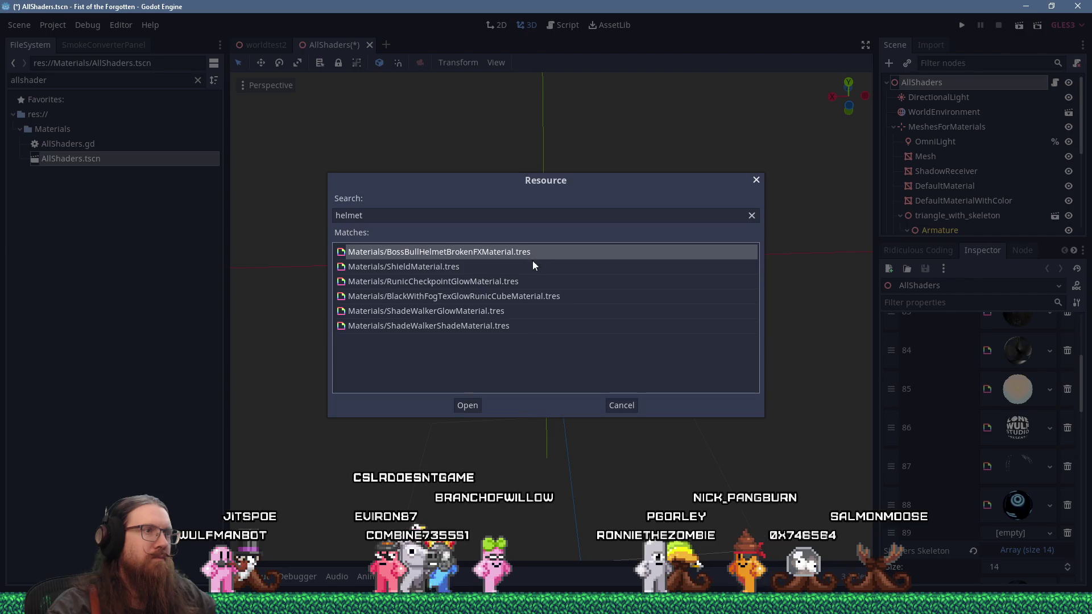
{"action": "left_click", "coordinate": [465, 408]}
{"action": "key", "text": "alt+Tab"}
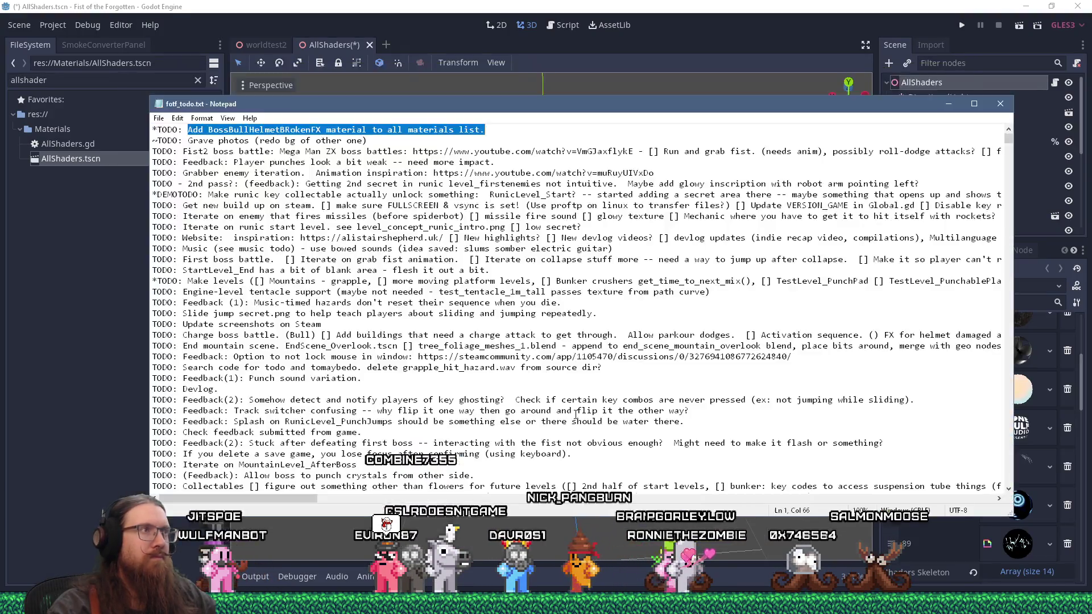
{"action": "key", "text": "alt+Tab"}
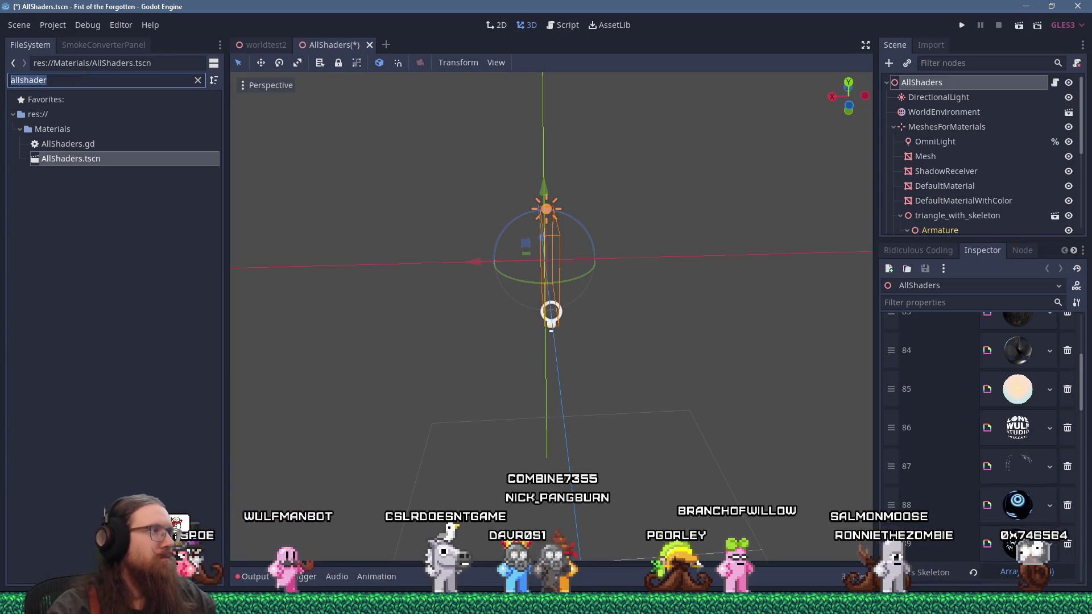
Step: Filter FileSystem for 'brokenfx' and check which scenes own the broken-FX material
{"action": "double_click", "coordinate": [102, 80]}
{"action": "type", "text": "brokenfx"}
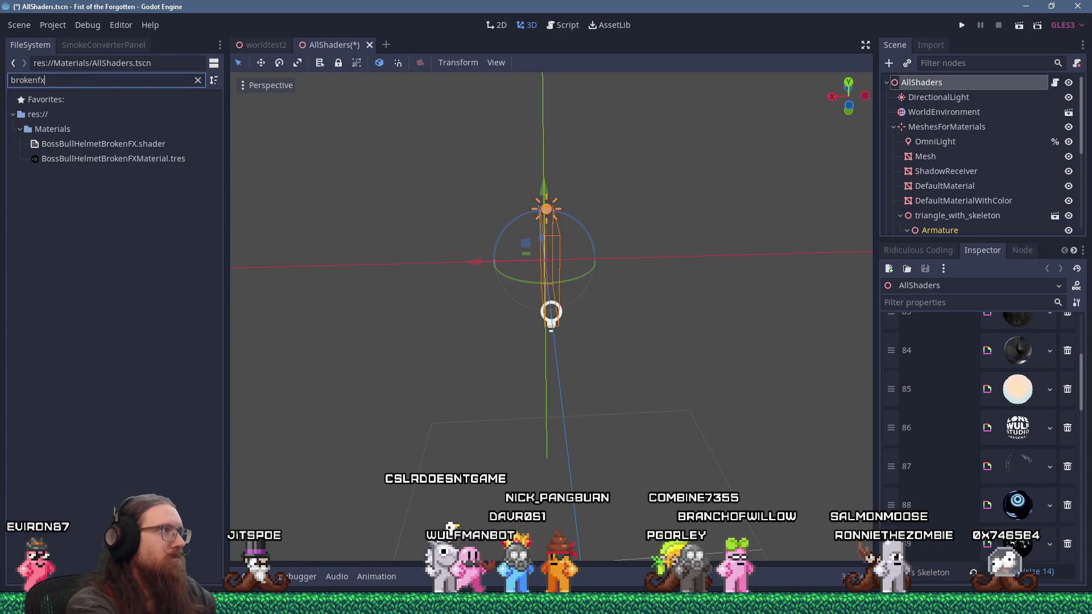
{"action": "right_click", "coordinate": [122, 154]}
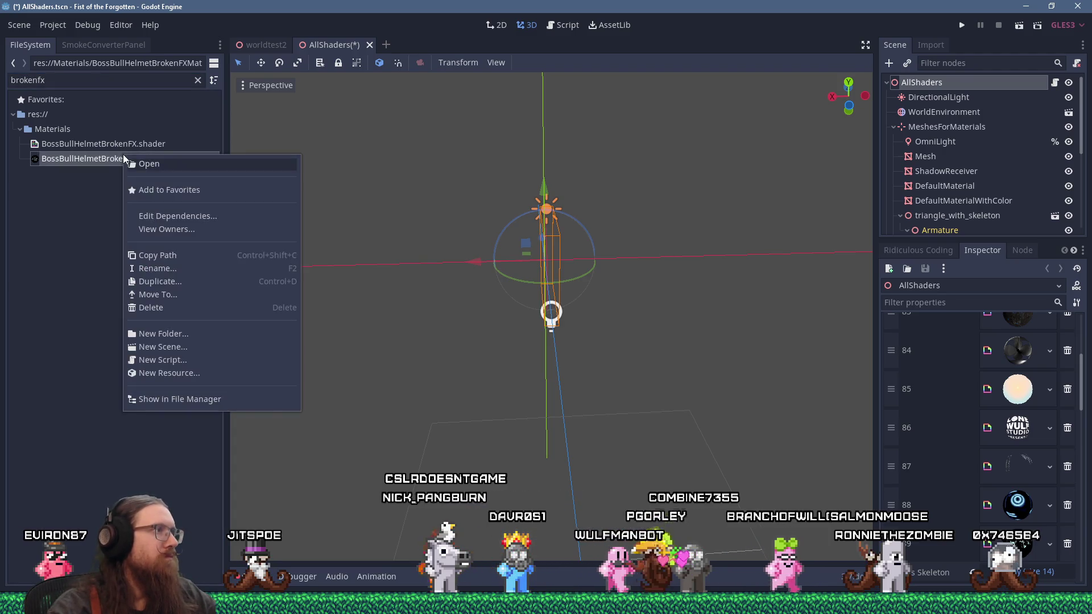
{"action": "left_click", "coordinate": [176, 223]}
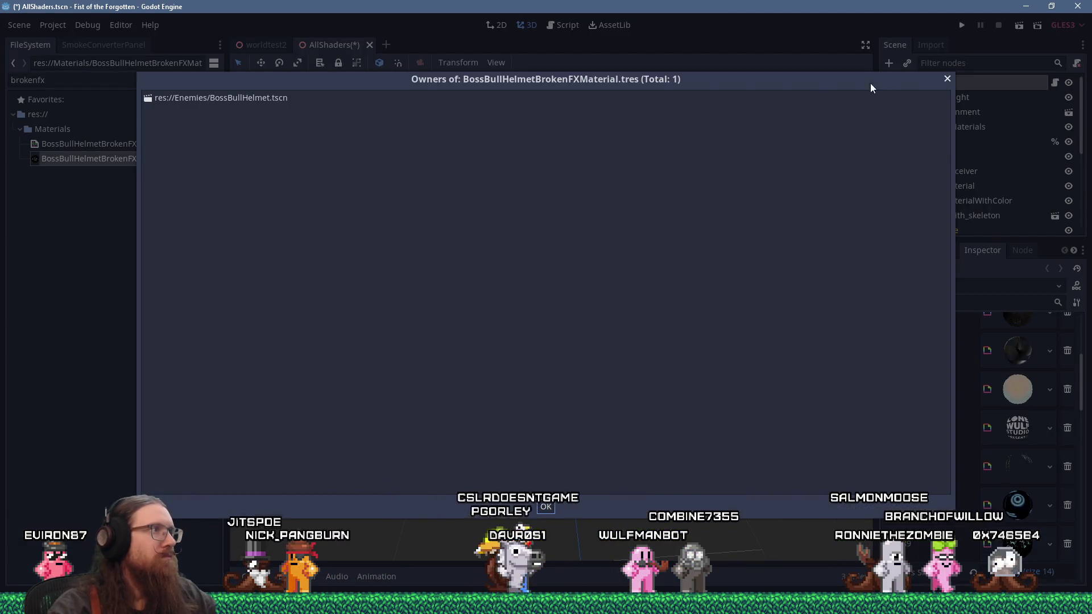
{"action": "left_click", "coordinate": [947, 79]}
Step: Filter for 'bossbullhel' and open the BossBullHelmet.tscn scene
{"action": "double_click", "coordinate": [27, 80]}
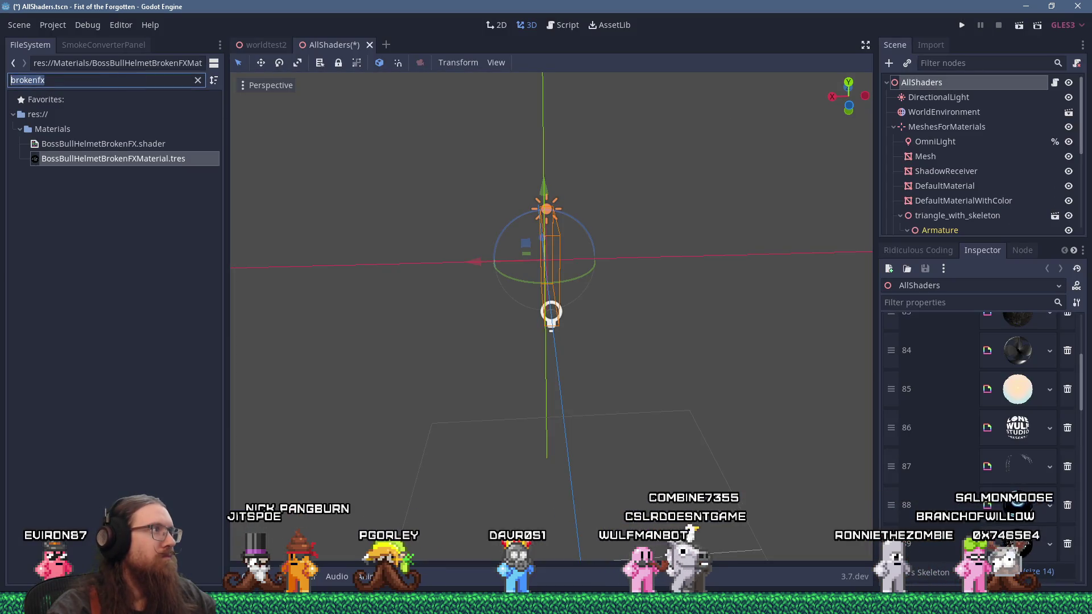
{"action": "type", "text": "bossbullhel"}
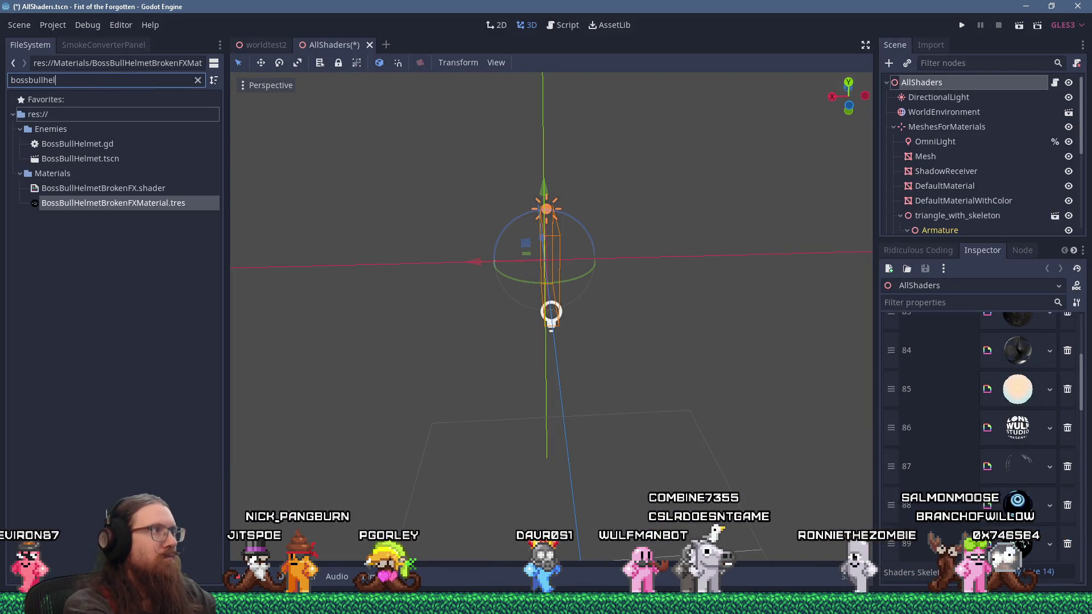
{"action": "double_click", "coordinate": [91, 159]}
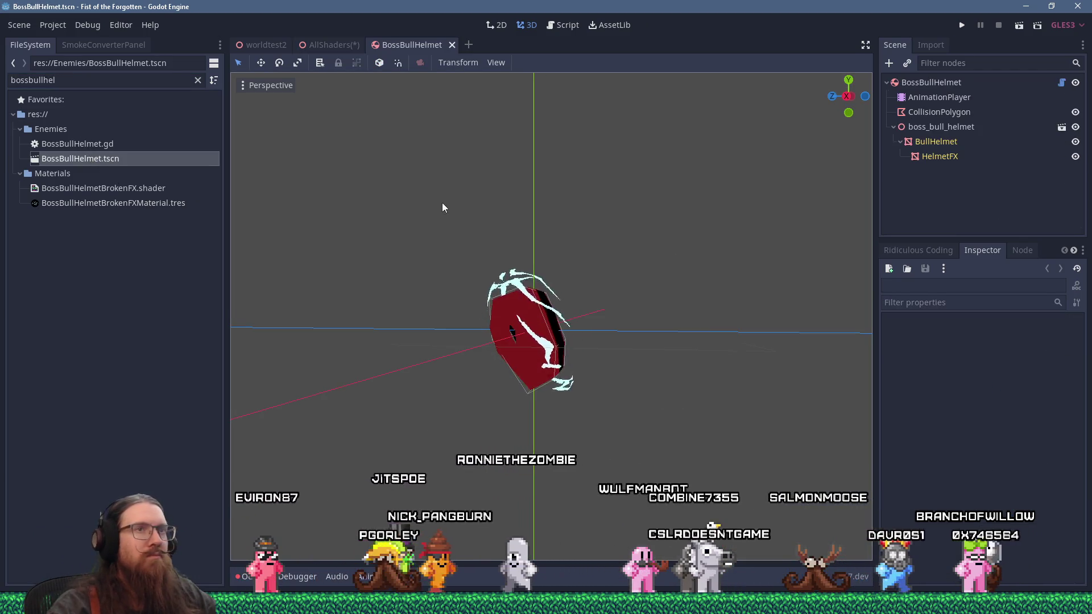
Step: Orbit around the BossBullHelmet model, then close the BossBullHelmet scene tab
{"action": "mouse_move", "coordinate": [404, 212]}
{"action": "left_mouse_down"}
{"action": "mouse_move", "coordinate": [480, 226]}
{"action": "mouse_move", "coordinate": [470, 268]}
{"action": "mouse_move", "coordinate": [421, 237]}
{"action": "left_mouse_up"}
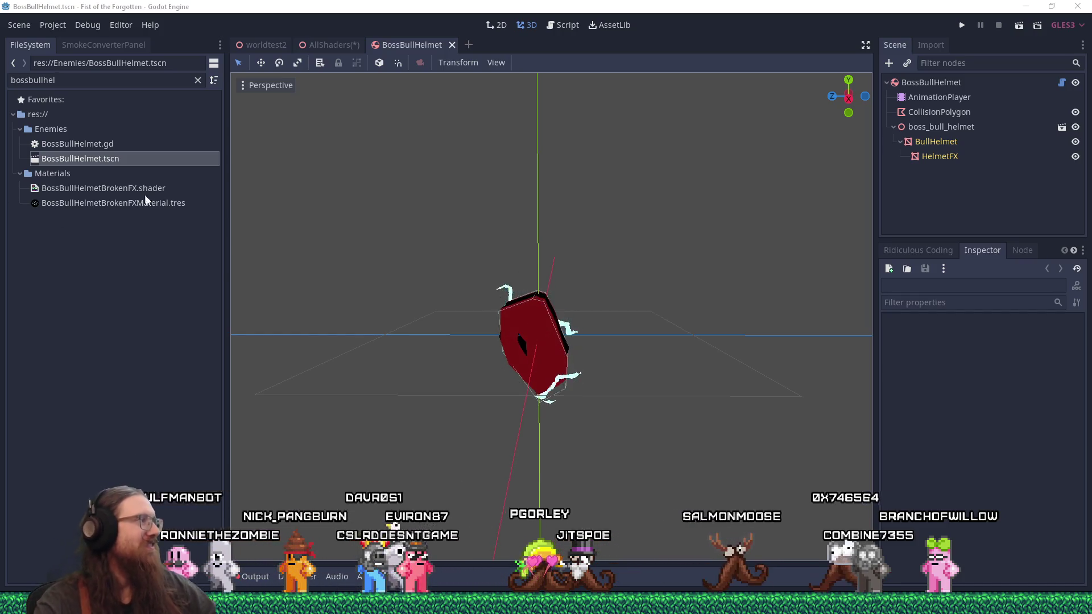
{"action": "left_click", "coordinate": [452, 44]}
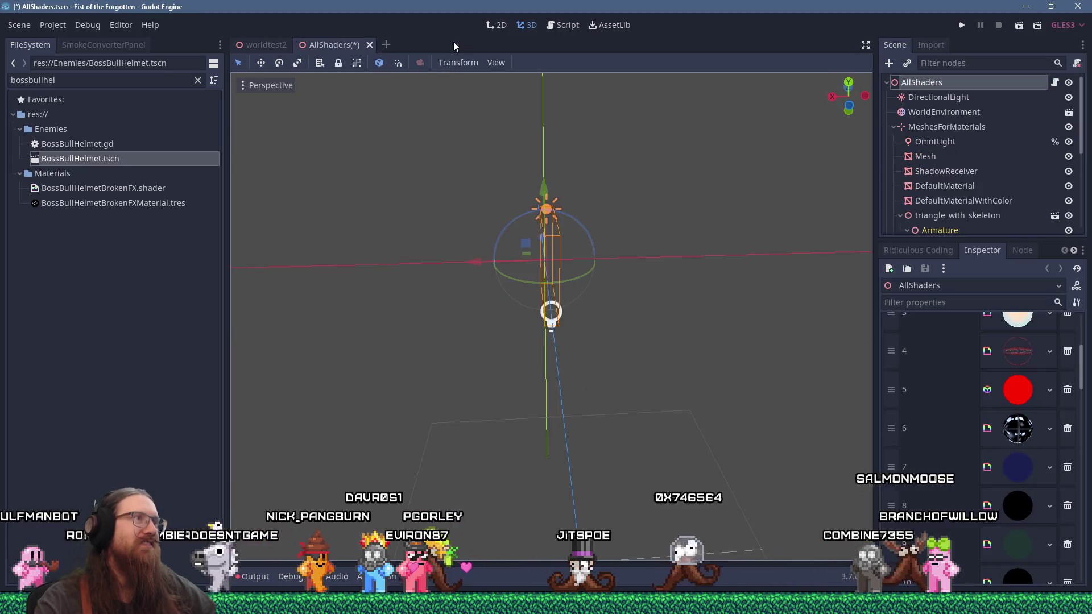
Step: Save the AllShaders scene and close its tab
{"action": "key", "text": "ctrl+s"}
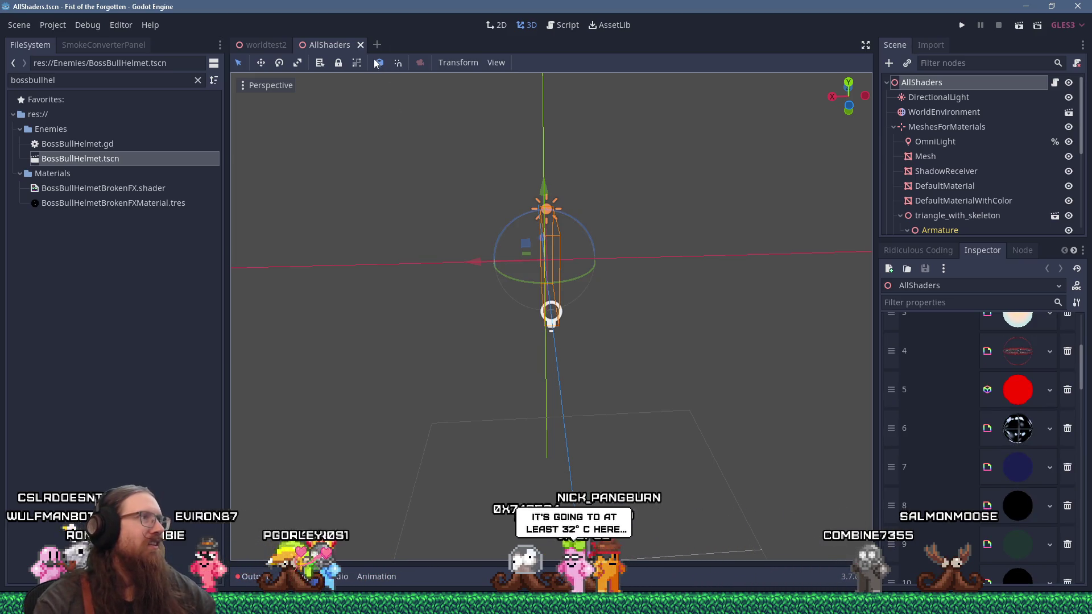
{"action": "left_click", "coordinate": [361, 44]}
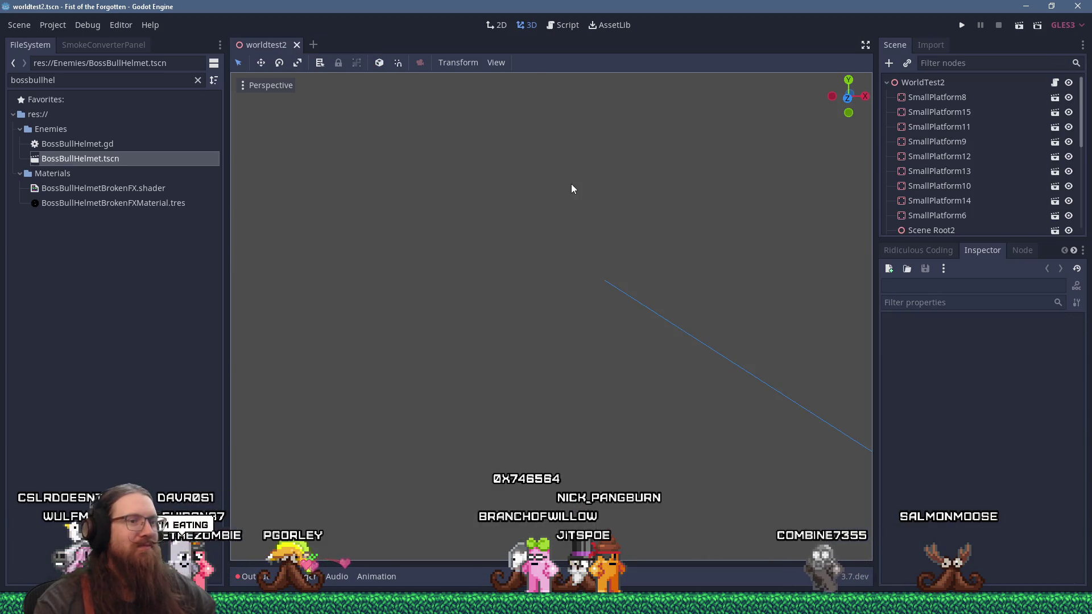
{"action": "key", "text": "alt+Tab"}
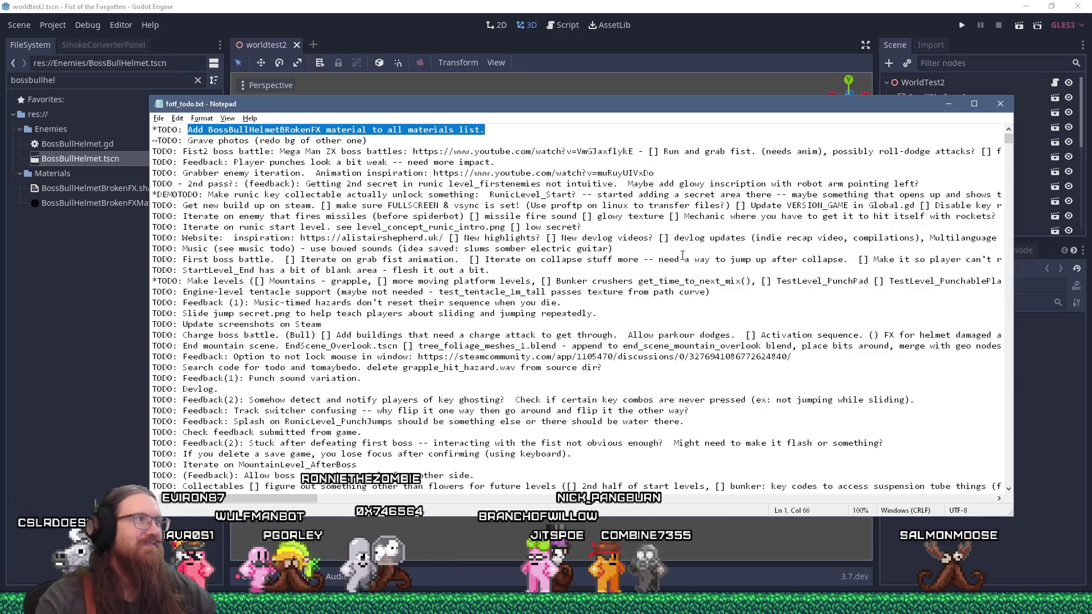
Step: Move the helmet-material TODO line to the end, replace *TODO with (done), and save
{"action": "key", "text": "ctrl+x"}
{"action": "key", "text": "ctrl+End"}
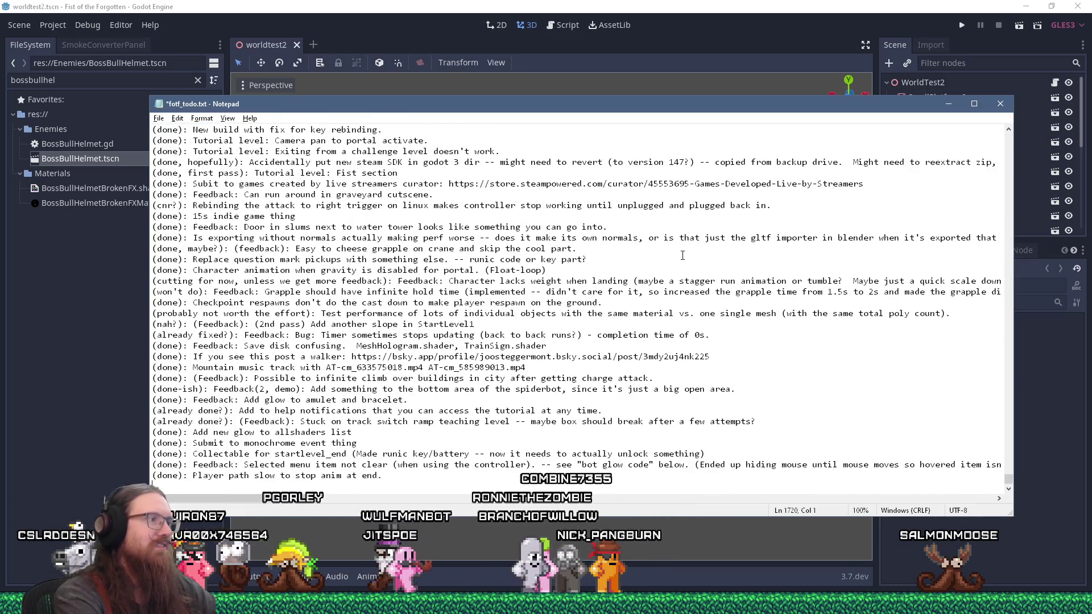
{"action": "key", "text": "ctrl+v"}
{"action": "key", "text": "shift+Right"}
{"action": "key", "text": "shift+Right"}
{"action": "key", "text": "shift+Right"}
{"action": "type", "text": "(done)"}
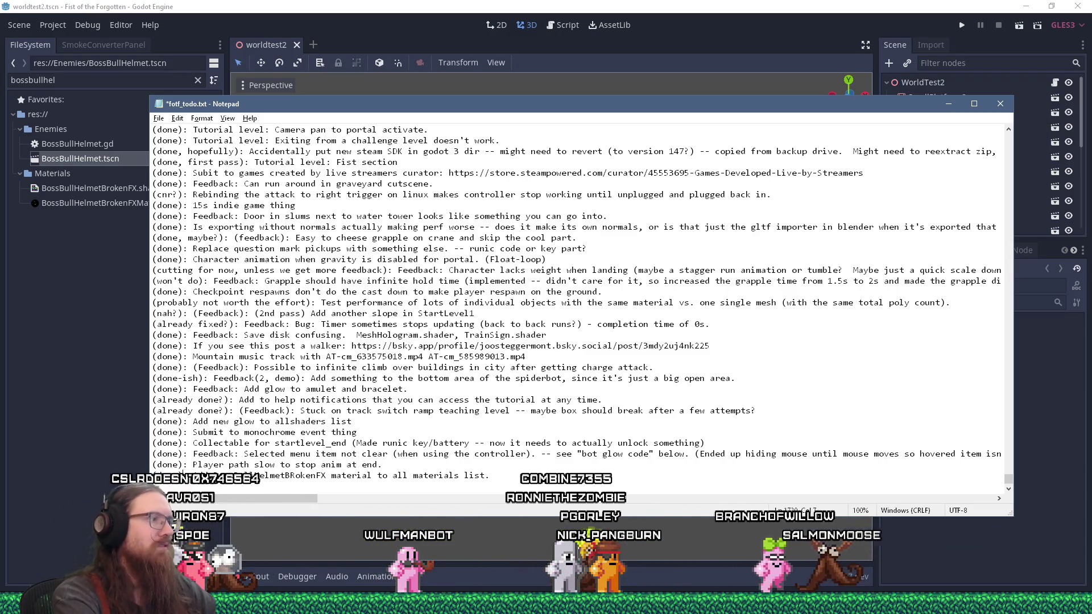
{"action": "key", "text": "ctrl+Home"}
{"action": "key", "text": "ctrl+s"}
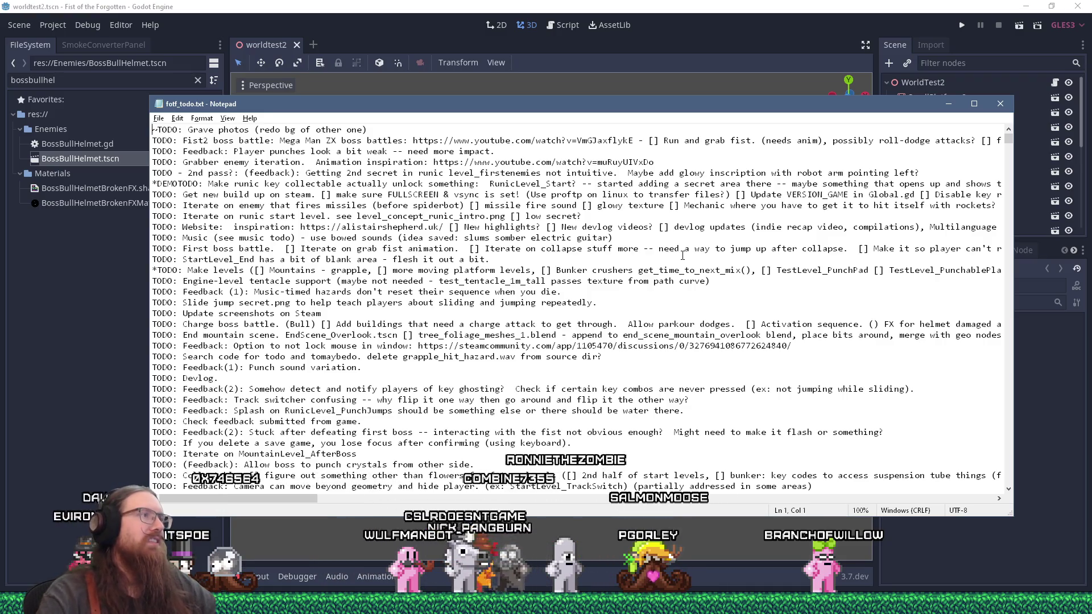
Step: Select the runic key collectable TODO line, then return to Godot's file filter
{"action": "scroll", "coordinate": [747, 324], "scroll_direction": "down", "scroll_amount": 6}
{"action": "scroll", "coordinate": [596, 239], "scroll_direction": "up", "scroll_amount": 6}
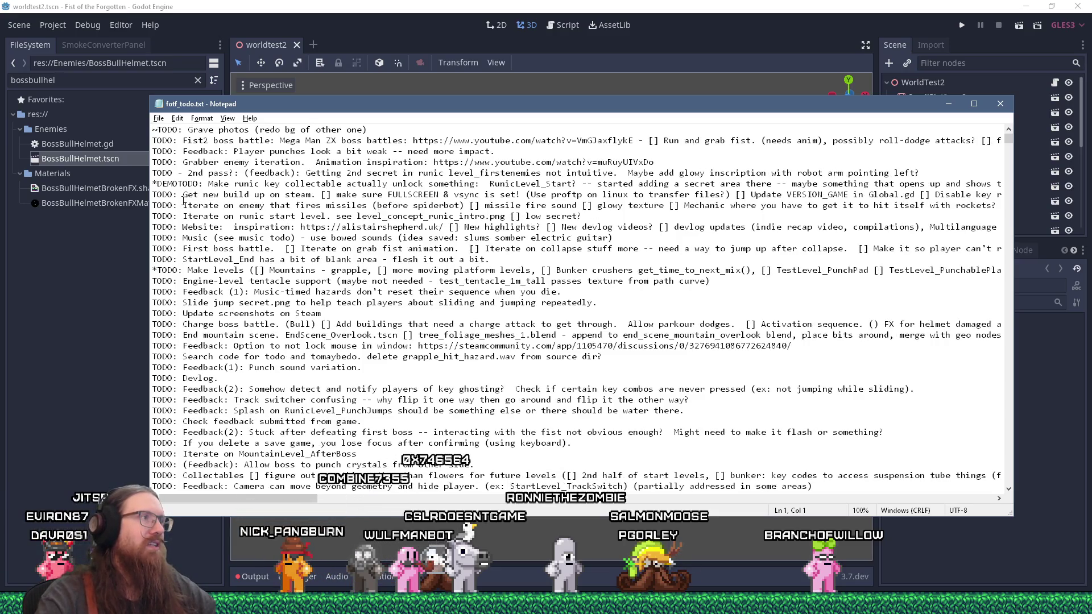
{"action": "left_click_drag", "start_coordinate": [151, 181], "coordinate": [151, 196]}
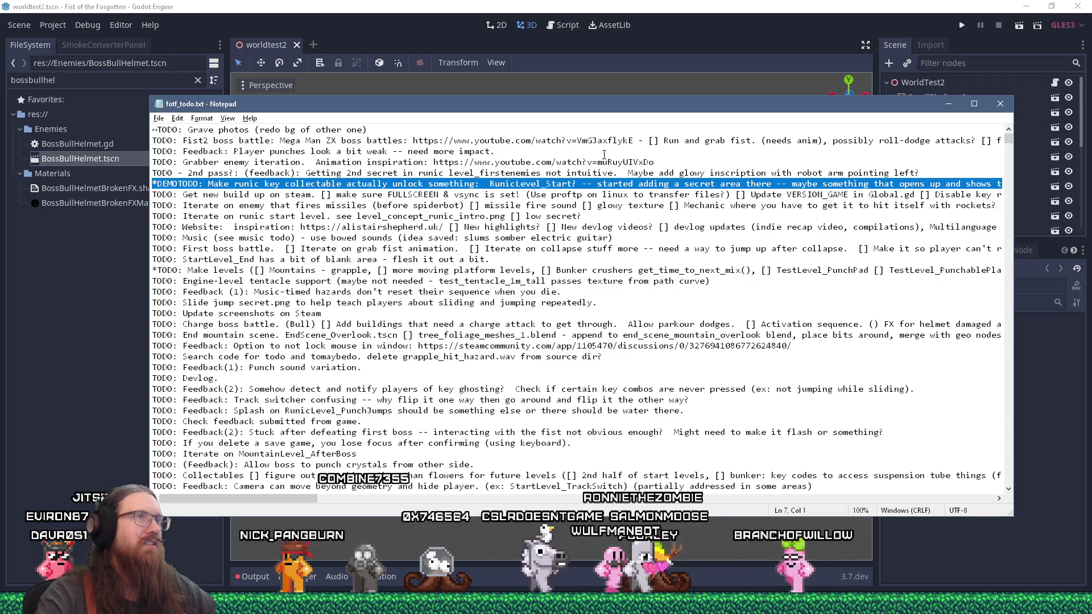
{"action": "key", "text": "alt+Tab"}
{"action": "key", "text": "ctrl+f"}
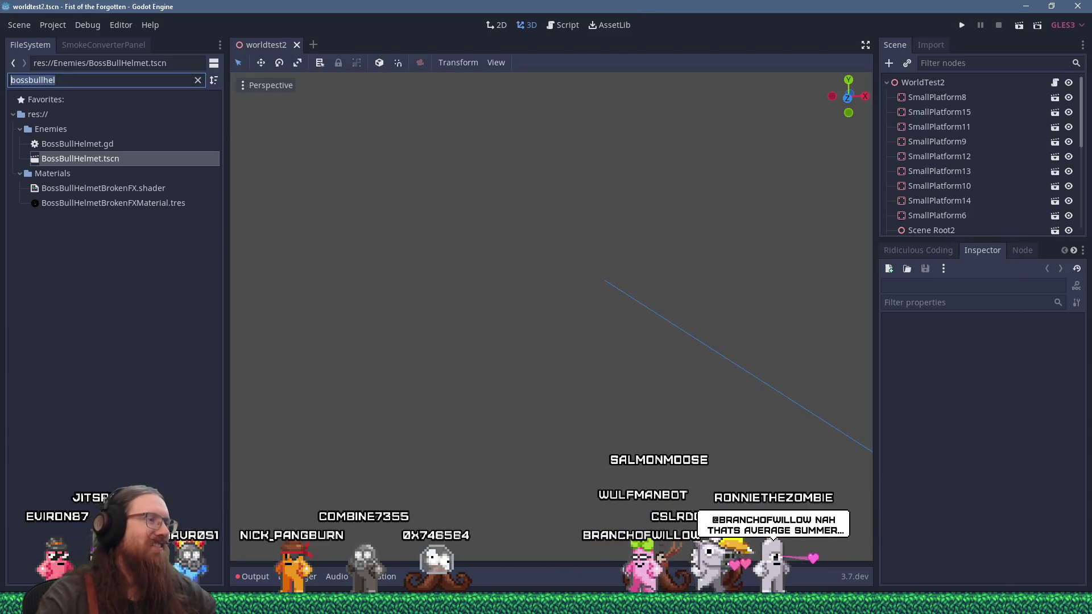
Step: Open the RunicLevel_Start scene via the 'runiclevel_start' filter and fly around the level
{"action": "type", "text": "runiclevel_start"}
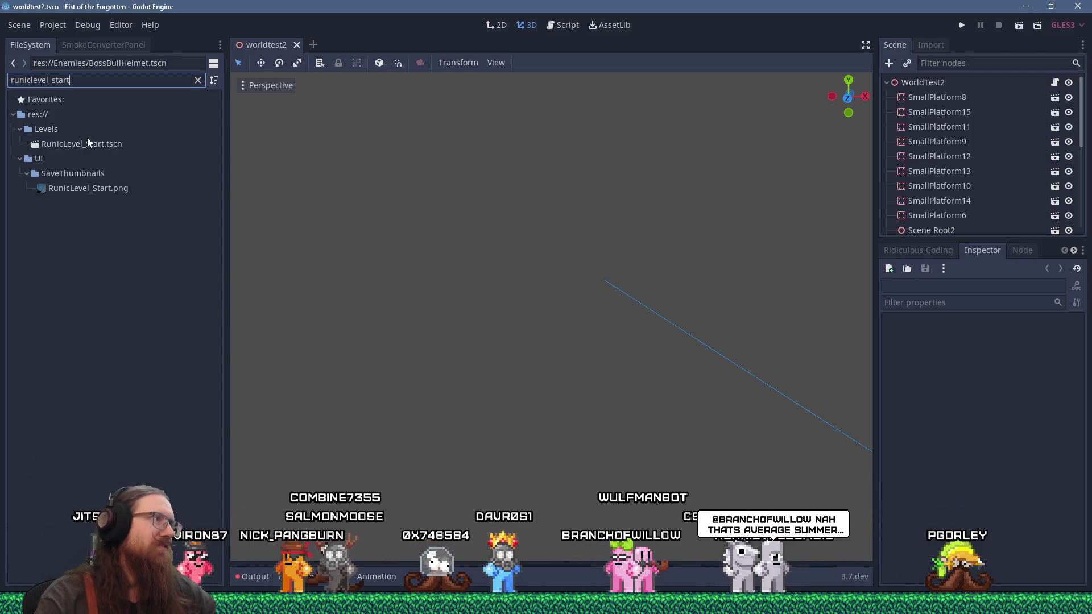
{"action": "left_click", "coordinate": [88, 142]}
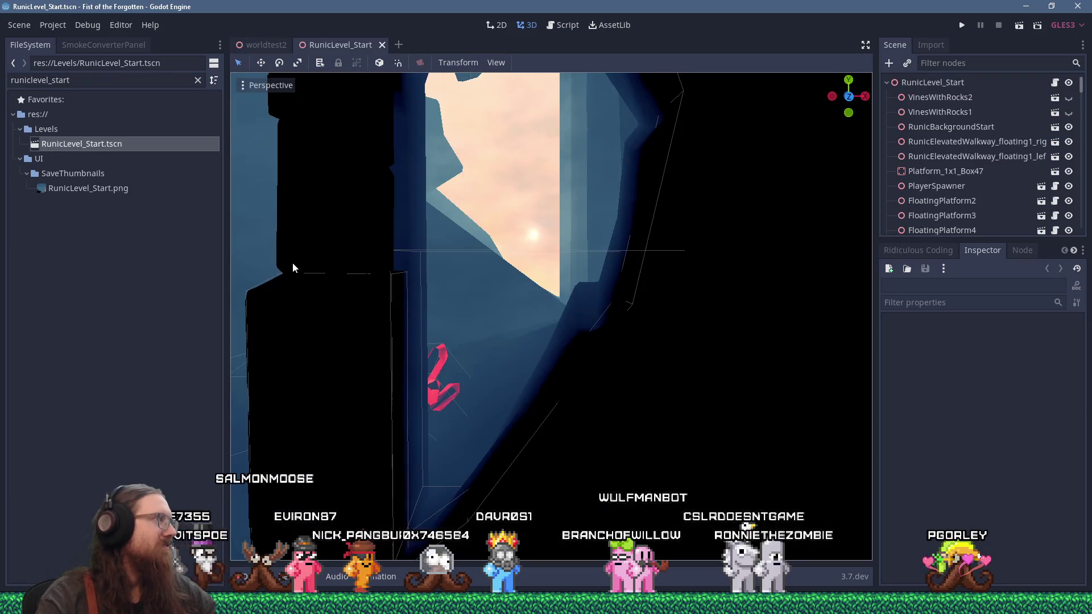
{"action": "mouse_move", "coordinate": [453, 389]}
{"action": "left_mouse_down"}
{"action": "mouse_move", "coordinate": [517, 352]}
{"action": "mouse_move", "coordinate": [512, 407]}
{"action": "mouse_move", "coordinate": [606, 354]}
{"action": "mouse_move", "coordinate": [421, 370]}
{"action": "mouse_move", "coordinate": [434, 346]}
{"action": "mouse_move", "coordinate": [490, 343]}
{"action": "mouse_move", "coordinate": [433, 351]}
{"action": "mouse_move", "coordinate": [480, 357]}
{"action": "mouse_move", "coordinate": [429, 364]}
{"action": "mouse_move", "coordinate": [459, 347]}
{"action": "mouse_move", "coordinate": [446, 353]}
{"action": "mouse_move", "coordinate": [475, 360]}
{"action": "mouse_move", "coordinate": [394, 356]}
{"action": "mouse_move", "coordinate": [417, 353]}
{"action": "left_mouse_up"}
{"action": "scroll", "coordinate": [492, 344], "scroll_direction": "up", "scroll_amount": 8}
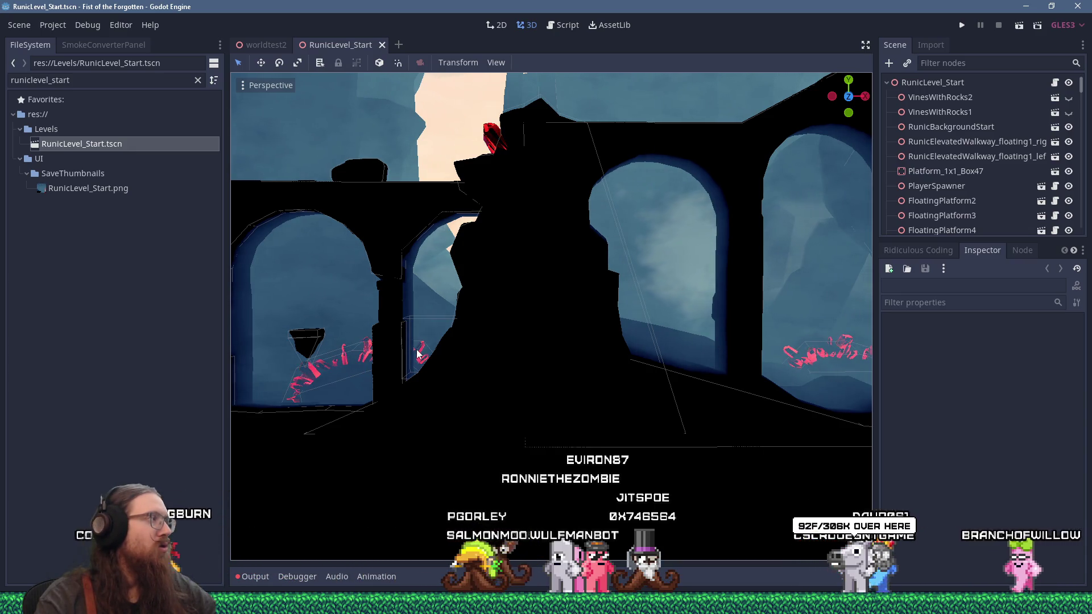
{"action": "mouse_move", "coordinate": [417, 354]}
{"action": "left_mouse_down"}
{"action": "mouse_move", "coordinate": [416, 301]}
{"action": "mouse_move", "coordinate": [537, 338]}
{"action": "mouse_move", "coordinate": [261, 360]}
{"action": "mouse_move", "coordinate": [431, 352]}
{"action": "mouse_move", "coordinate": [285, 389]}
{"action": "mouse_move", "coordinate": [471, 353]}
{"action": "left_mouse_up"}
{"action": "scroll", "coordinate": [431, 353], "scroll_direction": "up", "scroll_amount": 3}
{"action": "scroll", "coordinate": [471, 352], "scroll_direction": "down", "scroll_amount": 10}
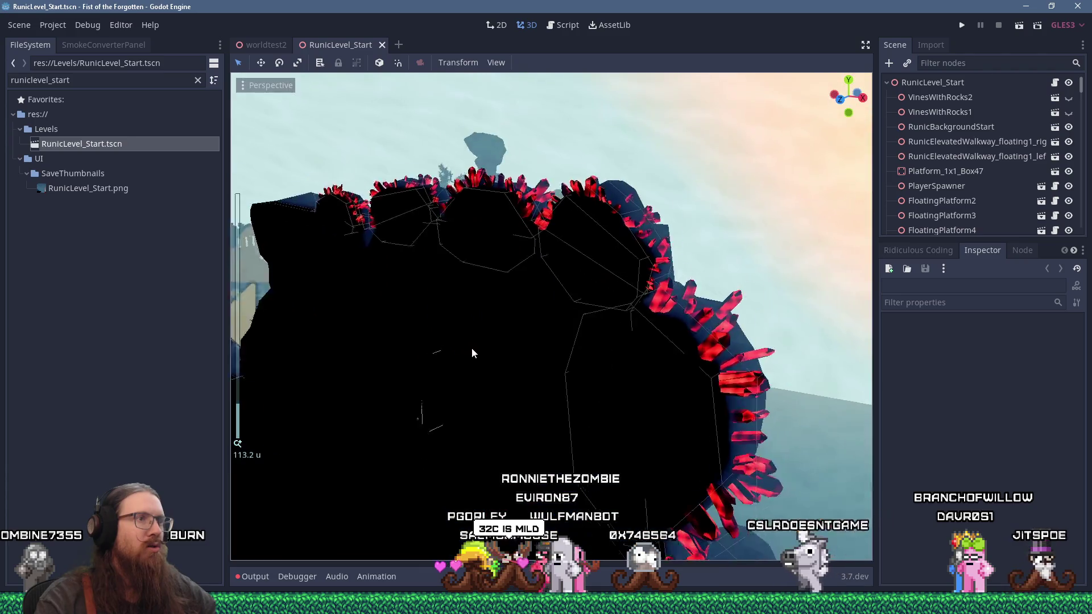
{"action": "mouse_move", "coordinate": [407, 374]}
{"action": "left_mouse_down"}
{"action": "mouse_move", "coordinate": [653, 361]}
{"action": "mouse_move", "coordinate": [433, 382]}
{"action": "mouse_move", "coordinate": [639, 315]}
{"action": "mouse_move", "coordinate": [541, 328]}
{"action": "left_mouse_up"}
Step: Frame the arched bridge and select the RunicStartRock1 rock beside it
{"action": "scroll", "coordinate": [434, 383], "scroll_direction": "up", "scroll_amount": 5}
{"action": "scroll", "coordinate": [619, 315], "scroll_direction": "up", "scroll_amount": 3}
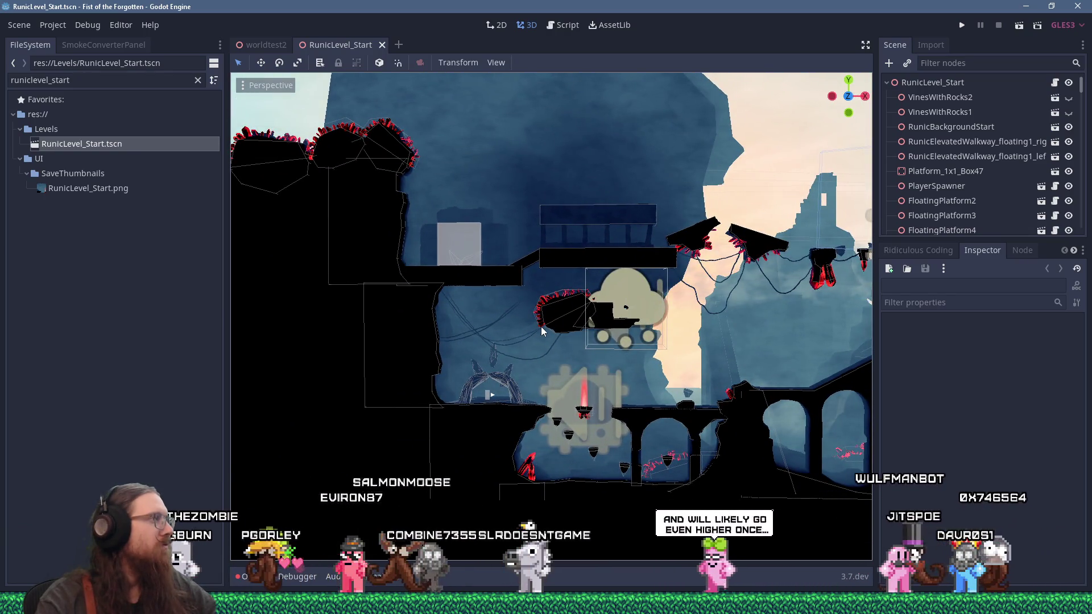
{"action": "scroll", "coordinate": [541, 330], "scroll_direction": "up", "scroll_amount": 3}
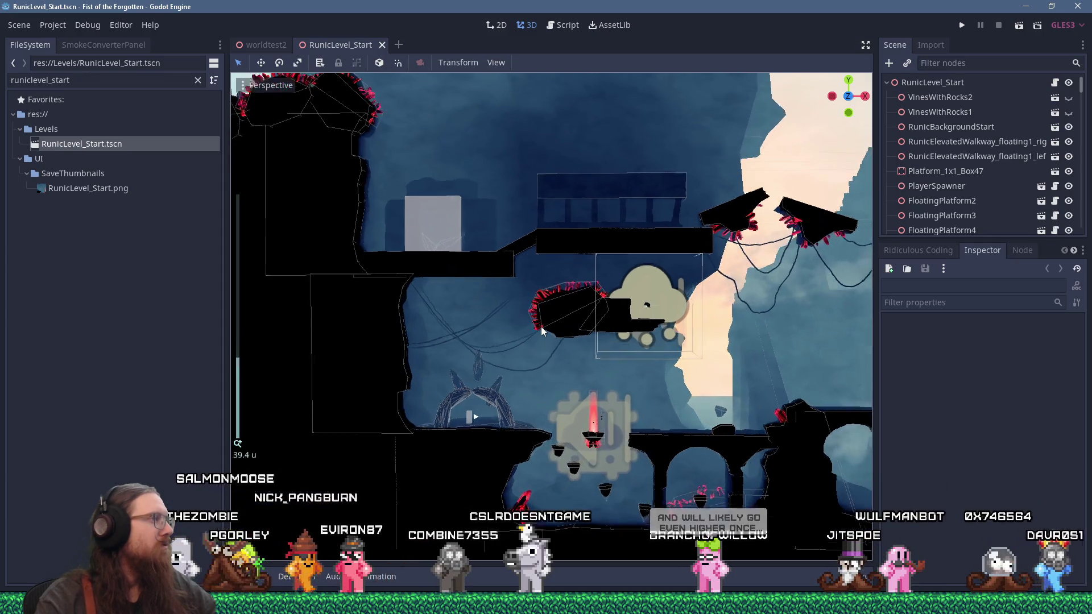
{"action": "scroll", "coordinate": [541, 326], "scroll_direction": "down", "scroll_amount": 1}
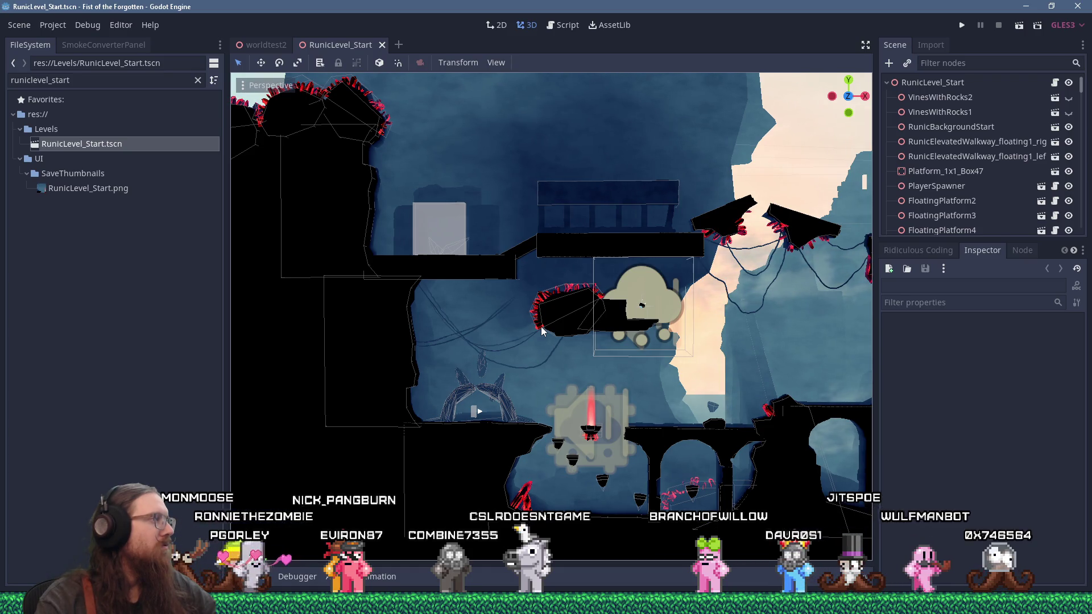
{"action": "scroll", "coordinate": [541, 329], "scroll_direction": "down", "scroll_amount": 1}
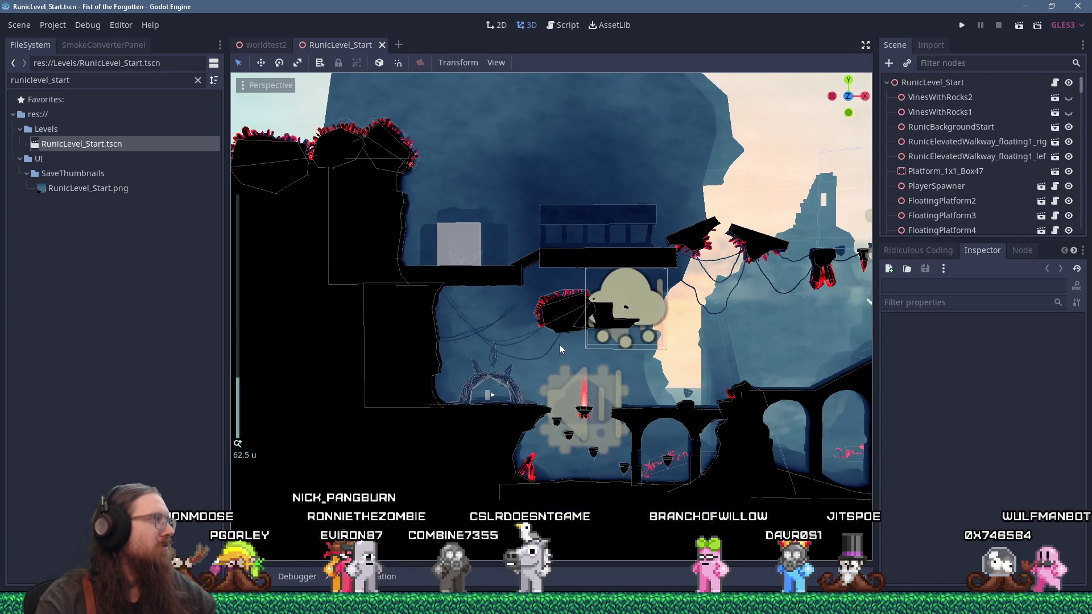
{"action": "left_click_drag", "start_coordinate": [559, 343], "coordinate": [435, 291]}
{"action": "scroll", "coordinate": [446, 329], "scroll_direction": "up", "scroll_amount": 2}
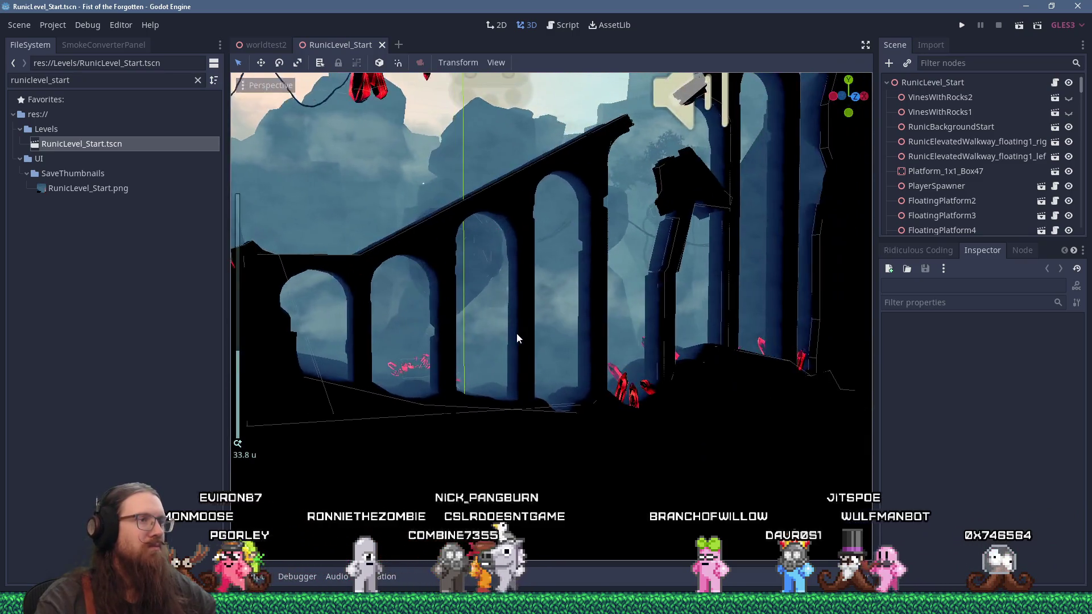
{"action": "mouse_move", "coordinate": [448, 342]}
{"action": "left_mouse_down"}
{"action": "mouse_move", "coordinate": [639, 333]}
{"action": "mouse_move", "coordinate": [616, 356]}
{"action": "mouse_move", "coordinate": [497, 387]}
{"action": "mouse_move", "coordinate": [511, 332]}
{"action": "mouse_move", "coordinate": [490, 317]}
{"action": "left_mouse_up"}
{"action": "scroll", "coordinate": [458, 380], "scroll_direction": "up", "scroll_amount": 3}
{"action": "scroll", "coordinate": [511, 332], "scroll_direction": "up", "scroll_amount": 2}
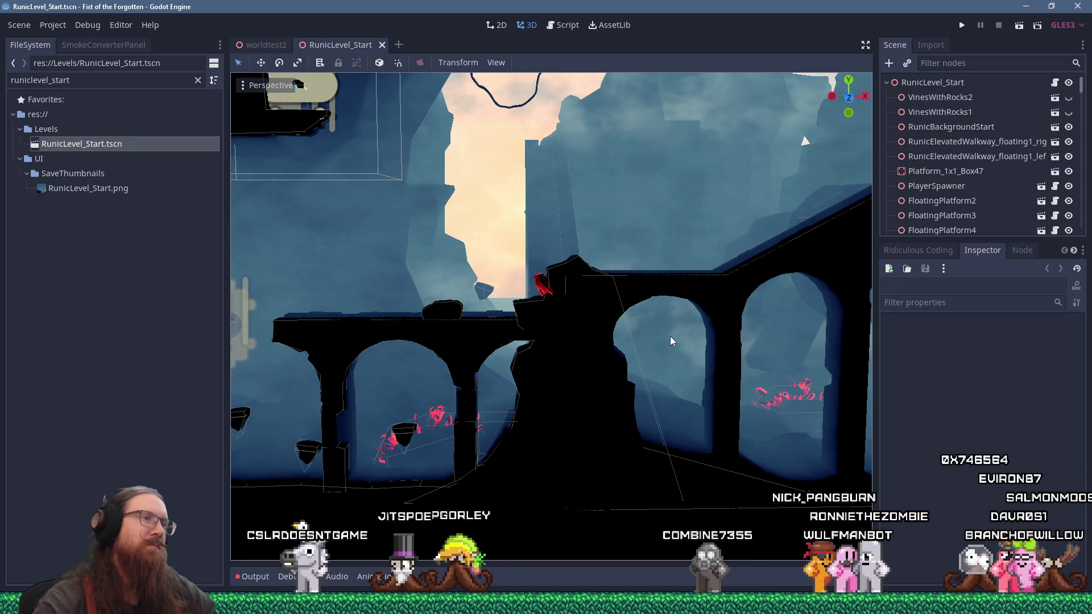
{"action": "left_click", "coordinate": [610, 376]}
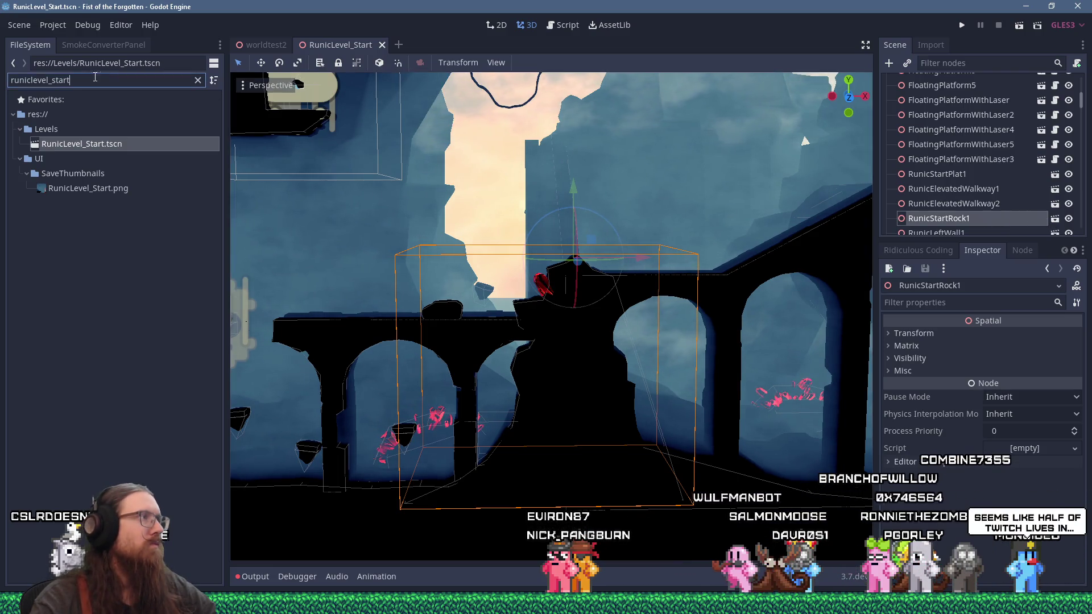
Step: Filter FileSystem for 'runicstartrock' and list the owners of RunicStartRock1.tscn
{"action": "type", "text": "runicstartrock"}
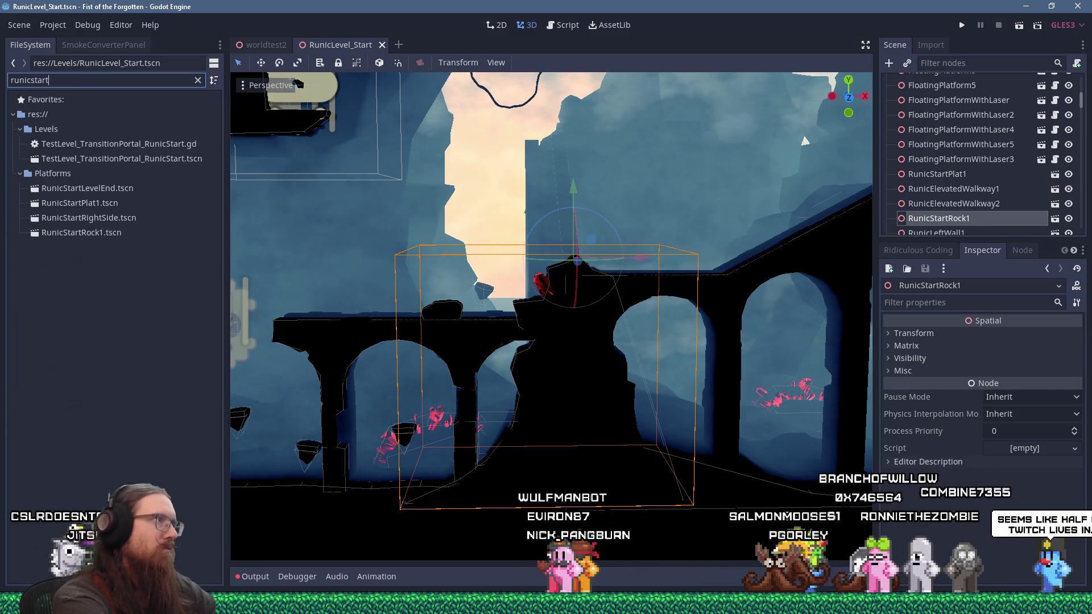
{"action": "right_click", "coordinate": [54, 142]}
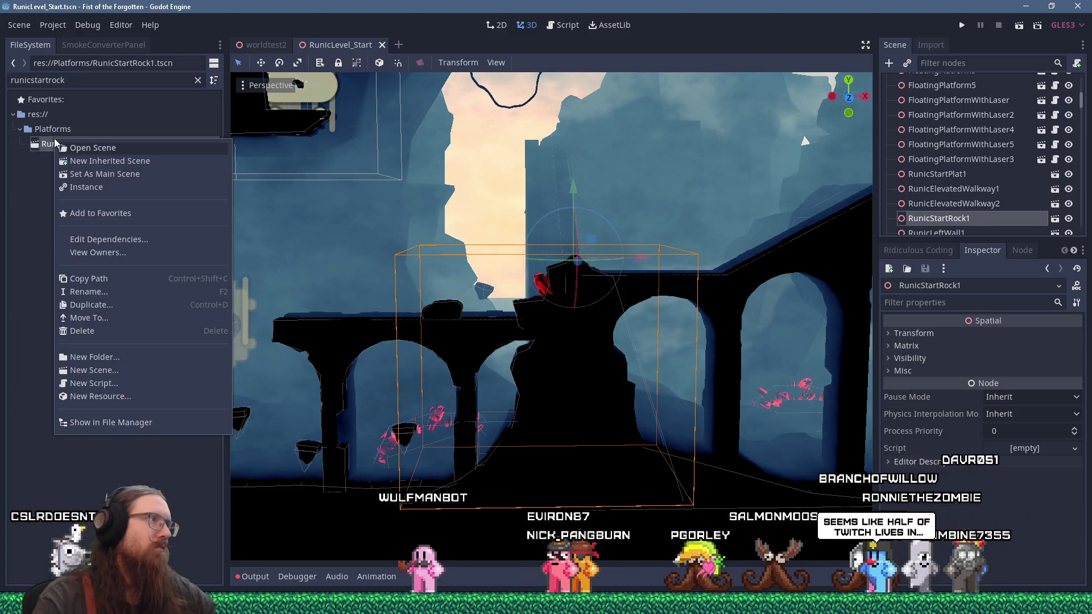
{"action": "left_click", "coordinate": [126, 255]}
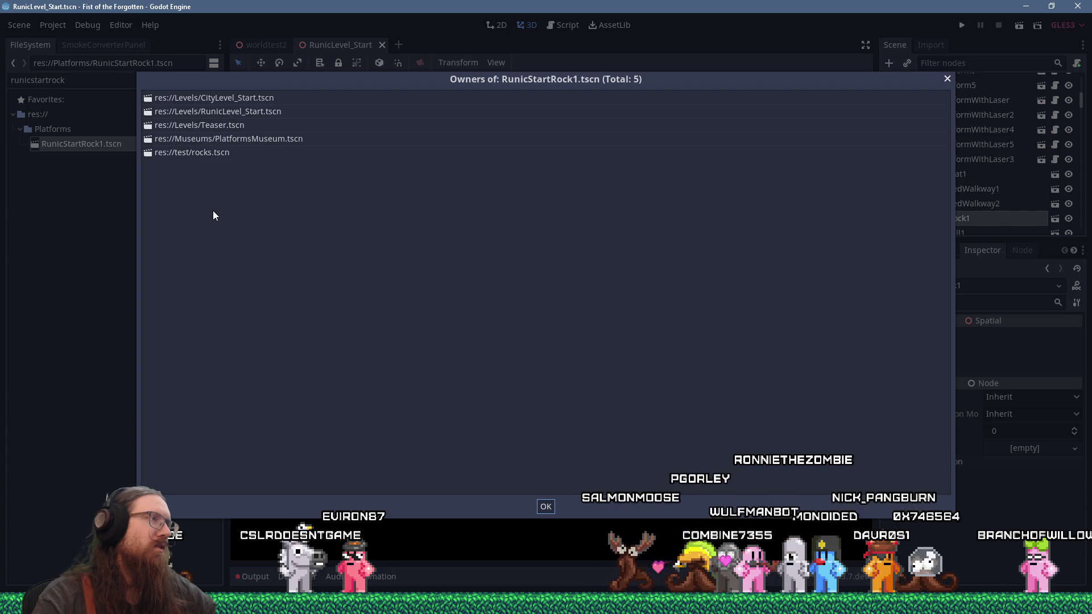
Step: Open CityLevel_Start from the owners list and orbit around the city buildings
{"action": "double_click", "coordinate": [263, 99]}
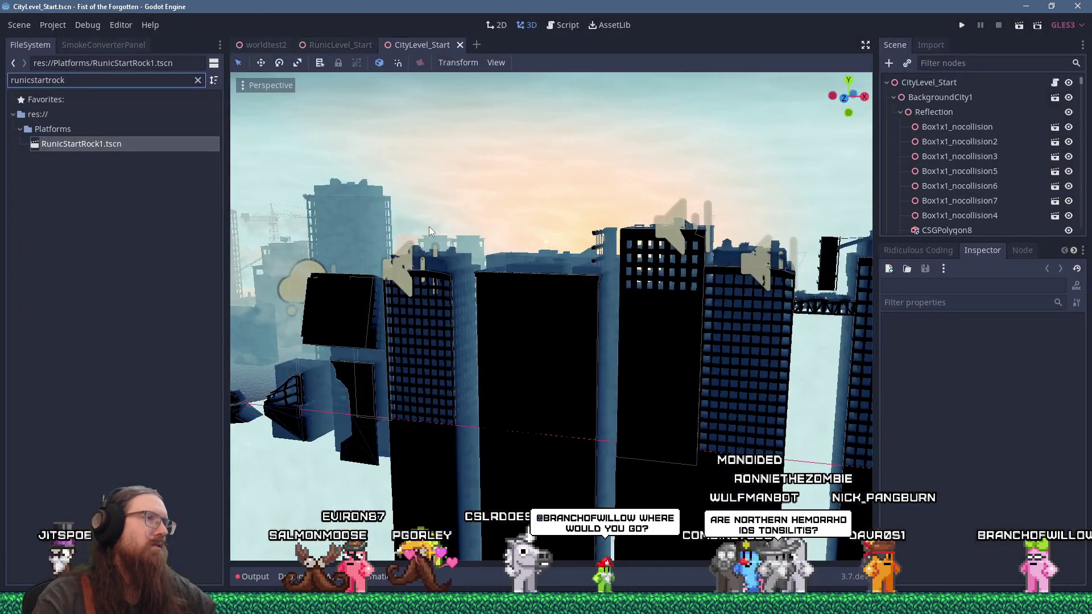
{"action": "scroll", "coordinate": [429, 227], "scroll_direction": "down", "scroll_amount": 10}
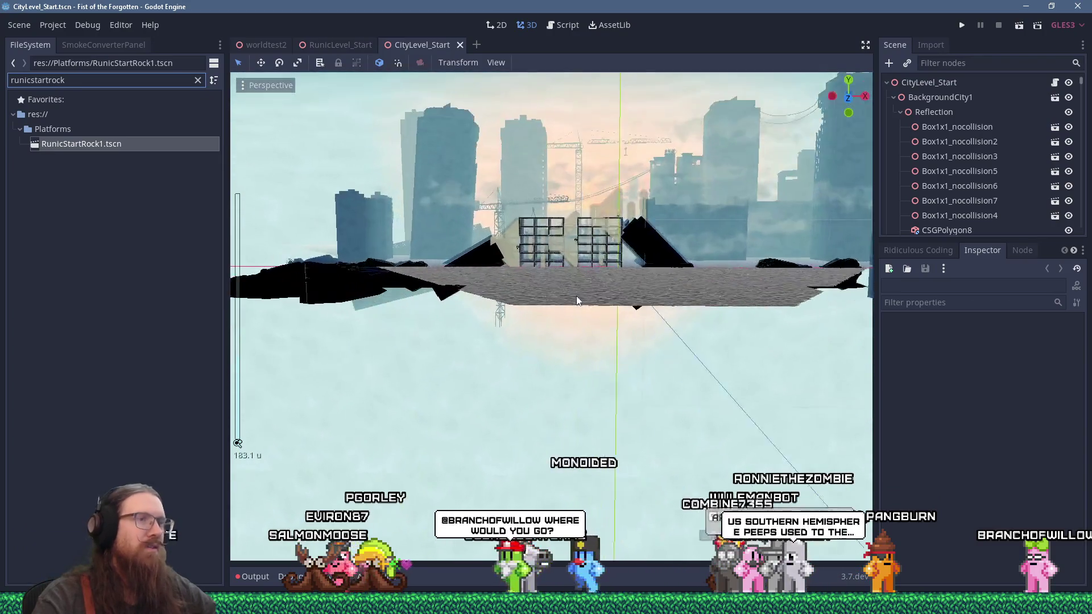
{"action": "scroll", "coordinate": [576, 296], "scroll_direction": "up", "scroll_amount": 5}
{"action": "mouse_move", "coordinate": [576, 295]}
{"action": "left_mouse_down"}
{"action": "mouse_move", "coordinate": [424, 353]}
{"action": "mouse_move", "coordinate": [630, 289]}
{"action": "mouse_move", "coordinate": [677, 237]}
{"action": "mouse_move", "coordinate": [667, 193]}
{"action": "mouse_move", "coordinate": [579, 199]}
{"action": "mouse_move", "coordinate": [479, 230]}
{"action": "mouse_move", "coordinate": [510, 299]}
{"action": "mouse_move", "coordinate": [600, 265]}
{"action": "mouse_move", "coordinate": [387, 316]}
{"action": "mouse_move", "coordinate": [421, 308]}
{"action": "left_mouse_up"}
{"action": "scroll", "coordinate": [599, 265], "scroll_direction": "down", "scroll_amount": 5}
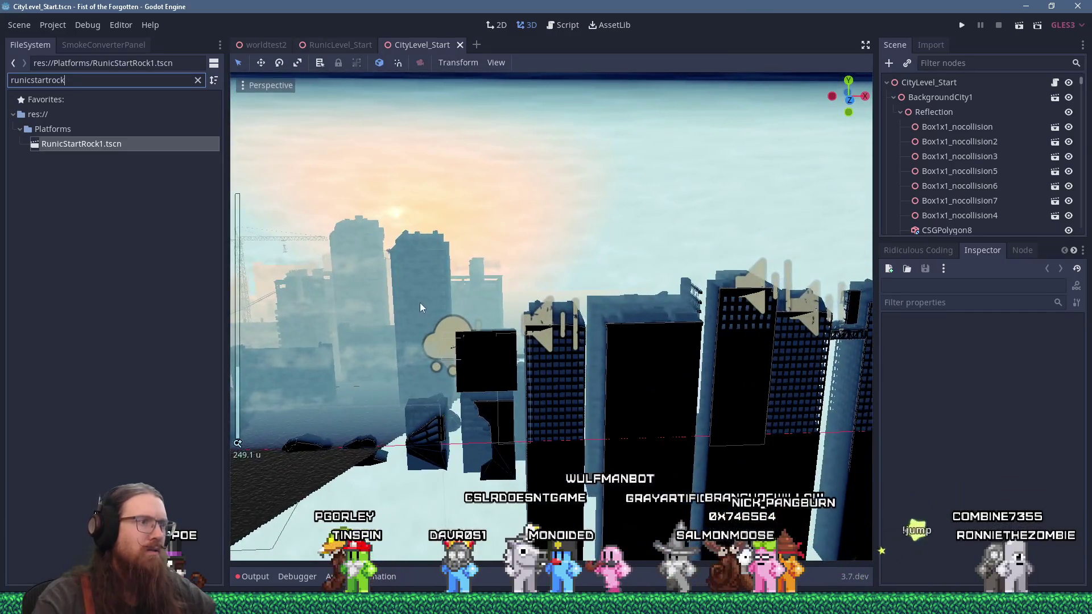
Step: Filter the Scene dock for 'runicstart', select RunicStartRock1, frame it, and orbit around it
{"action": "type", "text": "runicstart"}
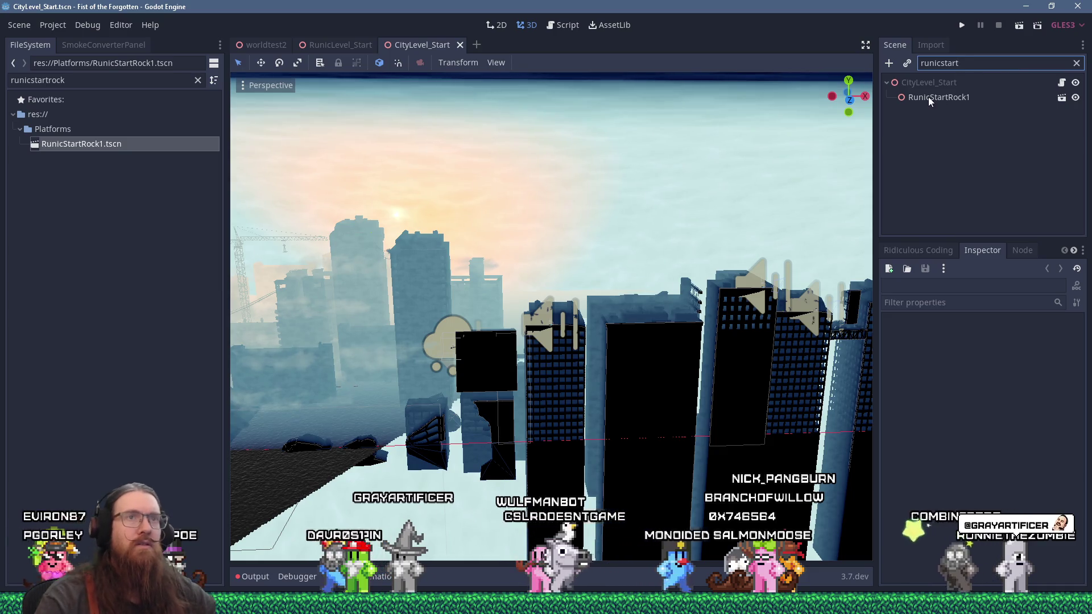
{"action": "left_click", "coordinate": [939, 98]}
{"action": "key", "text": "f"}
{"action": "scroll", "coordinate": [640, 320], "scroll_direction": "down", "scroll_amount": 3}
{"action": "scroll", "coordinate": [508, 334], "scroll_direction": "up", "scroll_amount": 6}
{"action": "scroll", "coordinate": [541, 310], "scroll_direction": "up", "scroll_amount": 4}
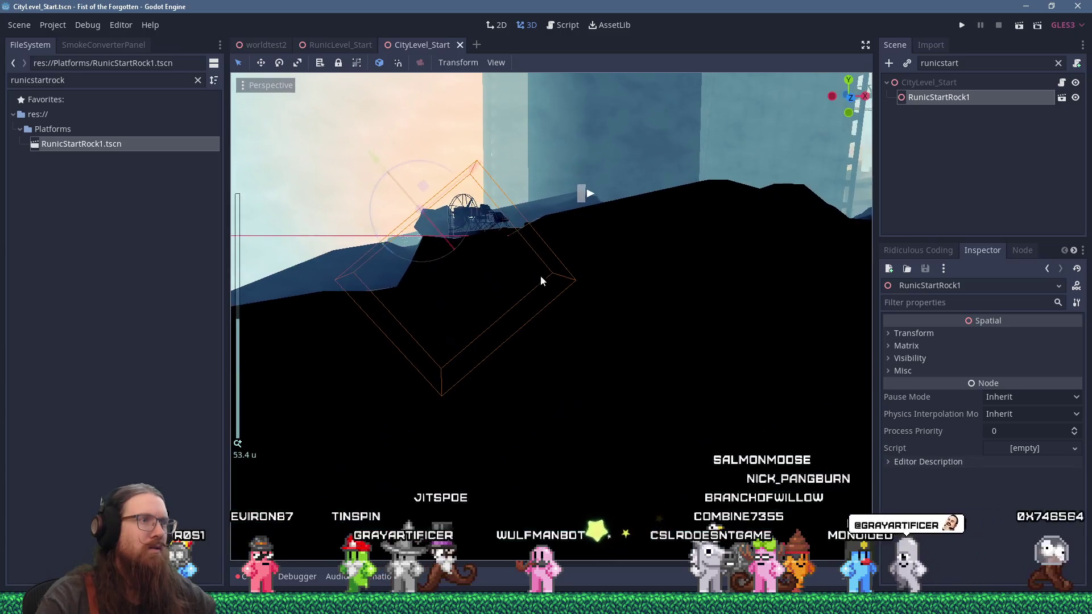
{"action": "mouse_move", "coordinate": [626, 289]}
{"action": "left_mouse_down"}
{"action": "mouse_move", "coordinate": [679, 276]}
{"action": "mouse_move", "coordinate": [715, 220]}
{"action": "mouse_move", "coordinate": [693, 212]}
{"action": "mouse_move", "coordinate": [602, 242]}
{"action": "mouse_move", "coordinate": [584, 285]}
{"action": "mouse_move", "coordinate": [576, 364]}
{"action": "mouse_move", "coordinate": [582, 291]}
{"action": "mouse_move", "coordinate": [568, 296]}
{"action": "left_mouse_up"}
{"action": "scroll", "coordinate": [569, 296], "scroll_direction": "up", "scroll_amount": 10}
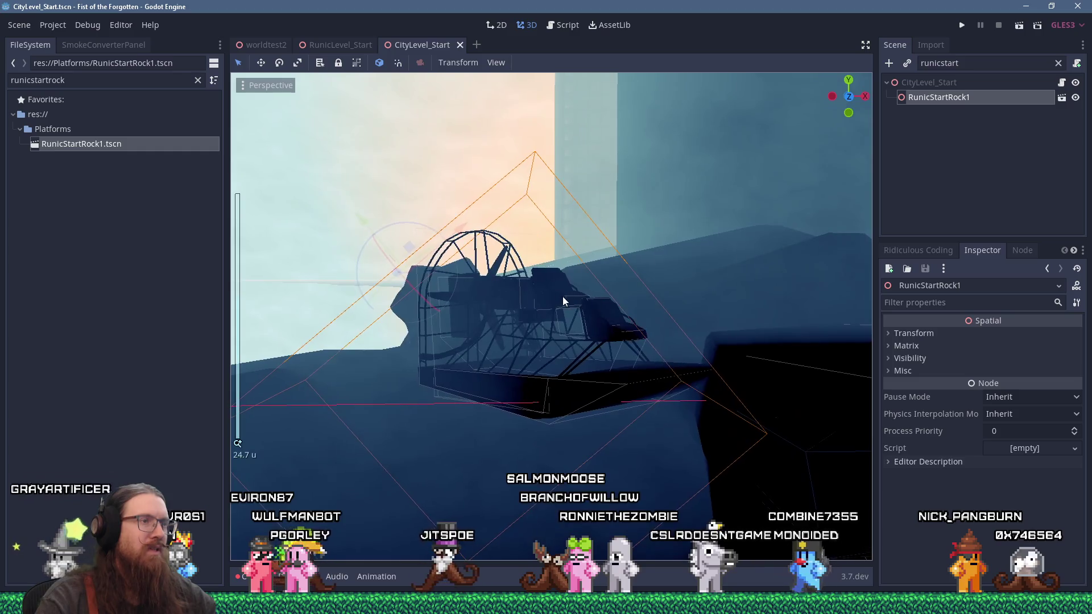
{"action": "scroll", "coordinate": [553, 308], "scroll_direction": "down", "scroll_amount": 8}
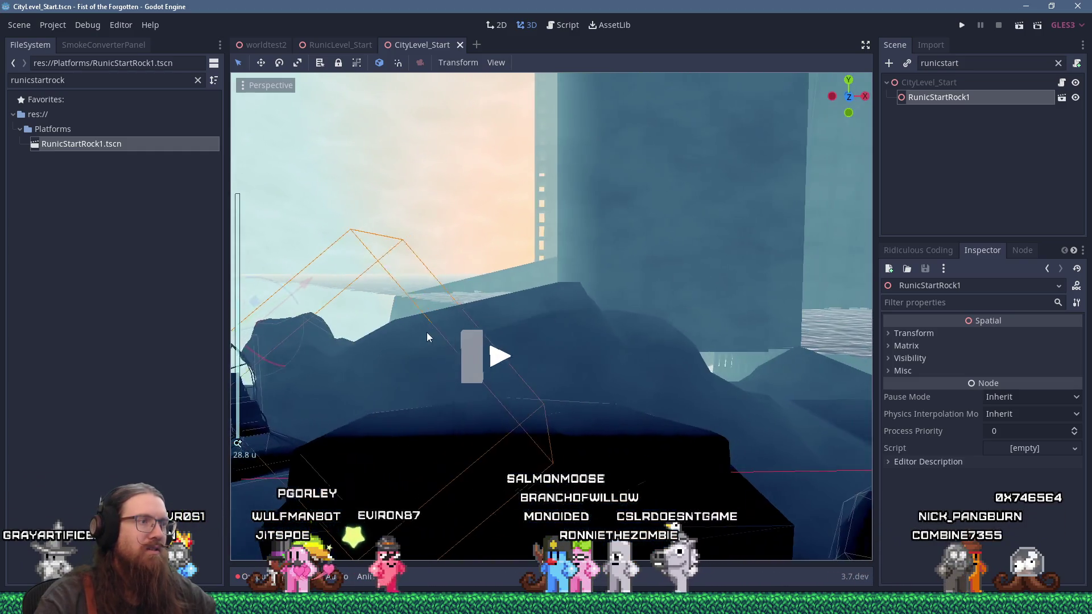
{"action": "mouse_move", "coordinate": [427, 332]}
{"action": "left_mouse_down"}
{"action": "mouse_move", "coordinate": [459, 320]}
{"action": "mouse_move", "coordinate": [494, 250]}
{"action": "mouse_move", "coordinate": [490, 310]}
{"action": "mouse_move", "coordinate": [468, 327]}
{"action": "mouse_move", "coordinate": [519, 371]}
{"action": "mouse_move", "coordinate": [508, 338]}
{"action": "mouse_move", "coordinate": [555, 304]}
{"action": "mouse_move", "coordinate": [426, 323]}
{"action": "left_mouse_up"}
{"action": "scroll", "coordinate": [468, 328], "scroll_direction": "down", "scroll_amount": 6}
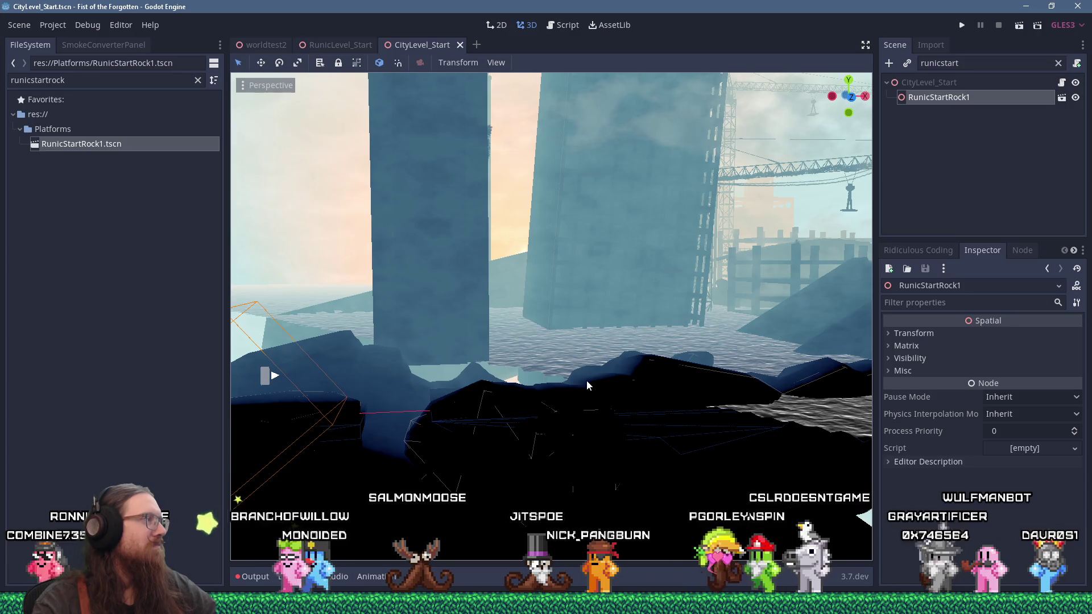
{"action": "scroll", "coordinate": [571, 381], "scroll_direction": "down", "scroll_amount": 3}
{"action": "scroll", "coordinate": [515, 413], "scroll_direction": "down", "scroll_amount": 5}
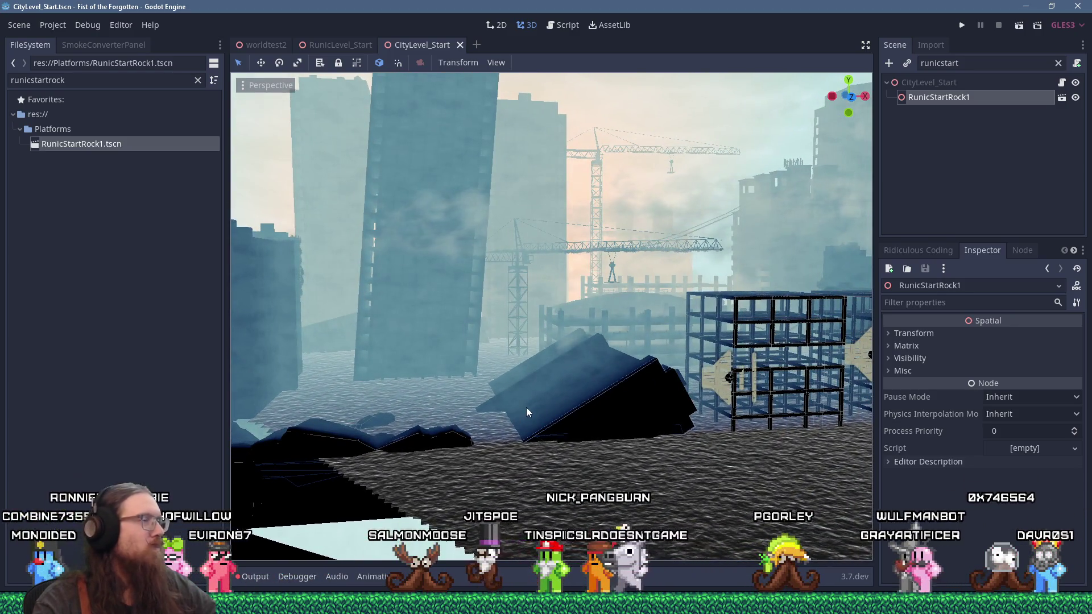
Step: Close CityLevel_Start, open RunicStartRock1.tscn, and dismiss the imported-scene warning from Open in Editor
{"action": "left_click", "coordinate": [460, 45]}
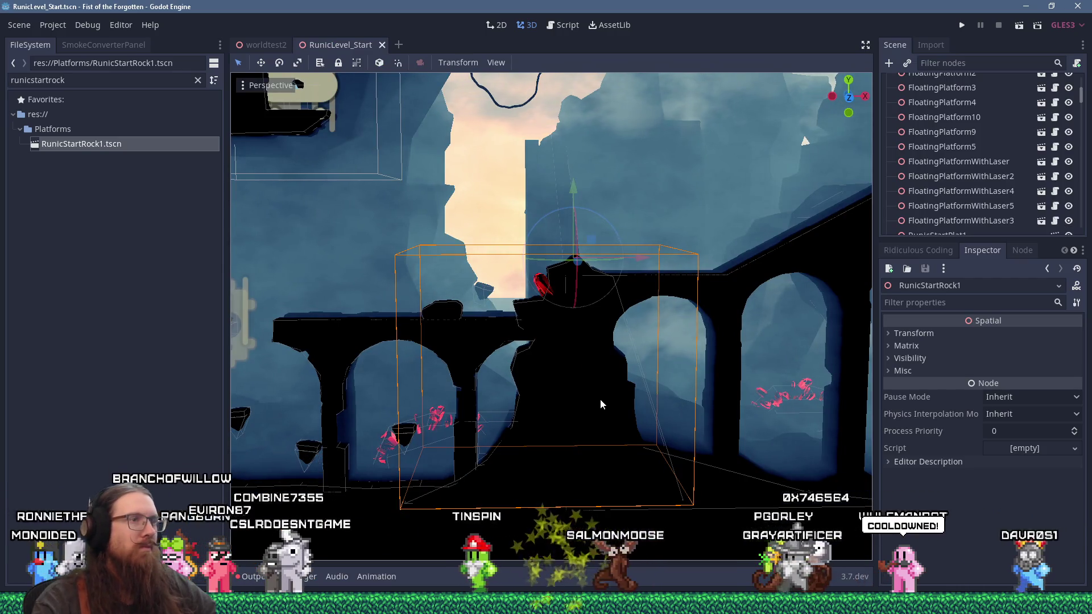
{"action": "double_click", "coordinate": [181, 143]}
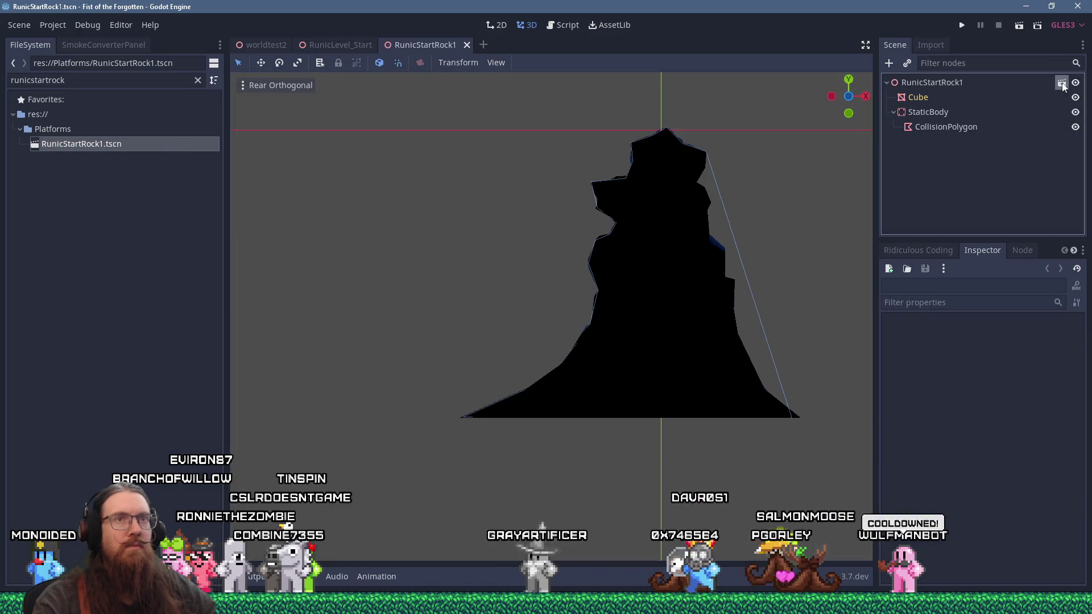
{"action": "left_click", "coordinate": [1062, 84]}
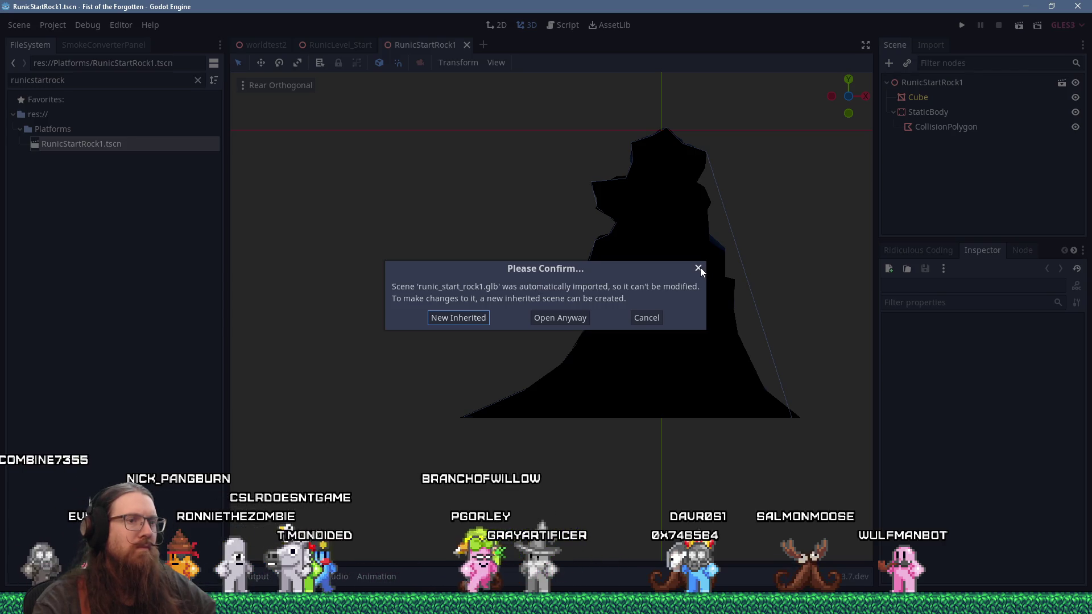
{"action": "left_click", "coordinate": [700, 268]}
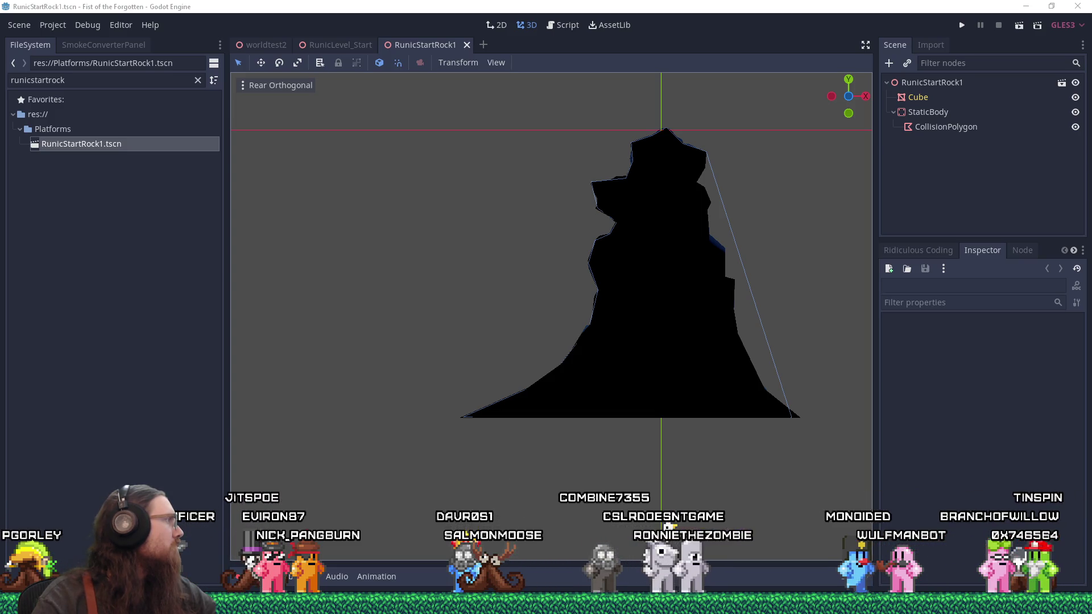
{"action": "key", "text": "alt+Tab"}
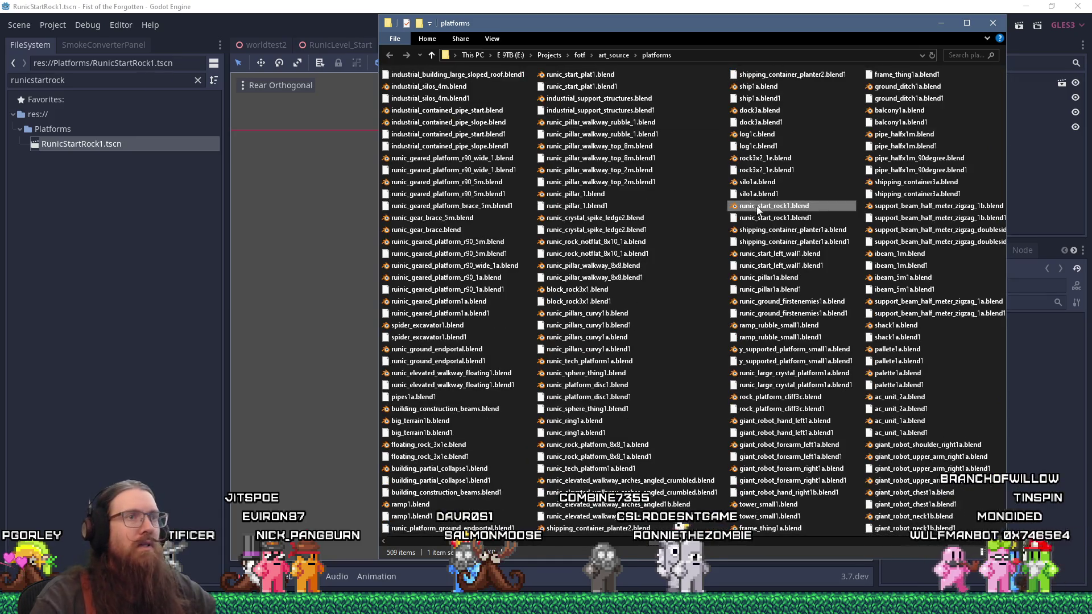
Step: Right-click runic_start_rock1.blend in the platforms folder, then launch Blender 3.4 from Start
{"action": "right_click", "coordinate": [782, 206]}
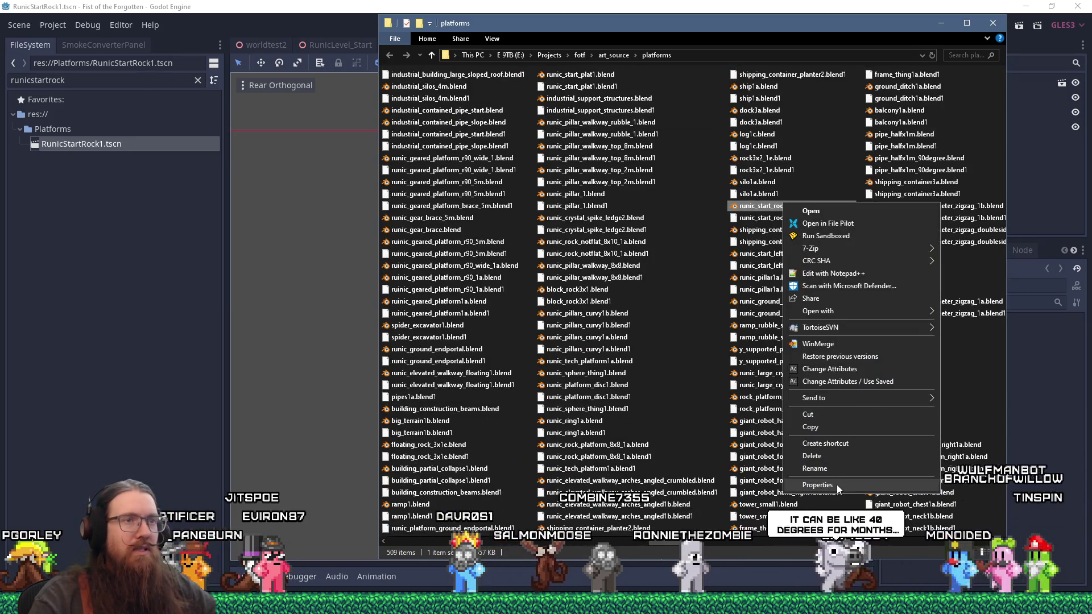
{"action": "left_click", "coordinate": [860, 276]}
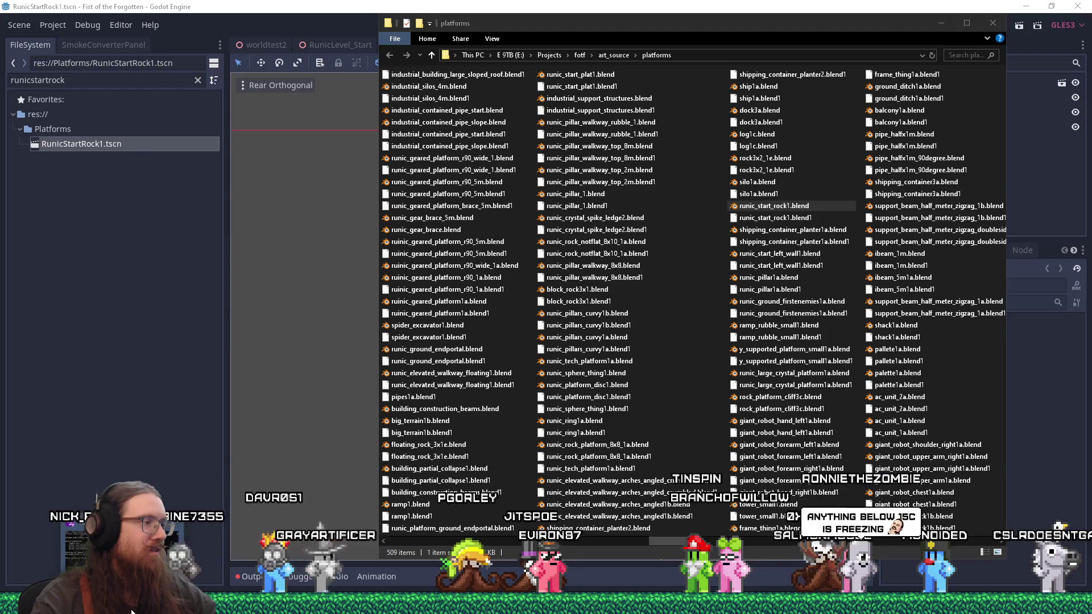
{"action": "mouse_move", "coordinate": [131, 611]}
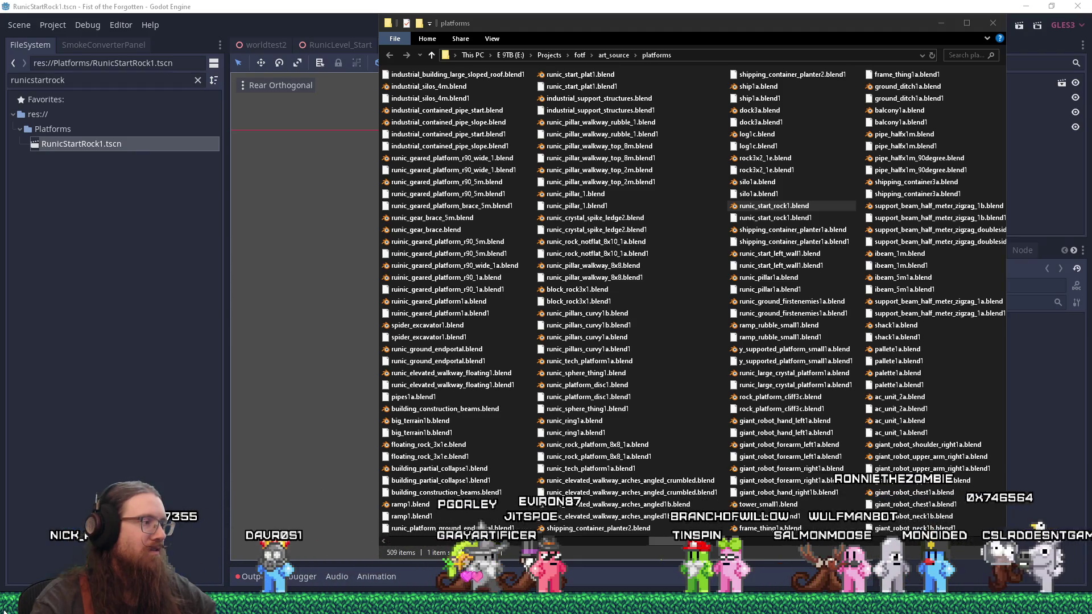
{"action": "left_click", "coordinate": [4, 611]}
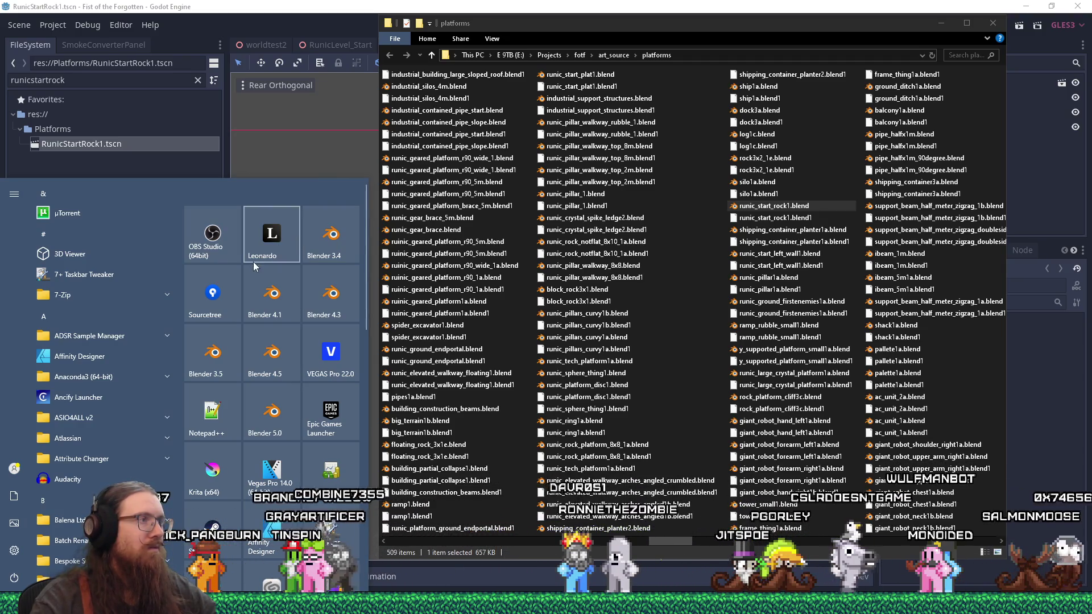
{"action": "left_click", "coordinate": [349, 235]}
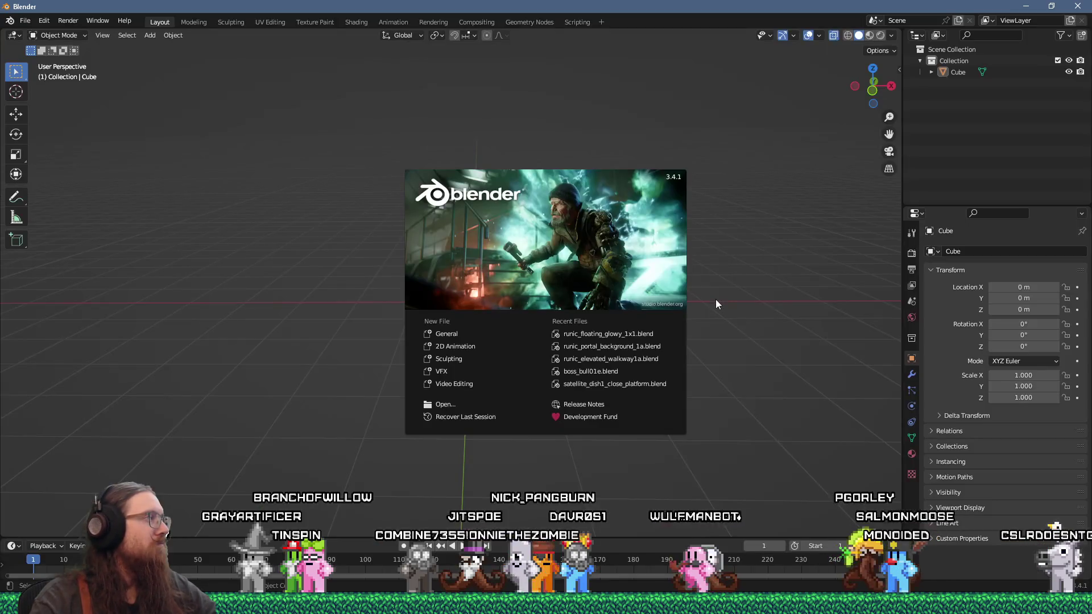
Step: Drop runic_start_rock1.blend into Blender, open it, and orbit to see the whole rock
{"action": "left_click", "coordinate": [720, 297]}
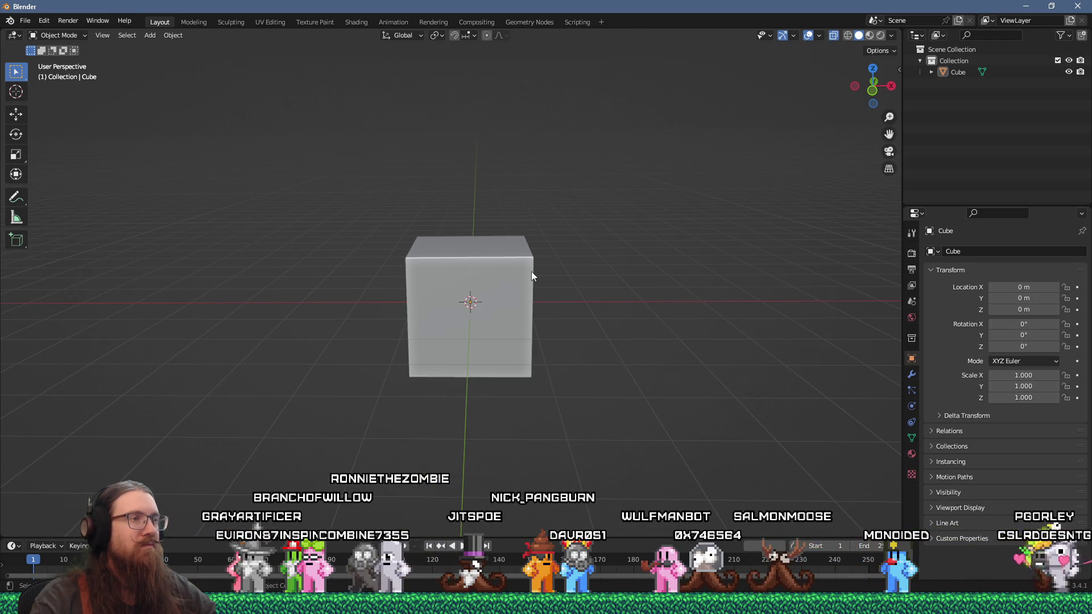
{"action": "key", "text": "alt+Tab"}
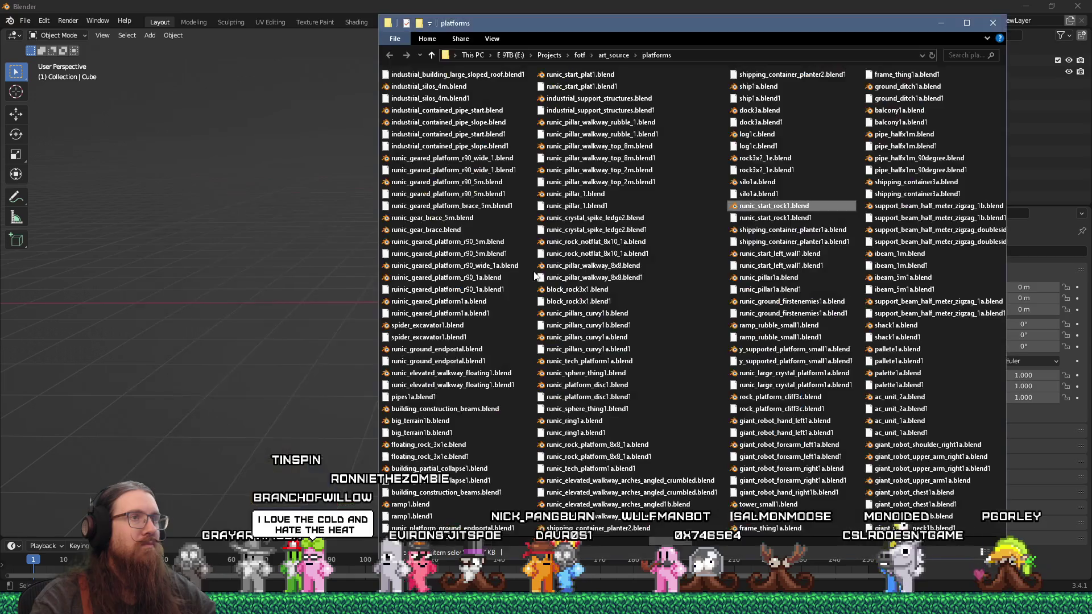
{"action": "left_click_drag", "start_coordinate": [298, 245], "coordinate": [298, 244]}
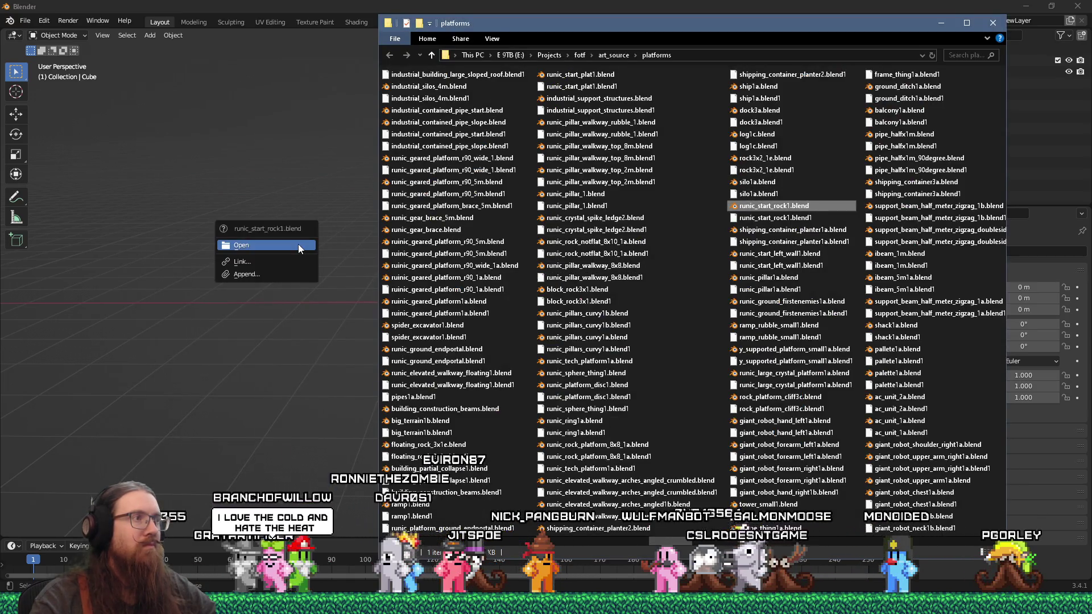
{"action": "left_click", "coordinate": [302, 246]}
{"action": "scroll", "coordinate": [508, 259], "scroll_direction": "down", "scroll_amount": 3}
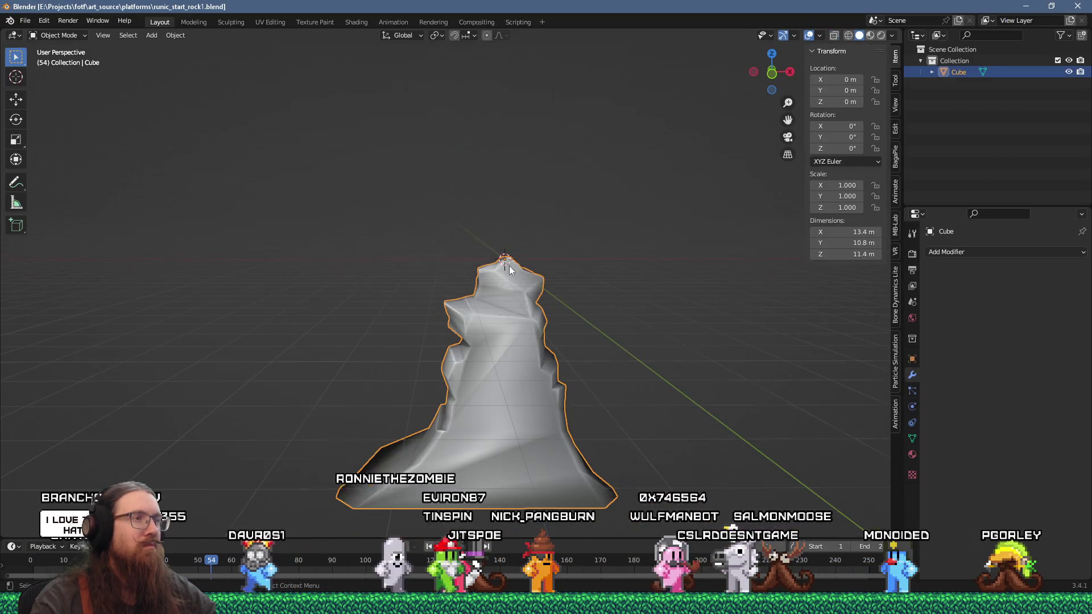
{"action": "mouse_move", "coordinate": [487, 353]}
{"action": "left_mouse_down"}
{"action": "mouse_move", "coordinate": [591, 339]}
{"action": "mouse_move", "coordinate": [481, 346]}
{"action": "left_mouse_up"}
Step: Frame the selected rock in Godot's RunicLevel_Start scene for reference
{"action": "key", "text": "alt+Tab"}
{"action": "key", "text": "Tab"}
{"action": "key", "text": "Tab"}
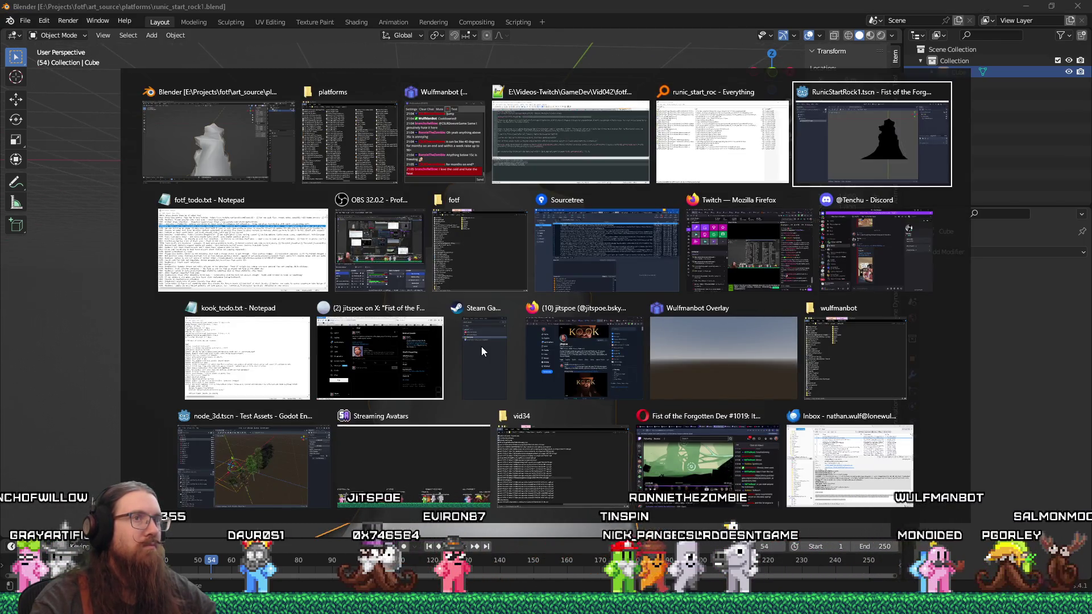
{"action": "left_click", "coordinate": [340, 46]}
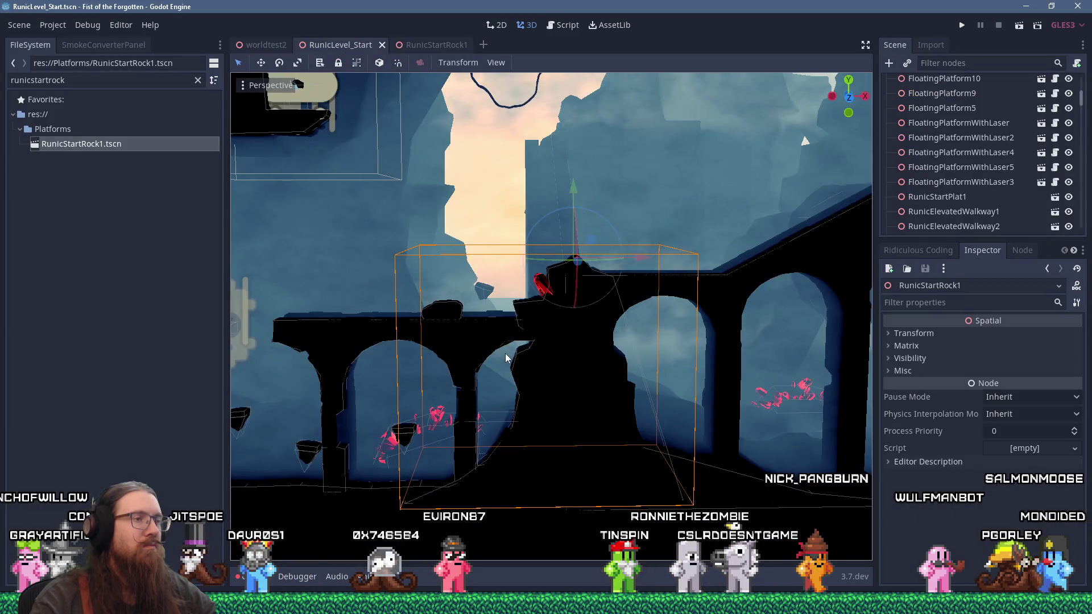
{"action": "key", "text": "f"}
{"action": "scroll", "coordinate": [535, 290], "scroll_direction": "up", "scroll_amount": 3}
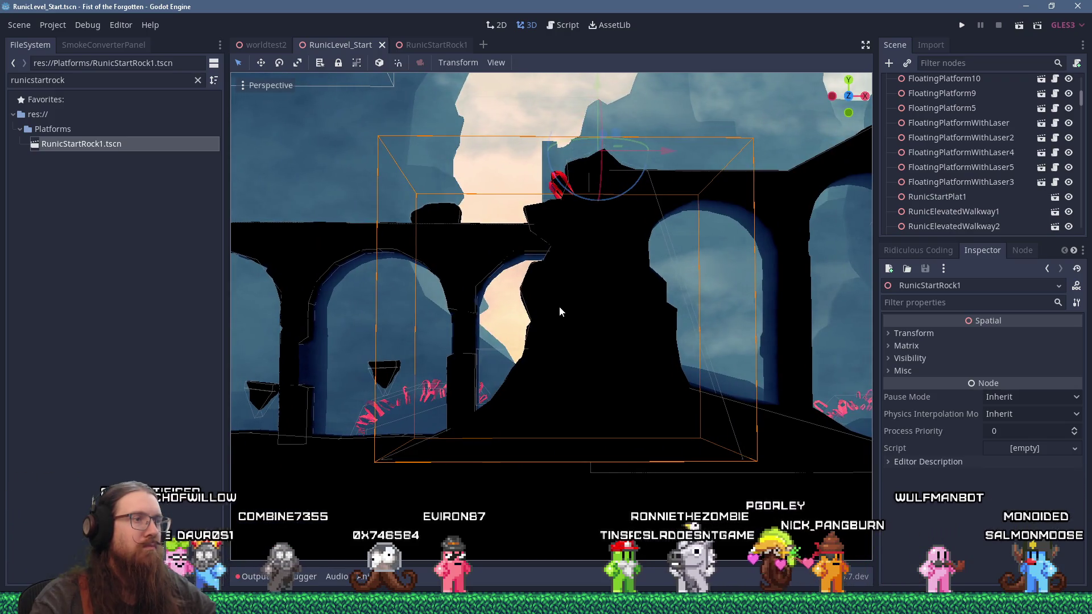
Step: Back in Blender, enter Edit Mode on the rock and select a vertex on its left edge
{"action": "key", "text": "alt+Tab"}
{"action": "scroll", "coordinate": [504, 262], "scroll_direction": "up", "scroll_amount": 3}
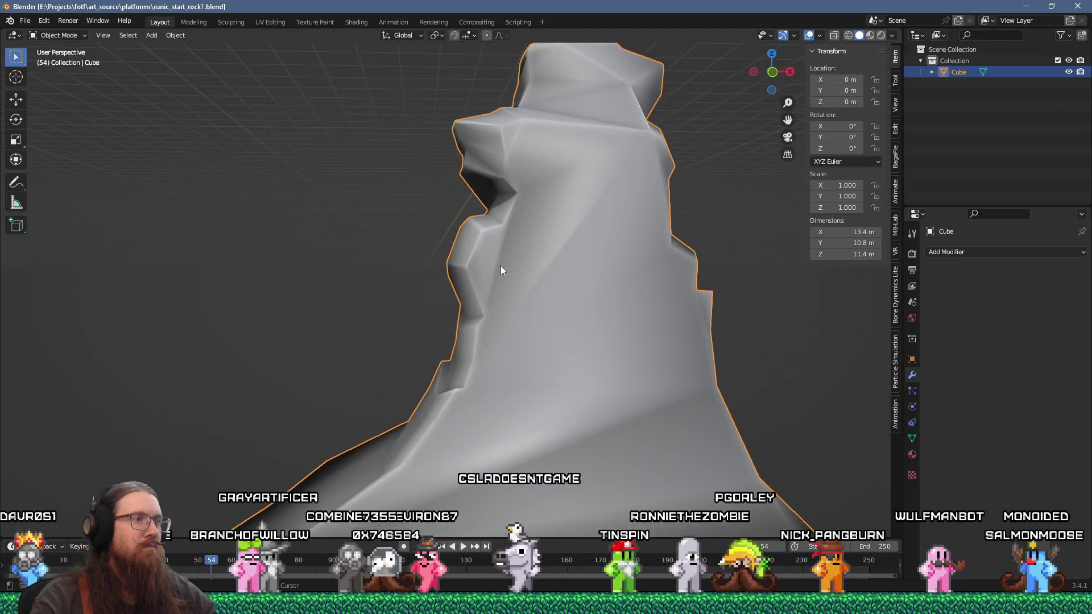
{"action": "key", "text": "Tab"}
{"action": "scroll", "coordinate": [488, 308], "scroll_direction": "up", "scroll_amount": 2}
{"action": "left_click", "coordinate": [458, 320]}
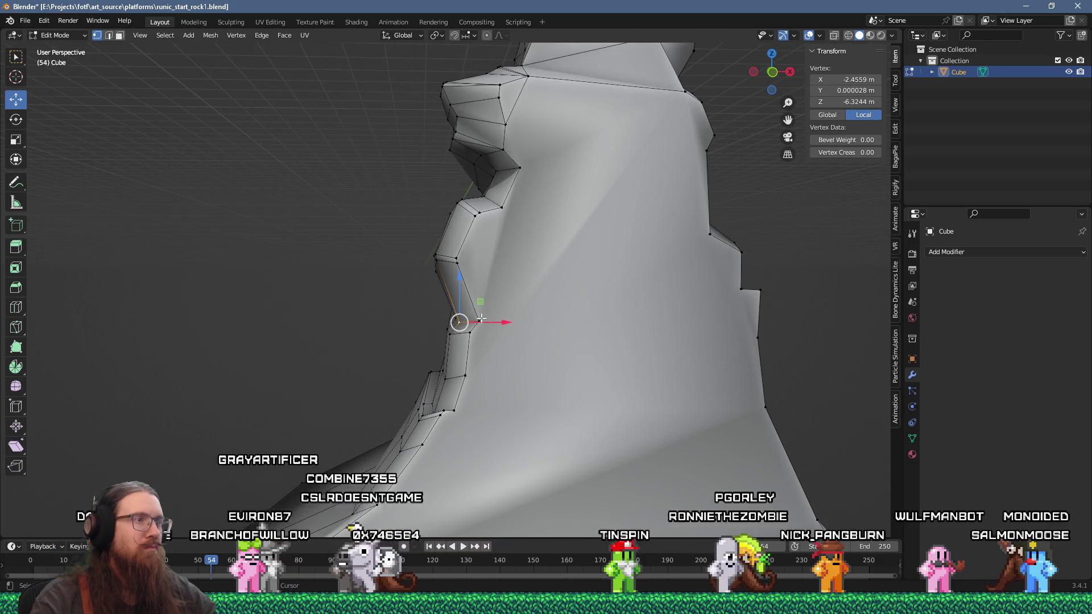
Step: Lower the selected vertex along Z and compare the rock against Godot
{"action": "key", "text": "g"}
{"action": "key", "text": "z"}
{"action": "left_click", "coordinate": [472, 268]}
{"action": "mouse_move", "coordinate": [472, 268]}
{"action": "left_mouse_down"}
{"action": "mouse_move", "coordinate": [586, 310]}
{"action": "mouse_move", "coordinate": [501, 295]}
{"action": "left_mouse_up"}
{"action": "key", "text": "alt+Tab"}
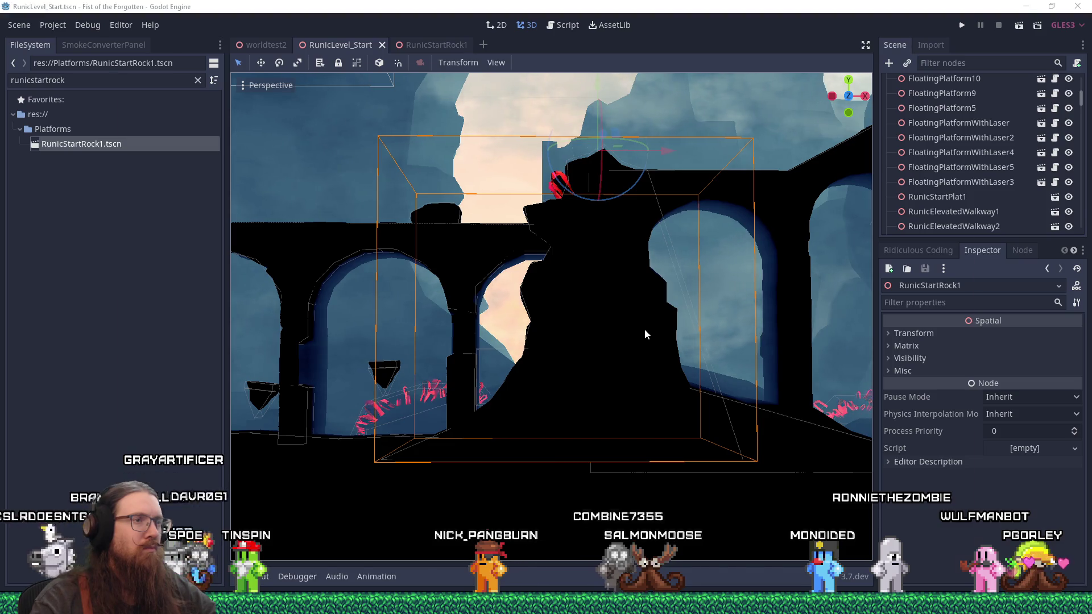
{"action": "key", "text": "alt+Tab"}
Step: Knife-cut a closed loop outlining the recess below the overhang
{"action": "key", "text": "k"}
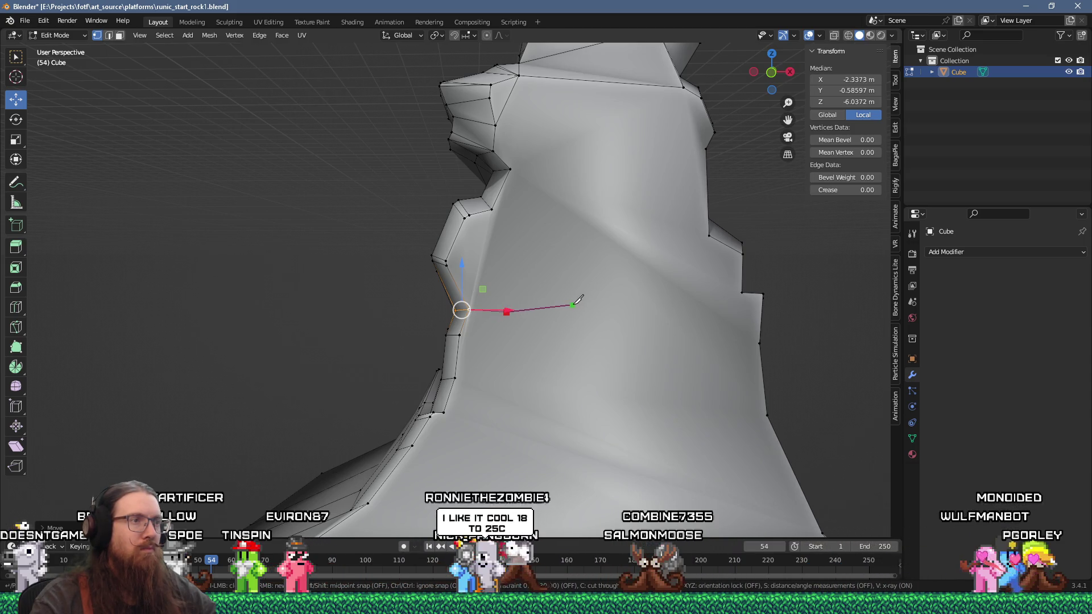
{"action": "left_click", "coordinate": [655, 294]}
{"action": "left_click", "coordinate": [694, 297]}
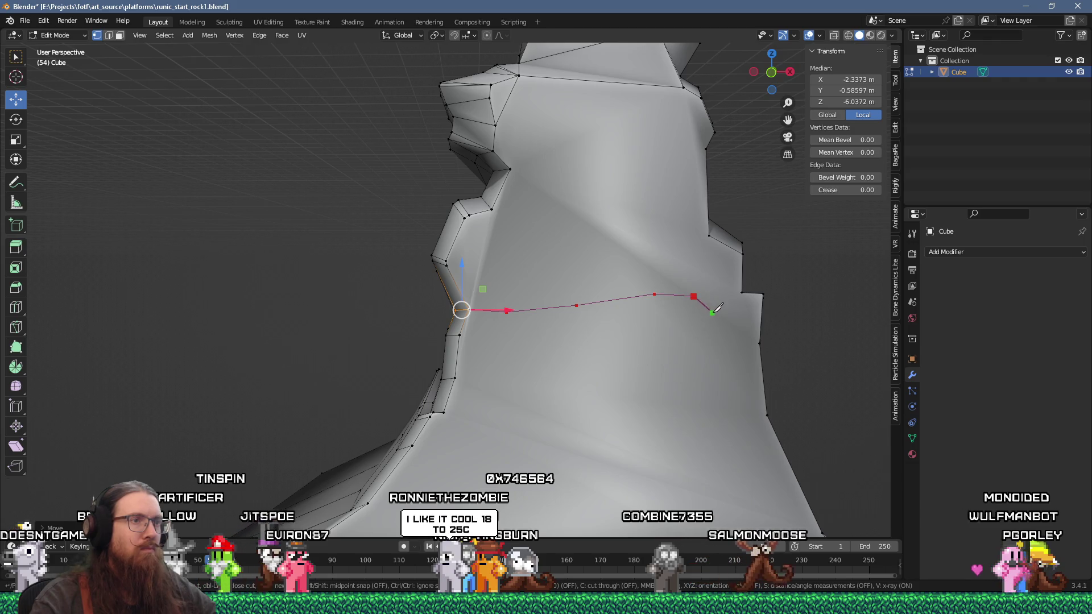
{"action": "left_click", "coordinate": [724, 398]}
{"action": "left_click", "coordinate": [710, 424]}
{"action": "left_click", "coordinate": [613, 431]}
{"action": "left_click", "coordinate": [493, 423]}
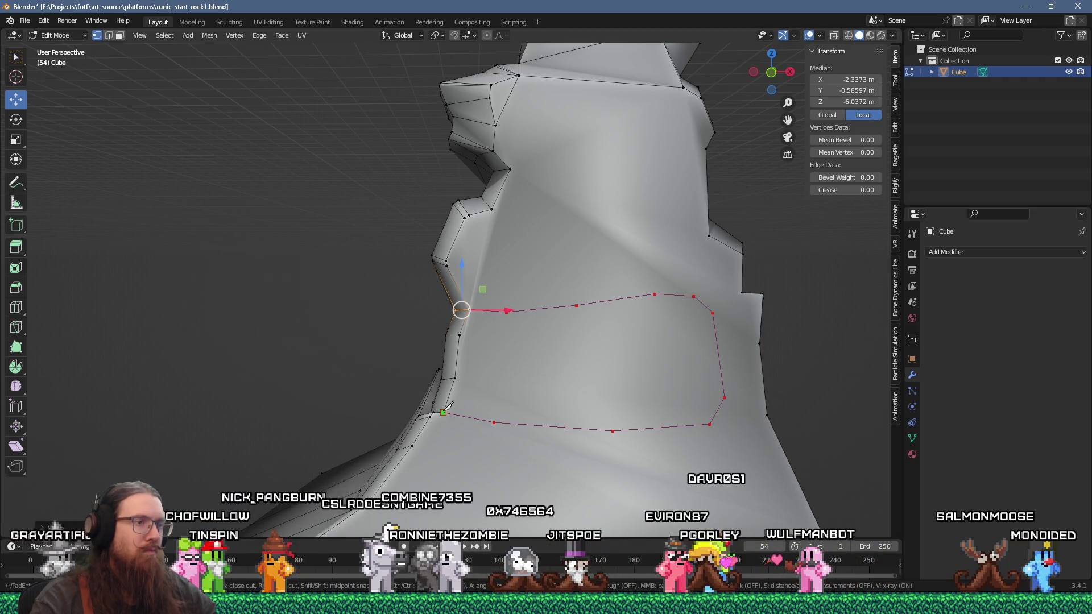
{"action": "left_click", "coordinate": [444, 412]}
{"action": "key", "text": "Return"}
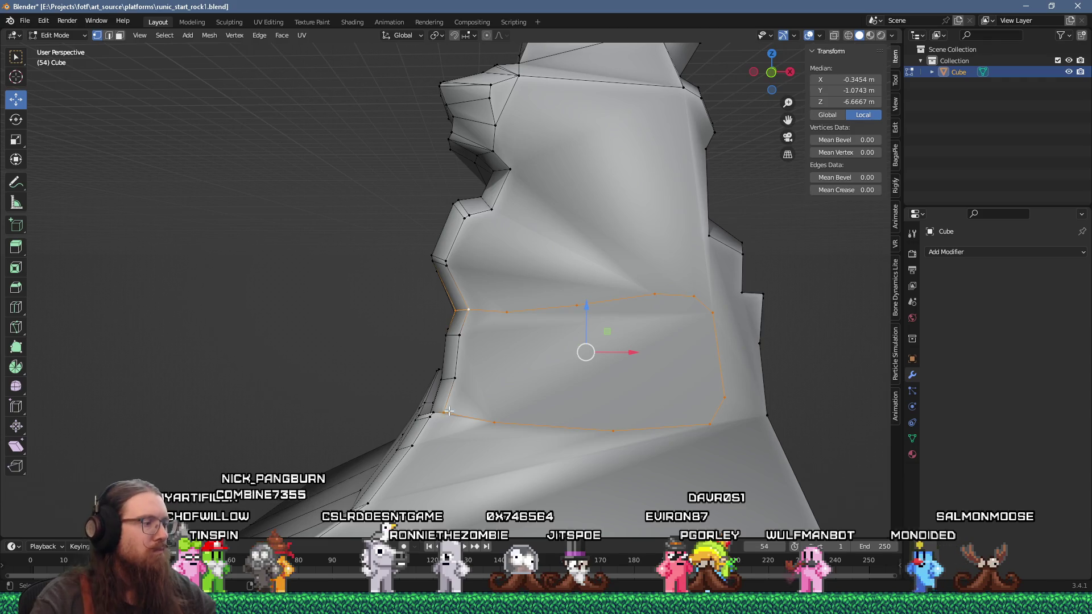
Step: In face mode, extrude the new face inside the cut inward into the rock
{"action": "key", "text": "3"}
{"action": "left_click", "coordinate": [495, 390]}
{"action": "key", "text": "e"}
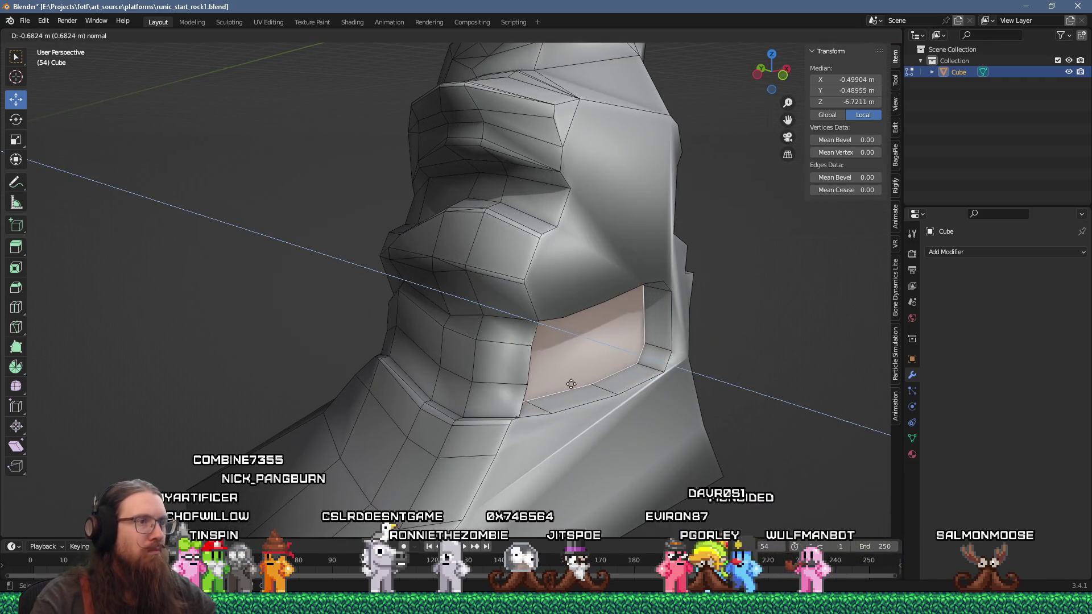
{"action": "left_click", "coordinate": [550, 378]}
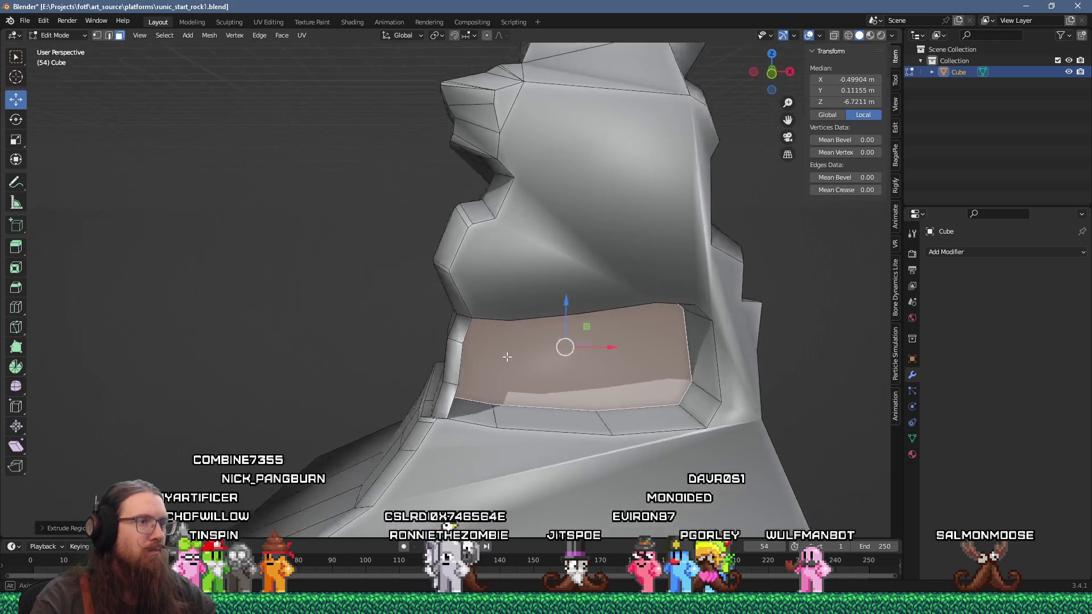
{"action": "scroll", "coordinate": [529, 360], "scroll_direction": "up", "scroll_amount": 5}
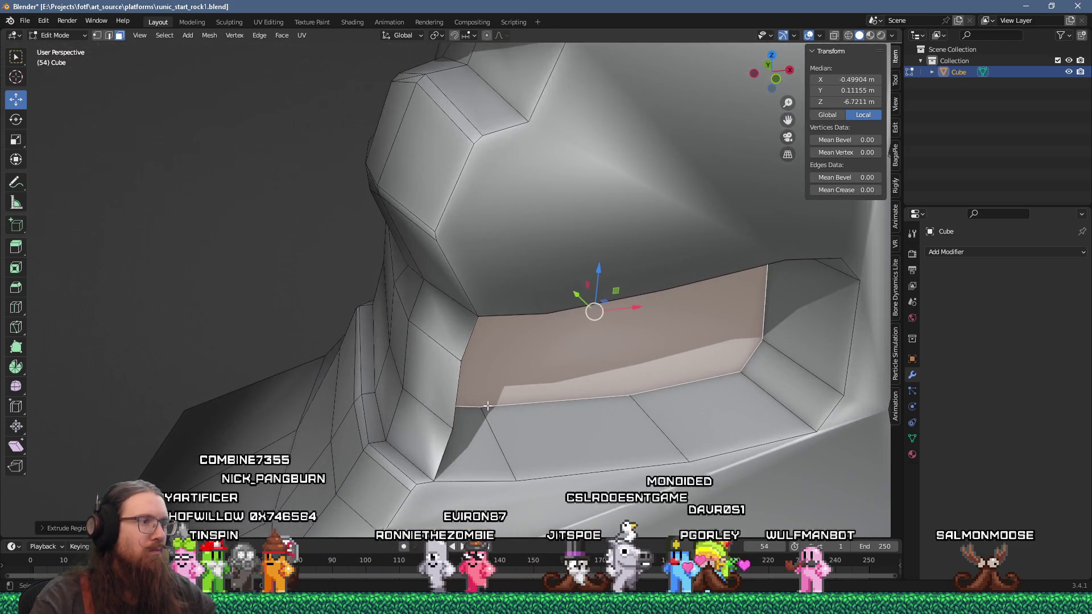
Step: Deselect all, then select faces beside the recess and the edge loop around it
{"action": "key", "text": "alt+a"}
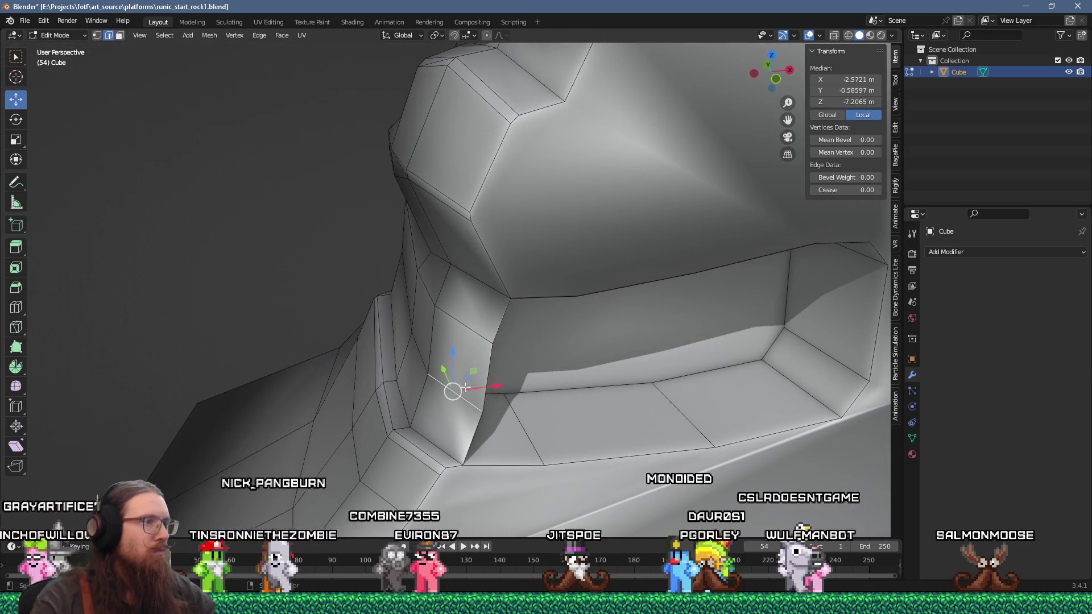
{"action": "left_click", "coordinate": [464, 382]}
{"action": "left_click", "coordinate": [449, 421], "text": "shift"}
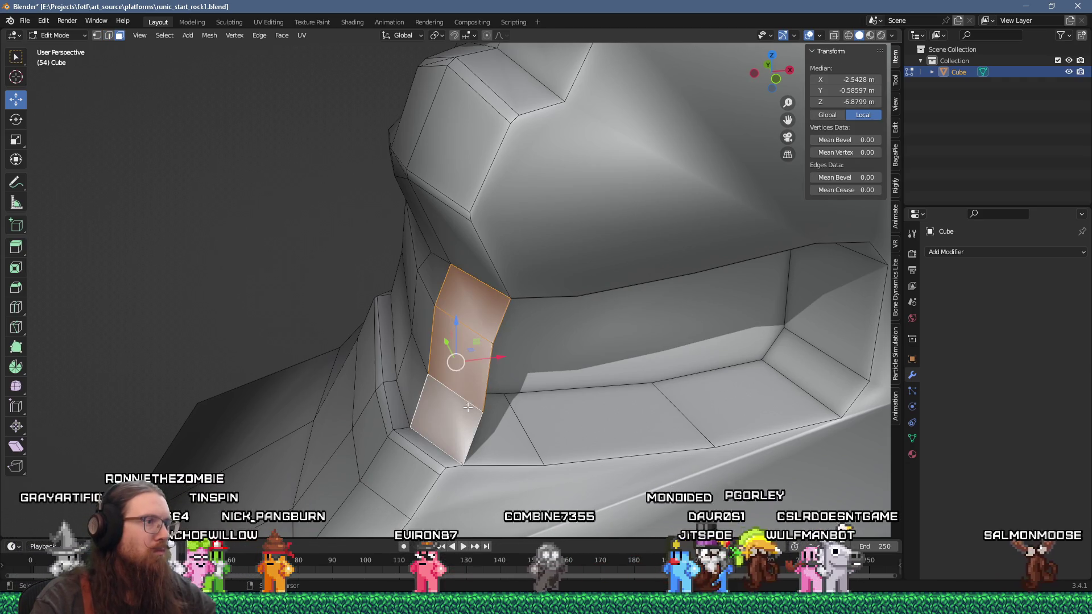
{"action": "left_click", "coordinate": [429, 332], "text": "shift"}
{"action": "left_click", "coordinate": [429, 331], "text": "shift"}
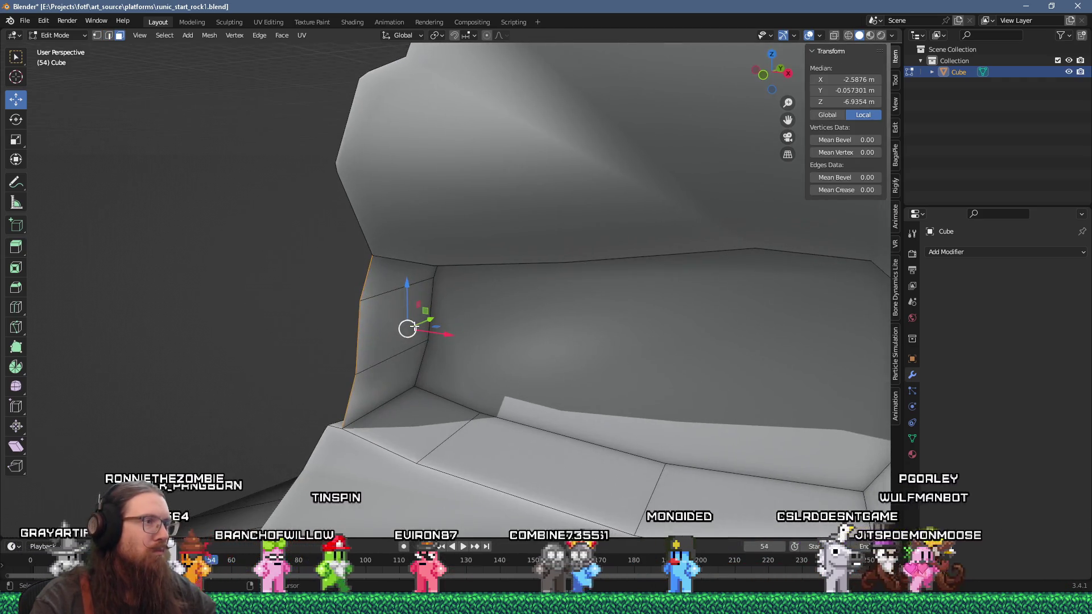
{"action": "left_click", "coordinate": [385, 282], "text": "shift"}
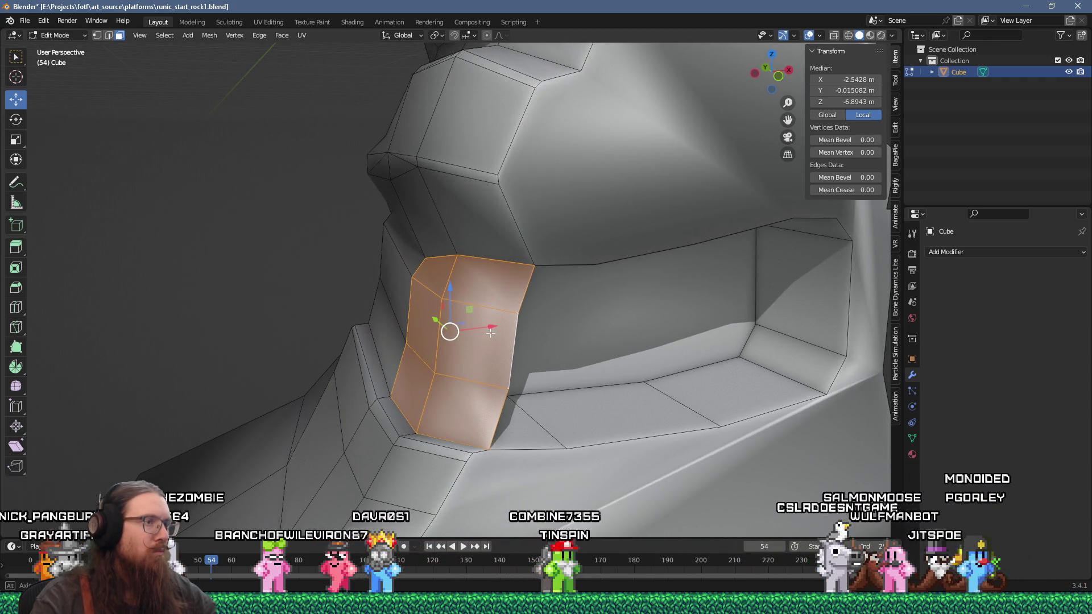
{"action": "left_click", "coordinate": [508, 412]}
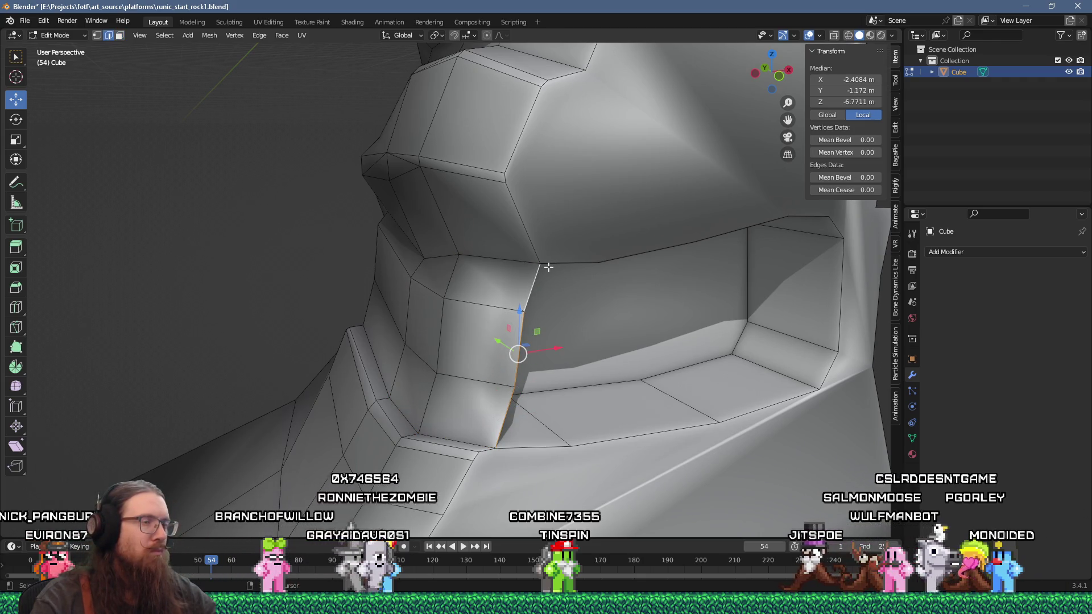
{"action": "left_click", "coordinate": [606, 257], "text": "alt"}
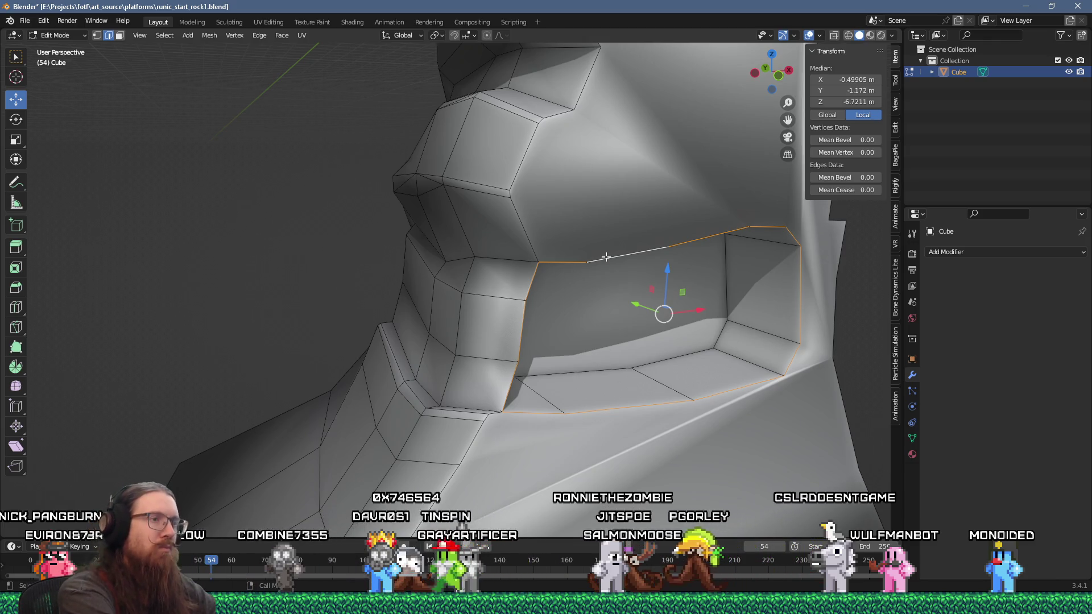
{"action": "key", "text": "f"}
{"action": "scroll", "coordinate": [607, 257], "scroll_direction": "up", "scroll_amount": 3}
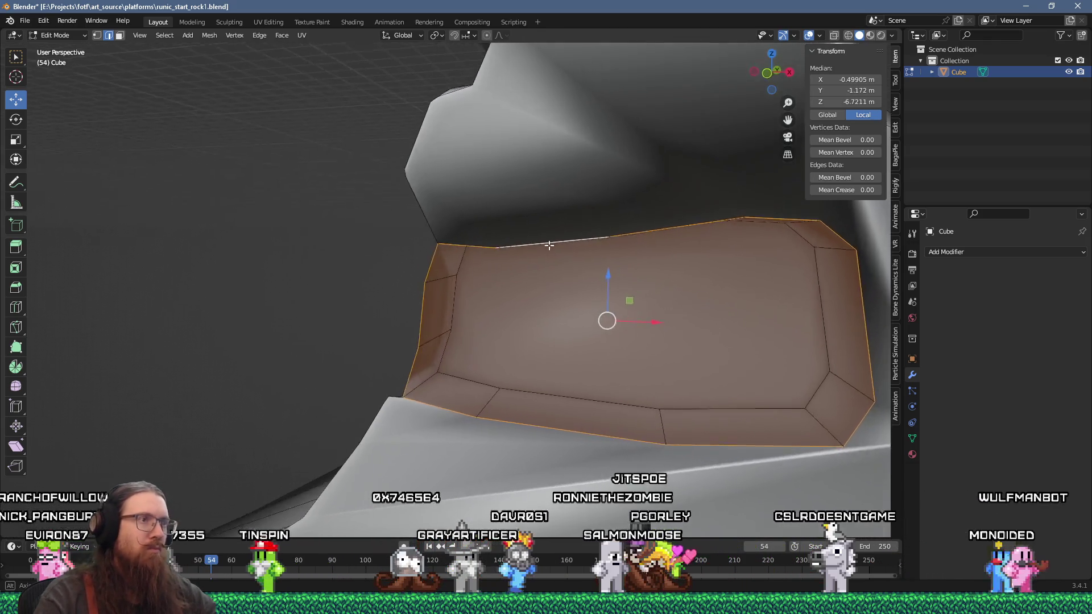
{"action": "key", "text": "h"}
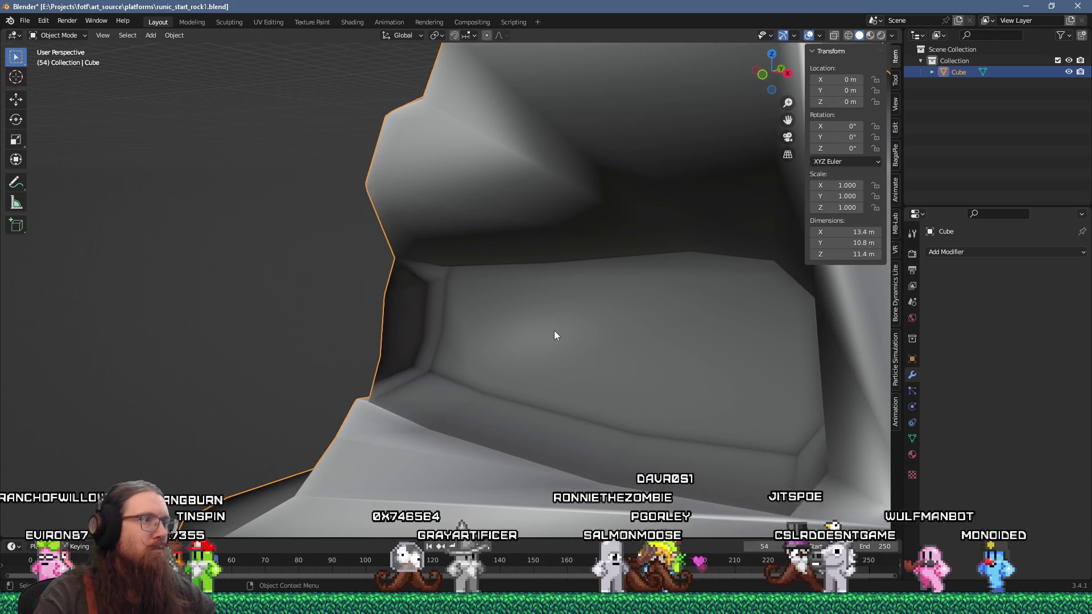
{"action": "key", "text": "alt+h"}
{"action": "mouse_move", "coordinate": [554, 330]}
{"action": "left_mouse_down"}
{"action": "mouse_move", "coordinate": [529, 358]}
{"action": "mouse_move", "coordinate": [659, 357]}
{"action": "mouse_move", "coordinate": [609, 355]}
{"action": "left_mouse_up"}
{"action": "scroll", "coordinate": [529, 358], "scroll_direction": "down", "scroll_amount": 3}
{"action": "scroll", "coordinate": [637, 356], "scroll_direction": "up", "scroll_amount": 2}
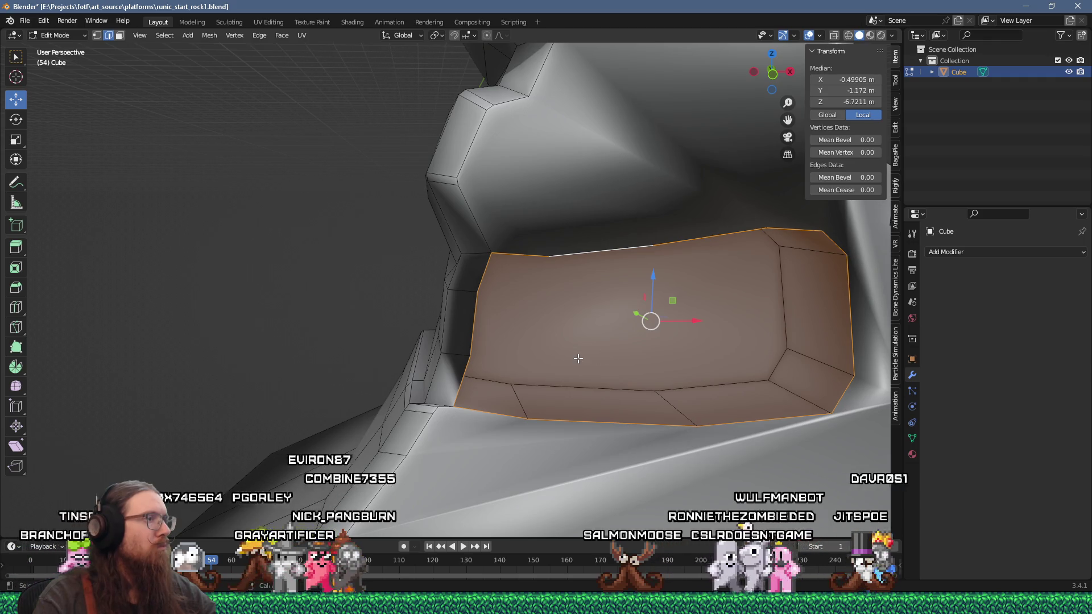
{"action": "scroll", "coordinate": [578, 358], "scroll_direction": "down", "scroll_amount": 2}
{"action": "left_click_drag", "start_coordinate": [578, 358], "coordinate": [616, 370]}
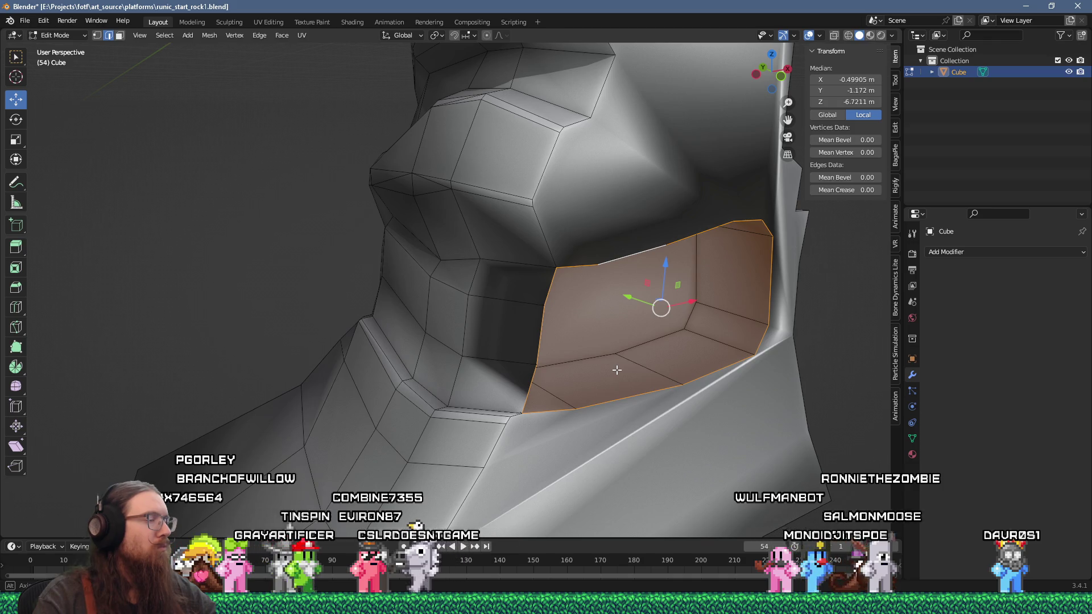
{"action": "mouse_move", "coordinate": [615, 370]}
{"action": "left_mouse_down"}
{"action": "mouse_move", "coordinate": [569, 361]}
{"action": "mouse_move", "coordinate": [616, 366]}
{"action": "left_mouse_up"}
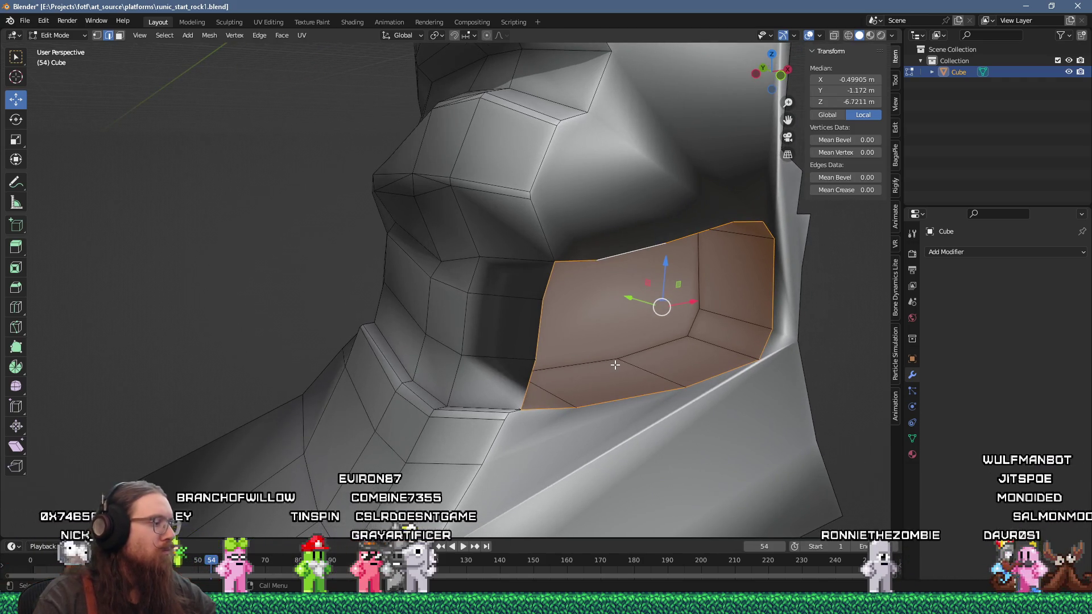
Step: Add a second, empty material slot to the Cube and assign the recess faces to it
{"action": "left_click", "coordinate": [913, 454]}
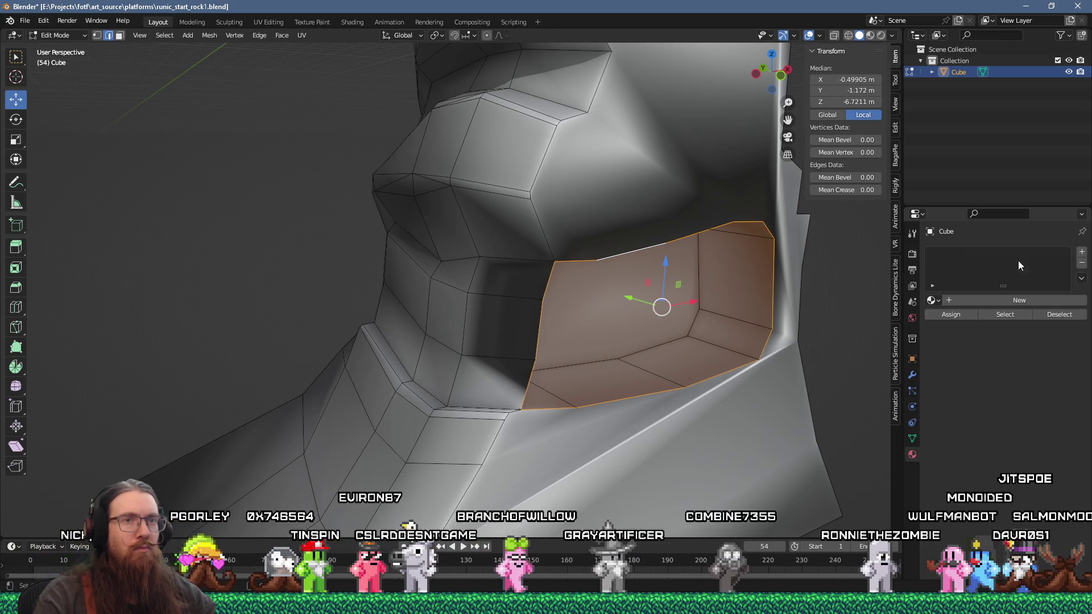
{"action": "left_click", "coordinate": [1082, 253]}
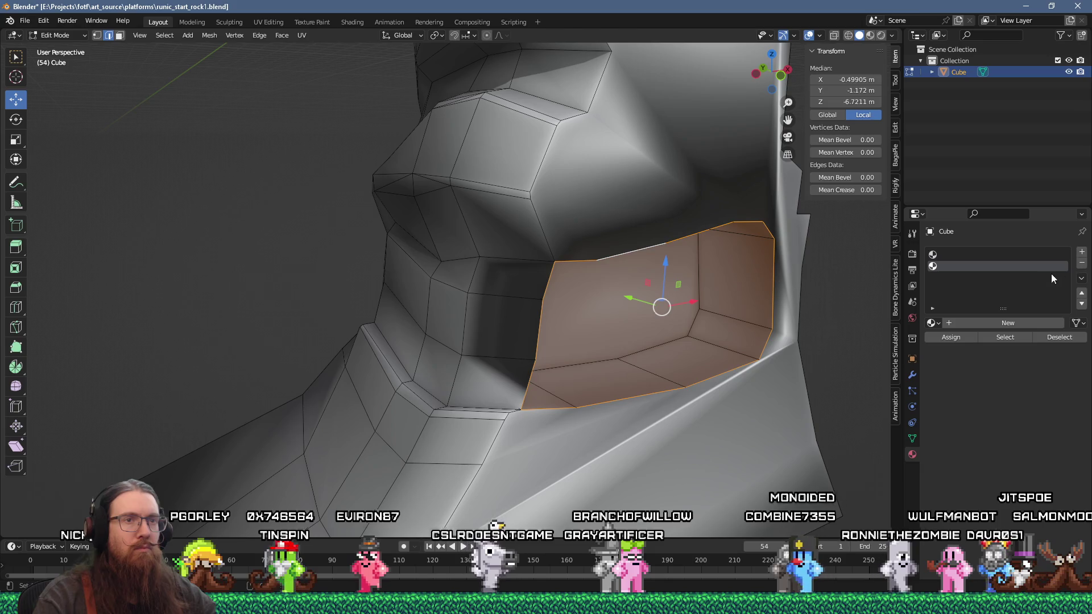
{"action": "left_click", "coordinate": [967, 341]}
{"action": "scroll", "coordinate": [599, 326], "scroll_direction": "up", "scroll_amount": 3}
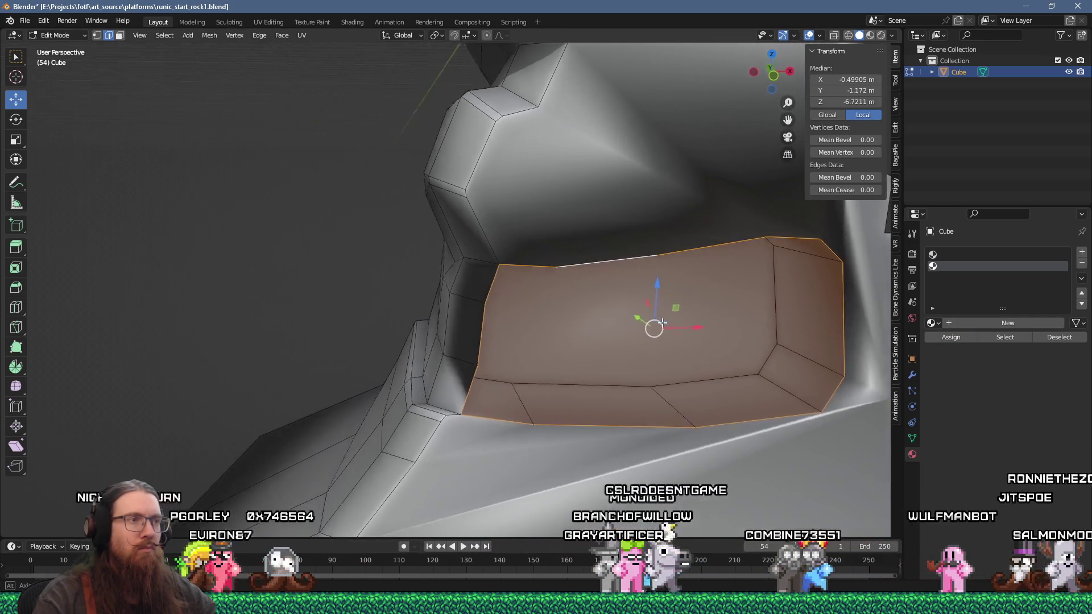
{"action": "left_click_drag", "start_coordinate": [599, 325], "coordinate": [654, 326]}
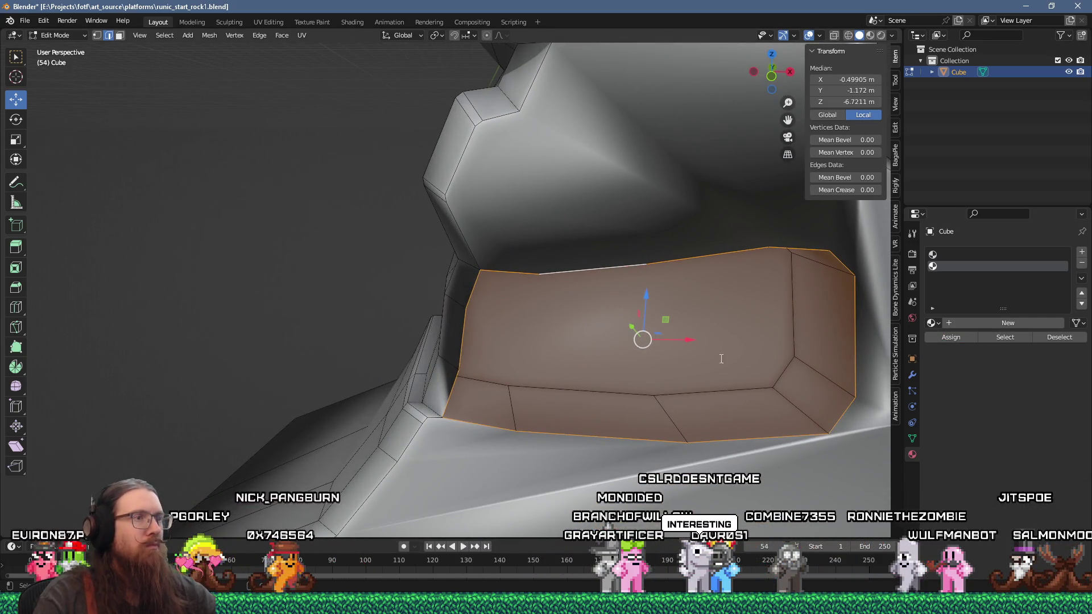
Step: Flip the normals of the recess faces with Mesh > Normals > Flip from the F3 search
{"action": "key", "text": "F3"}
{"action": "key", "text": "Escape"}
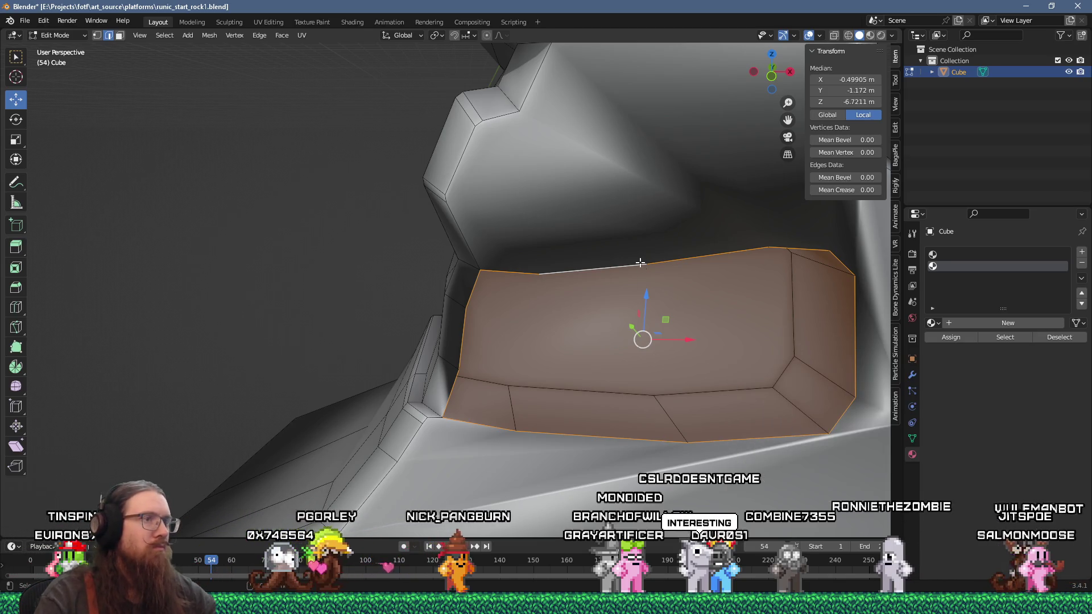
{"action": "key", "text": "F3"}
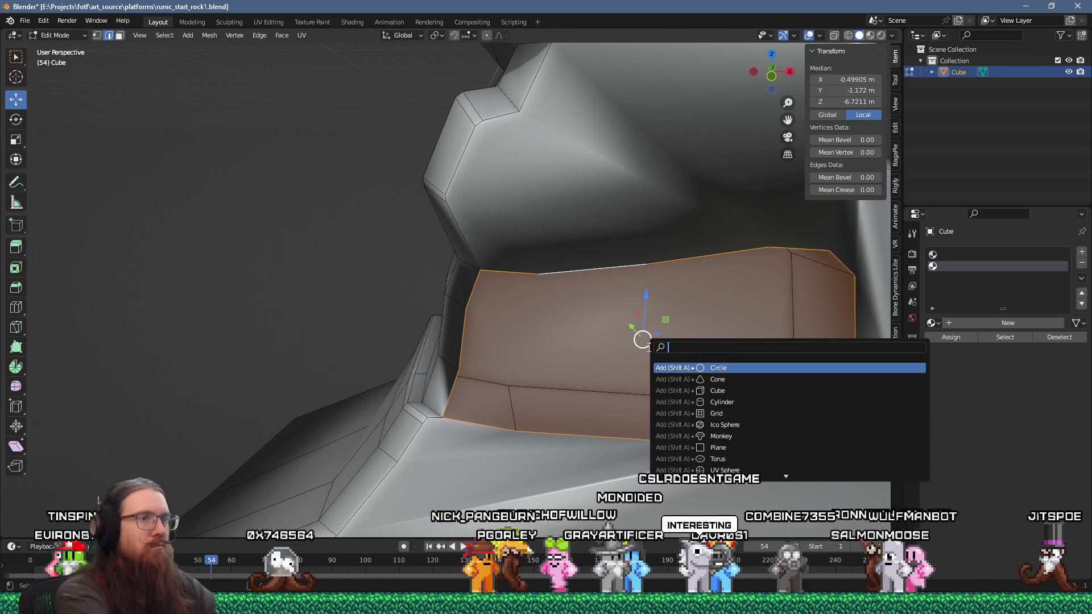
{"action": "type", "text": "flip"}
{"action": "key", "text": "Return"}
{"action": "left_click_drag", "start_coordinate": [649, 347], "coordinate": [531, 339]}
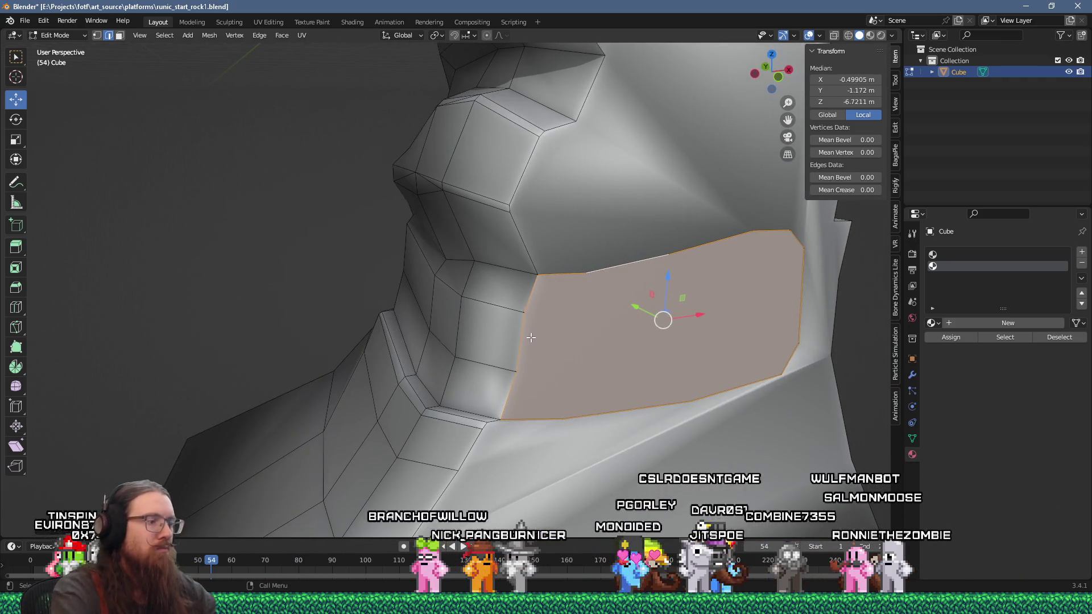
Step: Hide the recess faces, then reveal all hidden faces again in Edit Mode
{"action": "key", "text": "h"}
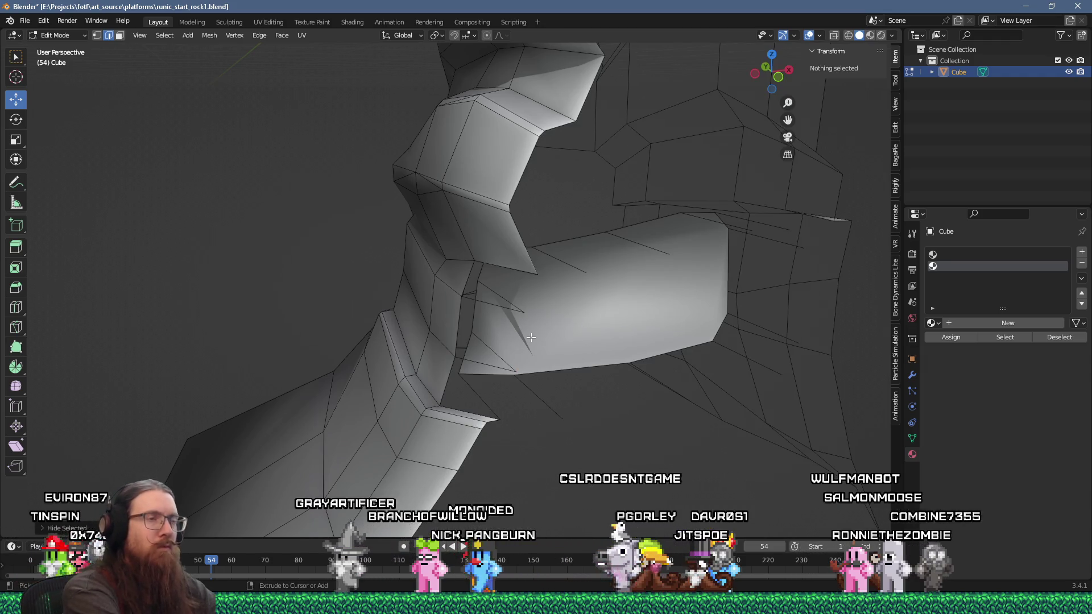
{"action": "key", "text": "alt+h"}
{"action": "key", "text": "F3"}
{"action": "key", "text": "Return"}
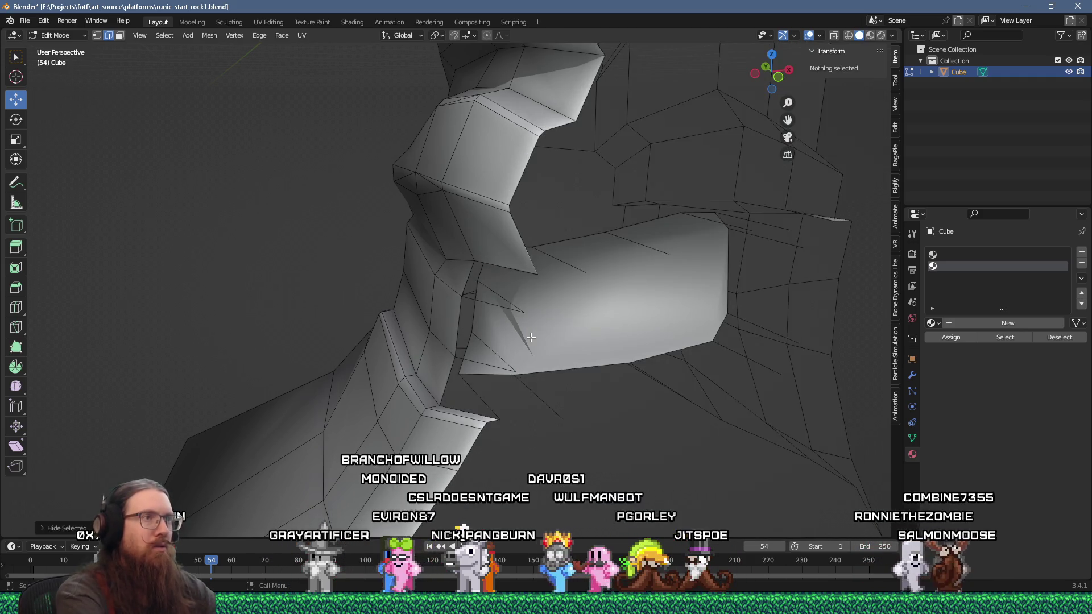
{"action": "scroll", "coordinate": [530, 337], "scroll_direction": "down", "scroll_amount": 5}
{"action": "mouse_move", "coordinate": [531, 337]}
{"action": "left_mouse_down"}
{"action": "mouse_move", "coordinate": [430, 286]}
{"action": "mouse_move", "coordinate": [514, 318]}
{"action": "left_mouse_up"}
{"action": "key", "text": "Tab"}
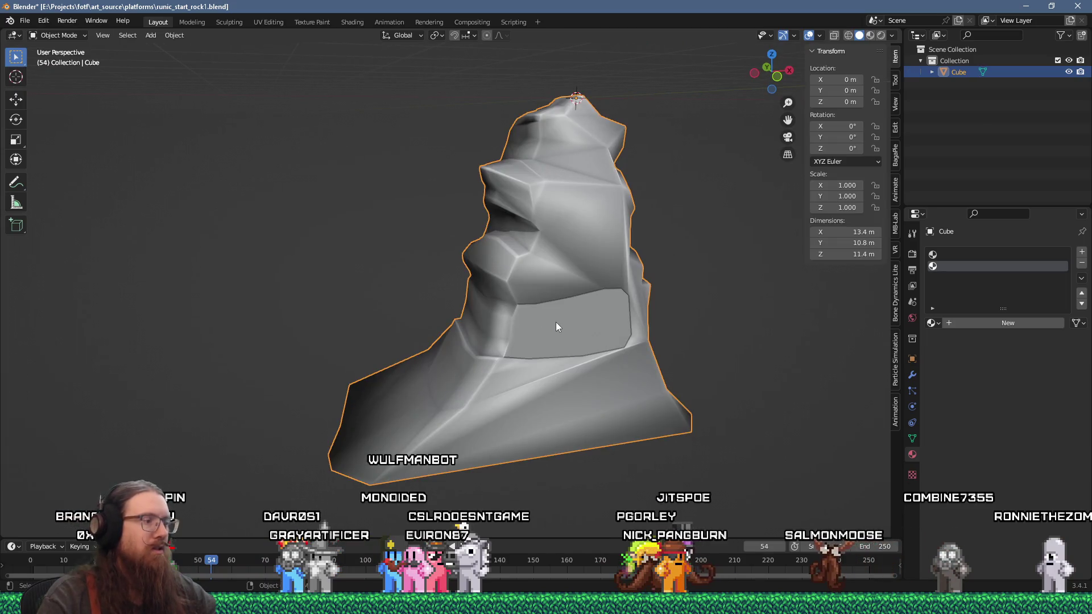
{"action": "key", "text": "Tab"}
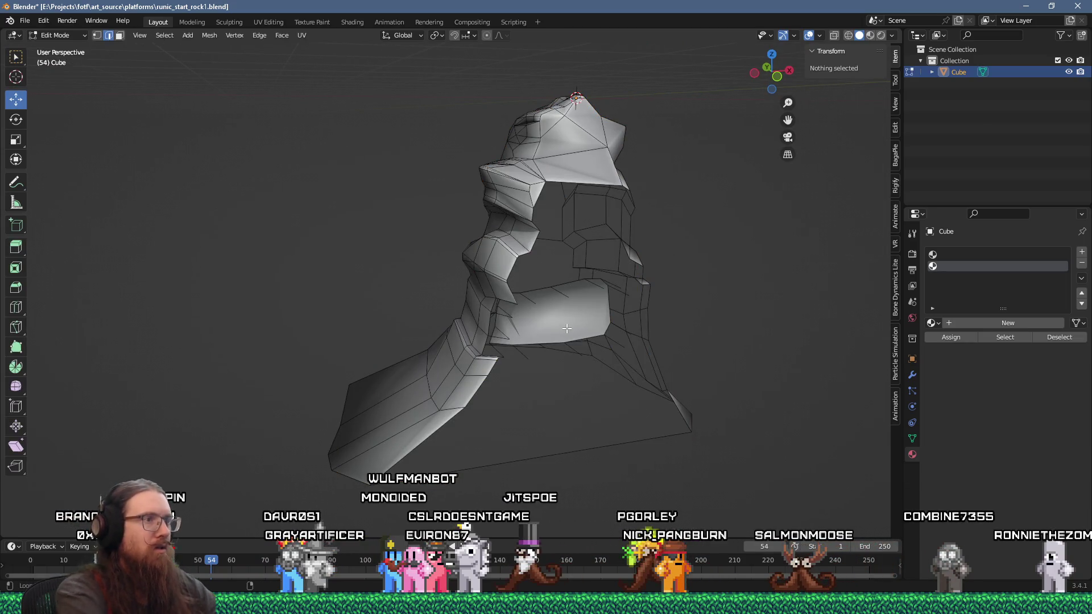
{"action": "key", "text": "alt+h"}
{"action": "key", "text": "Tab"}
{"action": "key", "text": "Tab"}
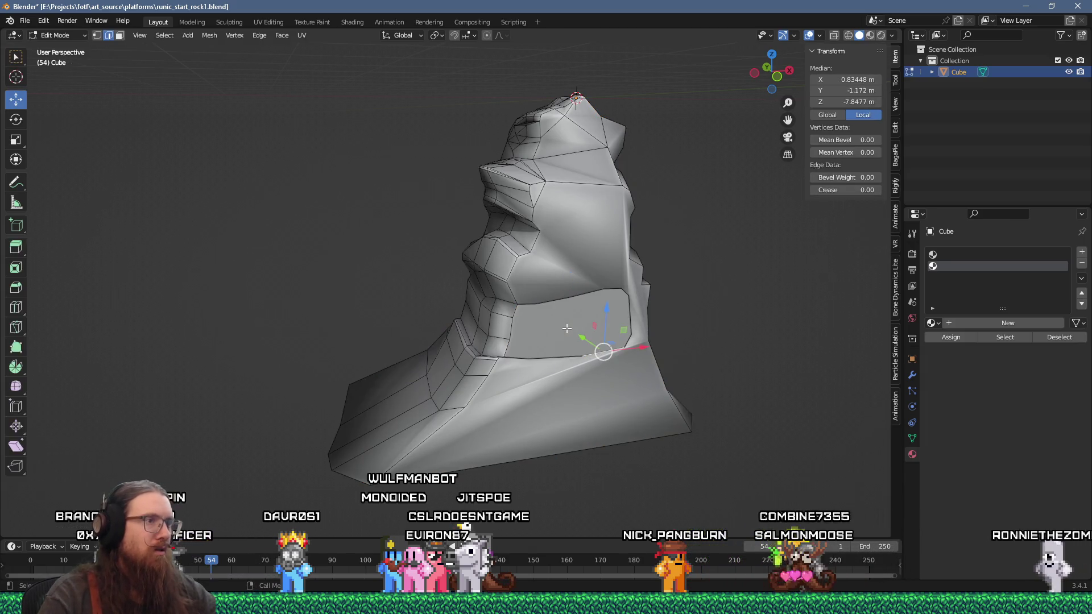
Step: In face select mode, delete the flat face covering the front of the recess
{"action": "key", "text": "3"}
{"action": "left_click", "coordinate": [567, 325]}
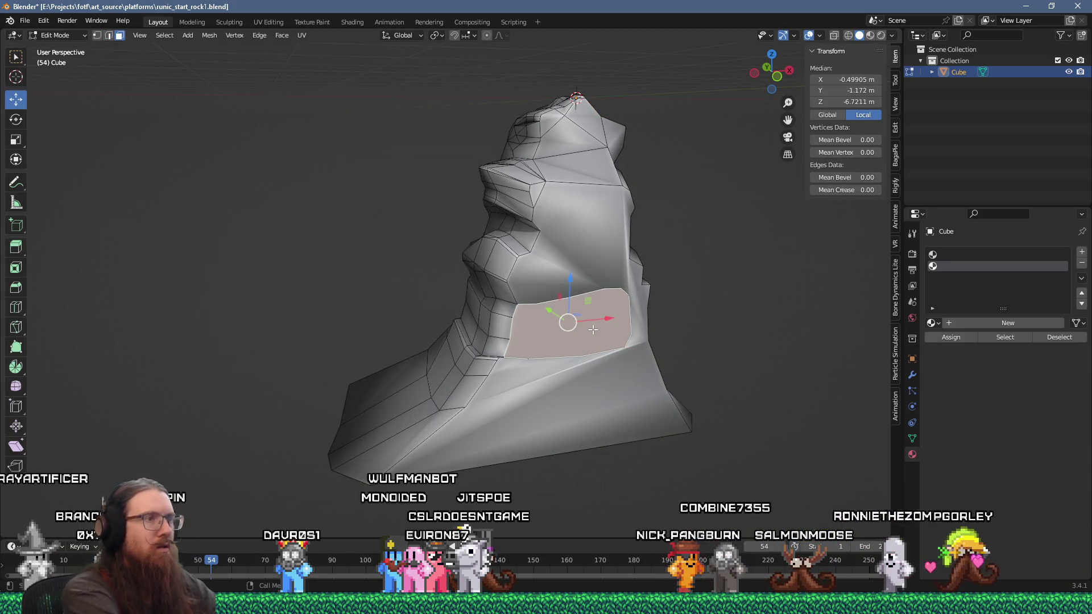
{"action": "key", "text": "Delete"}
{"action": "scroll", "coordinate": [601, 337], "scroll_direction": "up", "scroll_amount": 3}
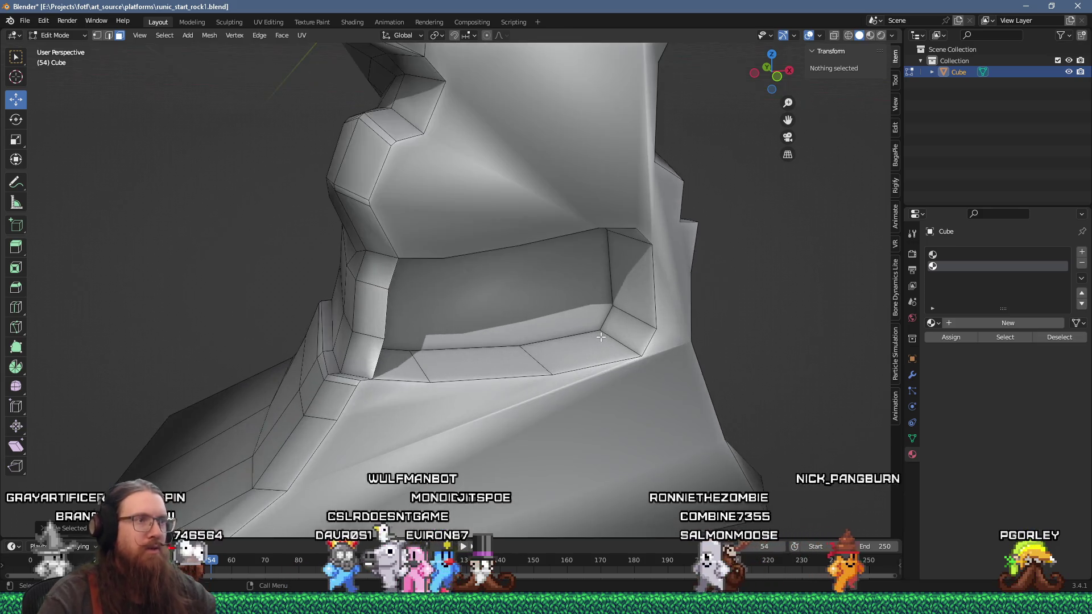
Step: Select the block of side-wall faces around the hole and delete them as faces only
{"action": "scroll", "coordinate": [514, 324], "scroll_direction": "up", "scroll_amount": 4}
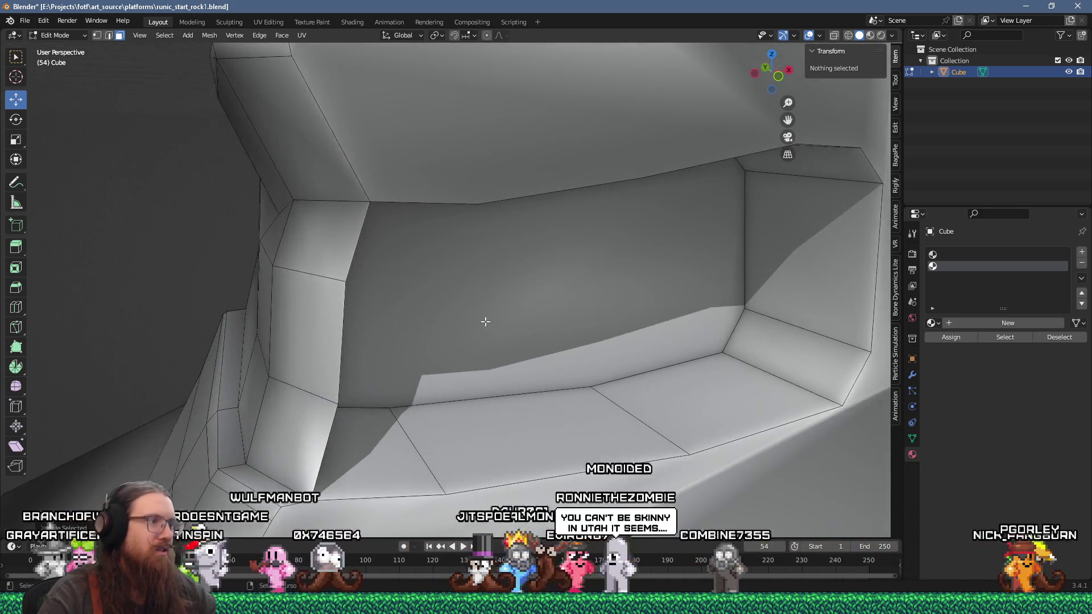
{"action": "left_click", "coordinate": [332, 331]}
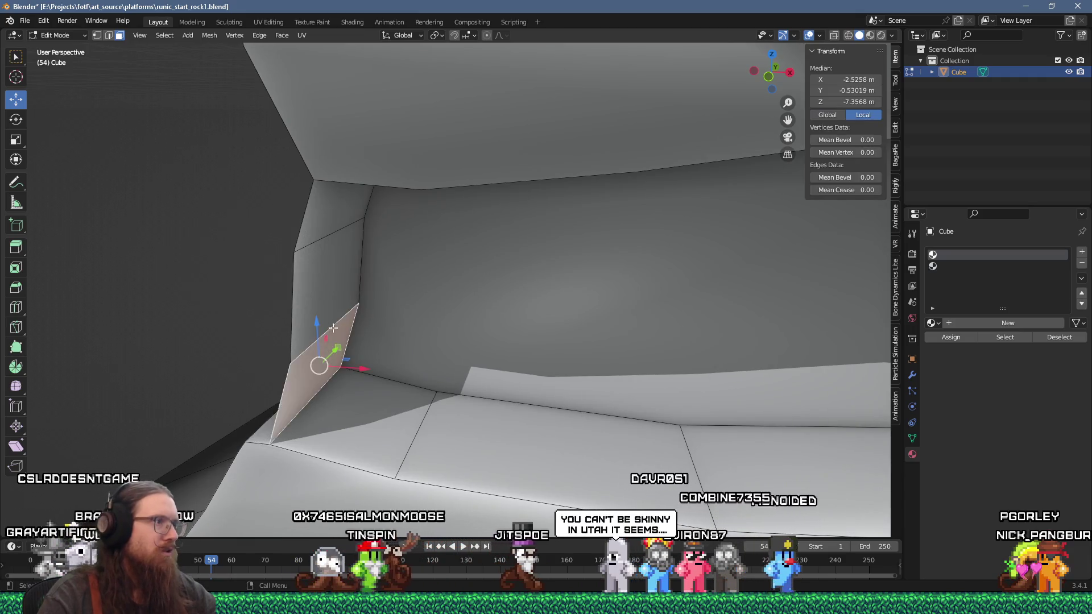
{"action": "scroll", "coordinate": [390, 293], "scroll_direction": "down", "scroll_amount": 3}
{"action": "left_click", "coordinate": [435, 242]}
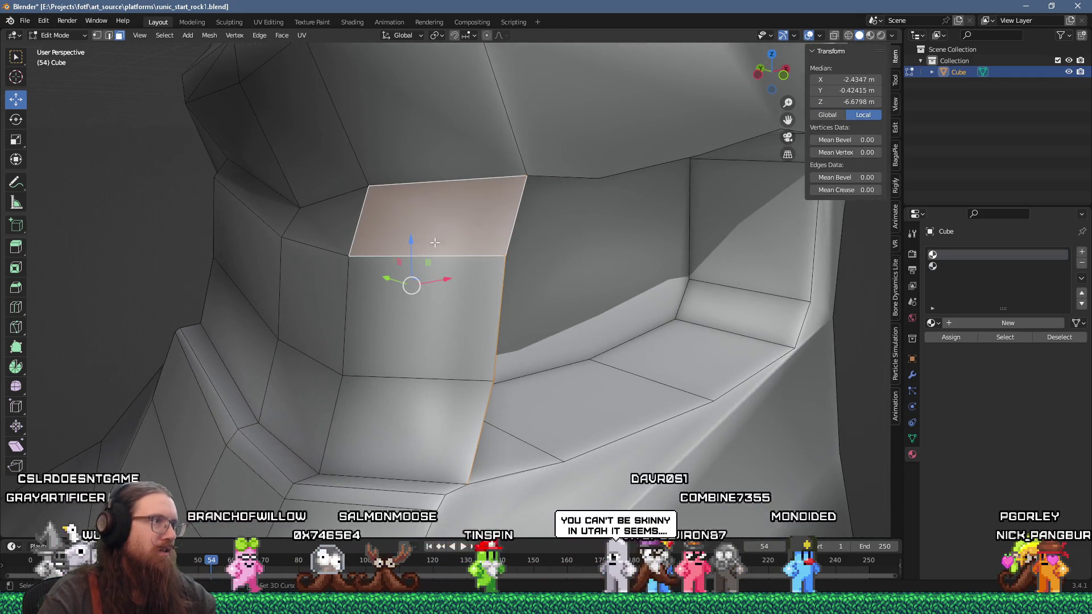
{"action": "left_click", "coordinate": [417, 407], "text": "shift"}
{"action": "left_click", "coordinate": [399, 318], "text": "shift"}
{"action": "left_click", "coordinate": [313, 302], "text": "shift"}
{"action": "left_click", "coordinate": [324, 222], "text": "shift"}
{"action": "left_click", "coordinate": [327, 381], "text": "shift"}
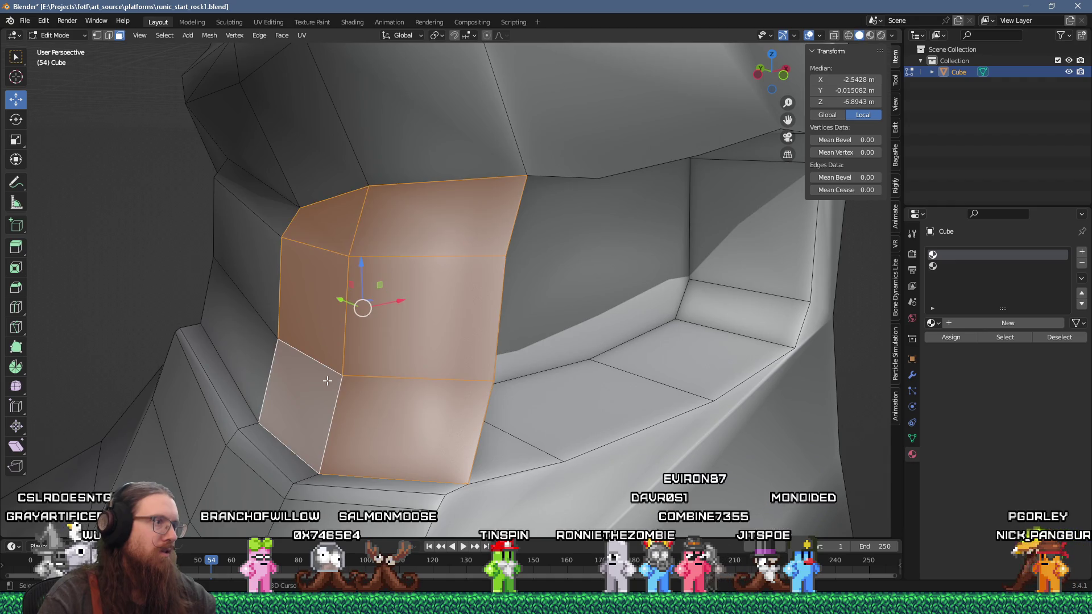
{"action": "key", "text": "x"}
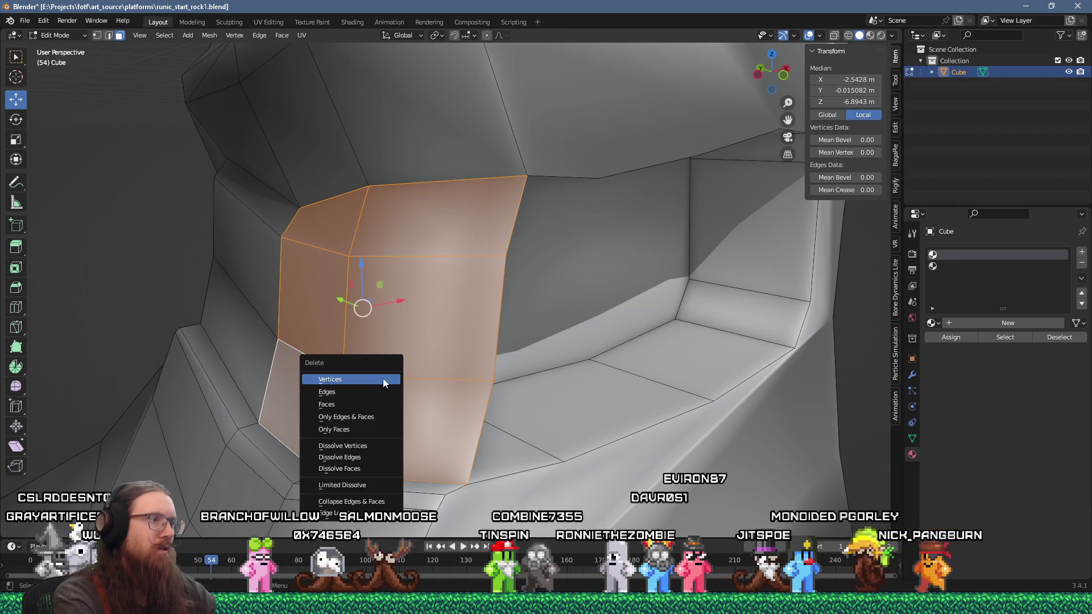
{"action": "key", "text": "Down"}
{"action": "key", "text": "Down"}
{"action": "key", "text": "Return"}
{"action": "mouse_move", "coordinate": [382, 378]}
{"action": "left_mouse_down"}
{"action": "mouse_move", "coordinate": [433, 347]}
{"action": "mouse_move", "coordinate": [554, 317]}
{"action": "mouse_move", "coordinate": [524, 329]}
{"action": "left_mouse_up"}
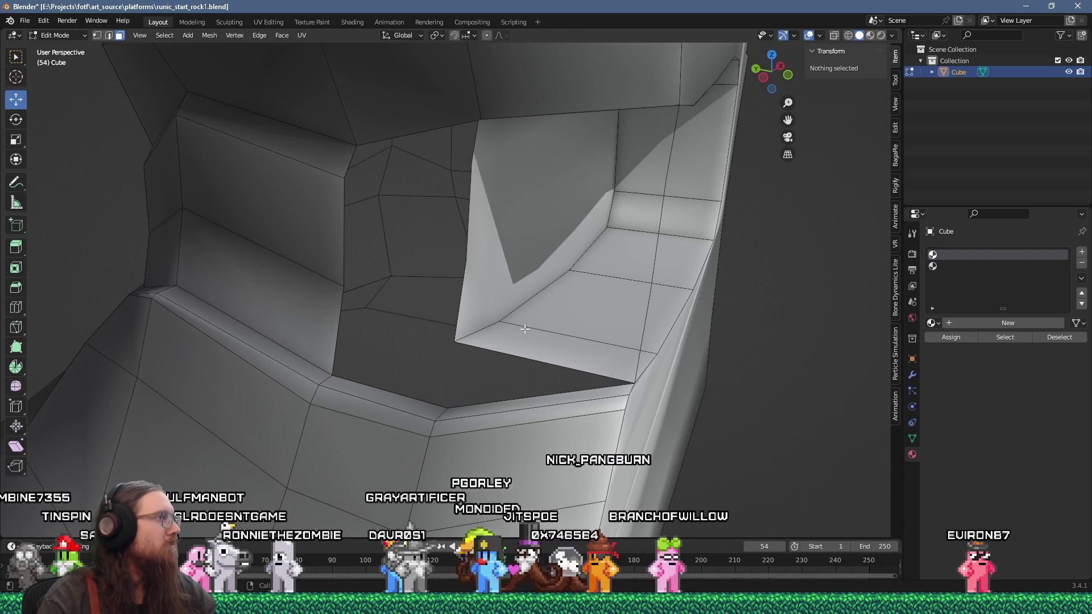
{"action": "scroll", "coordinate": [525, 328], "scroll_direction": "down", "scroll_amount": 5}
{"action": "left_click_drag", "start_coordinate": [525, 328], "coordinate": [577, 323]}
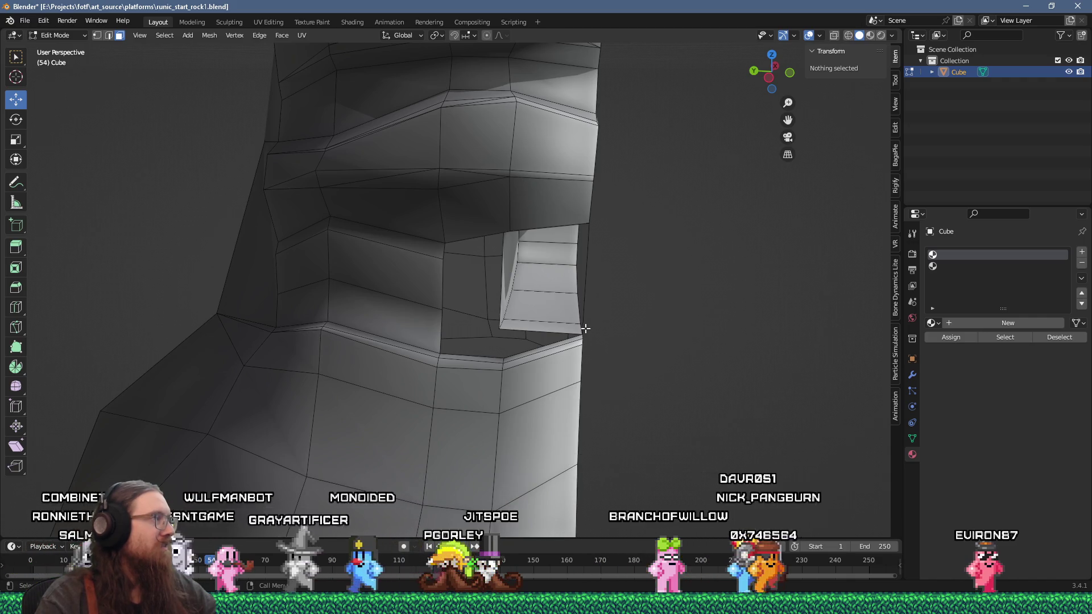
{"action": "mouse_move", "coordinate": [585, 322]}
{"action": "left_mouse_down"}
{"action": "mouse_move", "coordinate": [576, 344]}
{"action": "mouse_move", "coordinate": [571, 282]}
{"action": "mouse_move", "coordinate": [535, 335]}
{"action": "mouse_move", "coordinate": [535, 358]}
{"action": "mouse_move", "coordinate": [477, 330]}
{"action": "left_mouse_up"}
{"action": "key", "text": "1"}
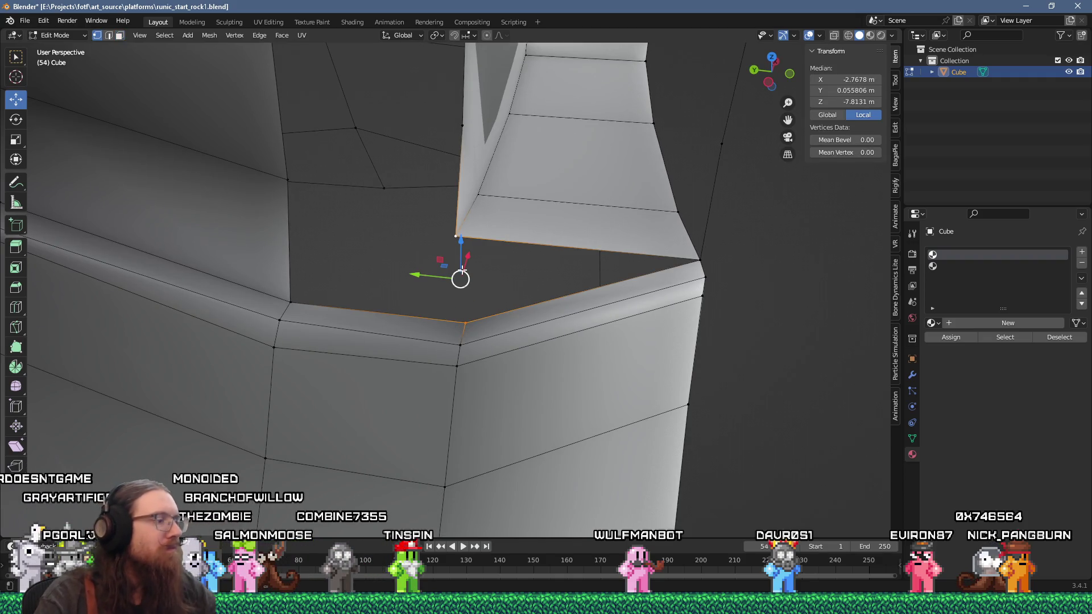
Step: Merge the selected corner vertices at last, then move a notch edge up to flatten the wall
{"action": "left_click", "coordinate": [459, 320]}
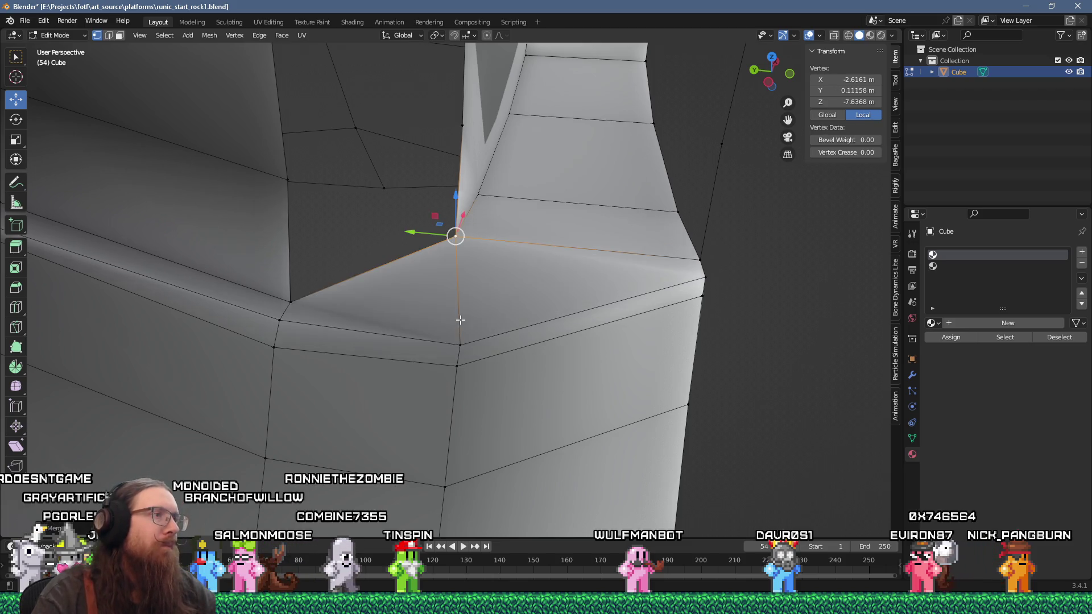
{"action": "left_click_drag", "start_coordinate": [326, 300], "coordinate": [302, 251]}
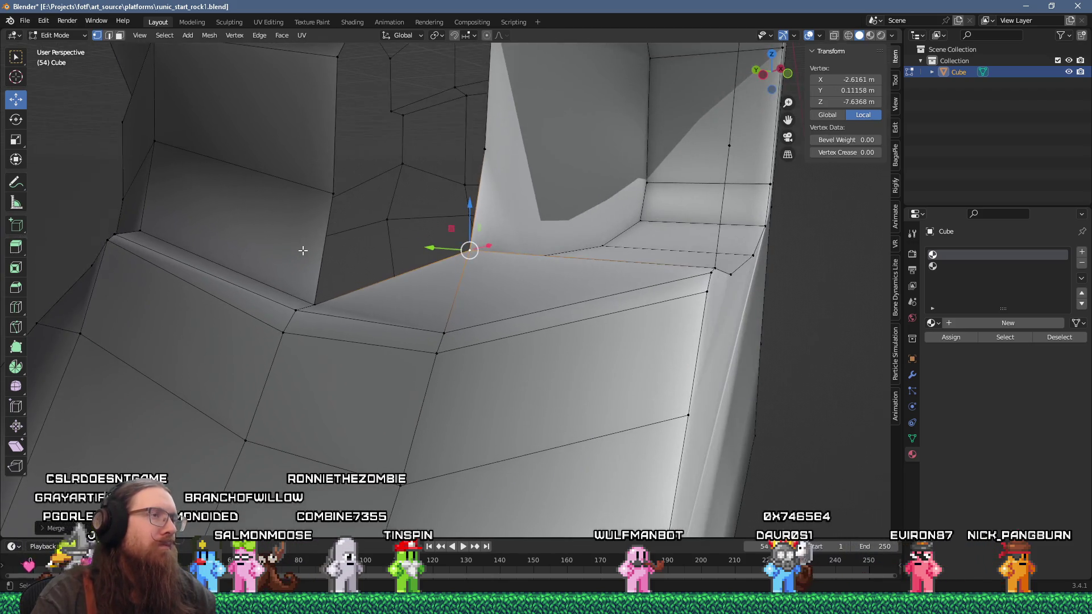
{"action": "mouse_move", "coordinate": [315, 303]}
{"action": "left_mouse_down"}
{"action": "mouse_move", "coordinate": [334, 262]}
{"action": "mouse_move", "coordinate": [383, 280]}
{"action": "left_mouse_up"}
{"action": "key", "text": "2"}
{"action": "left_click", "coordinate": [383, 280]}
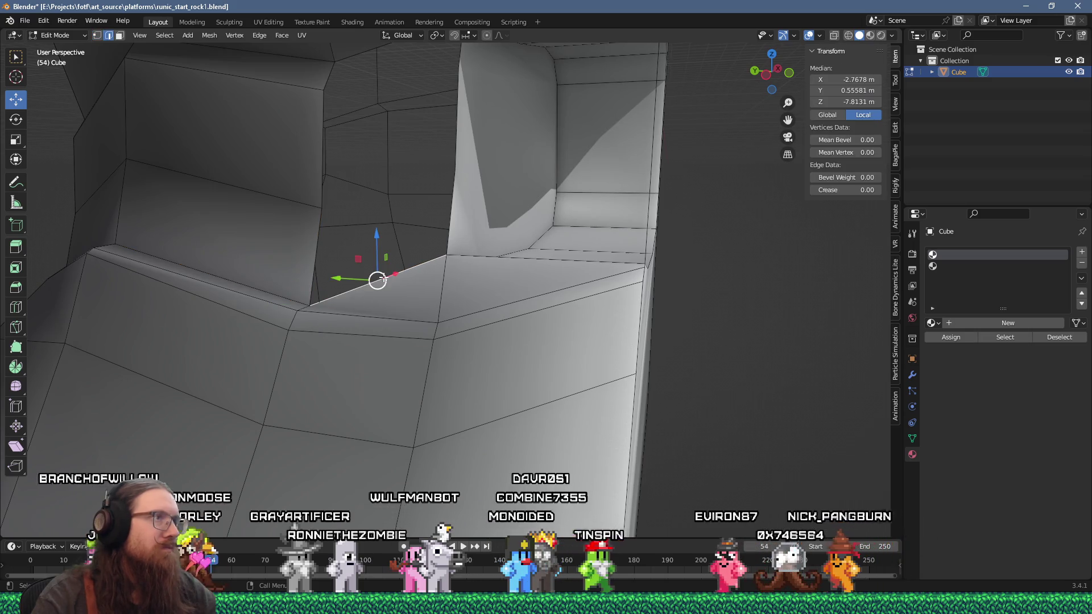
{"action": "key", "text": "g"}
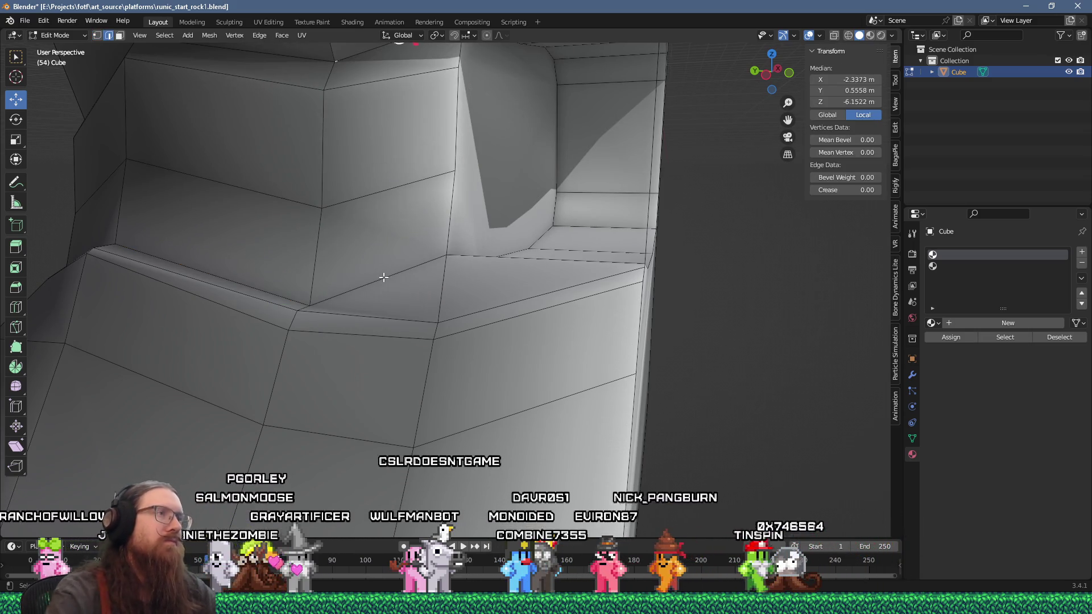
{"action": "scroll", "coordinate": [383, 277], "scroll_direction": "down", "scroll_amount": 3}
{"action": "mouse_move", "coordinate": [383, 277]}
{"action": "left_mouse_down"}
{"action": "mouse_move", "coordinate": [409, 227]}
{"action": "mouse_move", "coordinate": [378, 220]}
{"action": "mouse_move", "coordinate": [432, 203]}
{"action": "mouse_move", "coordinate": [415, 237]}
{"action": "mouse_move", "coordinate": [432, 217]}
{"action": "left_mouse_up"}
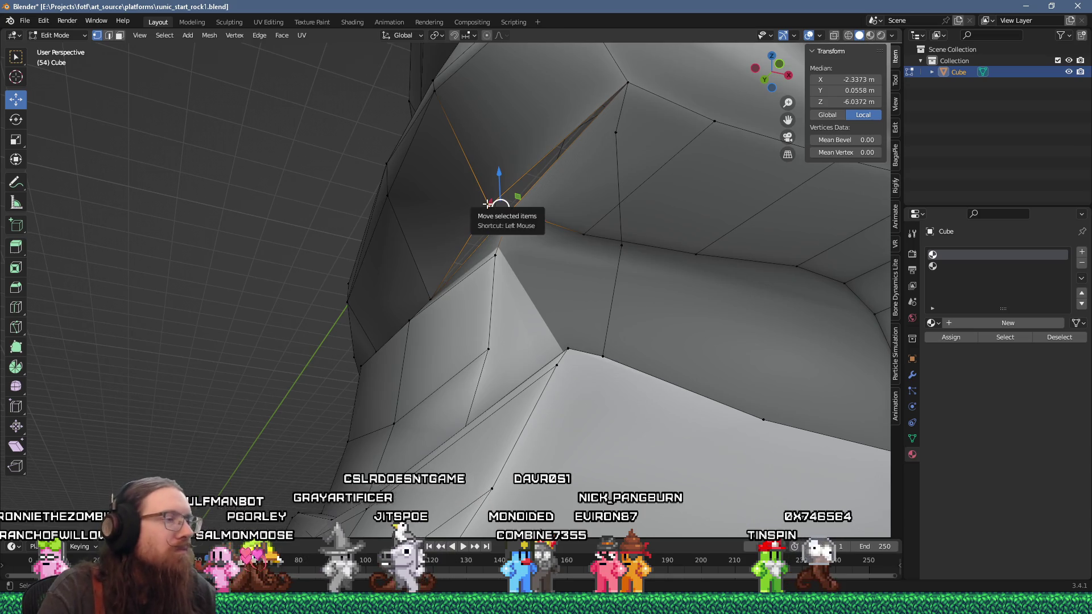
Step: Merge another set of vertices at the recess corner into a single vertex
{"action": "key", "text": "m"}
{"action": "left_click", "coordinate": [487, 204]}
{"action": "mouse_move", "coordinate": [487, 203]}
{"action": "left_mouse_down"}
{"action": "mouse_move", "coordinate": [449, 273]}
{"action": "mouse_move", "coordinate": [453, 291]}
{"action": "left_mouse_up"}
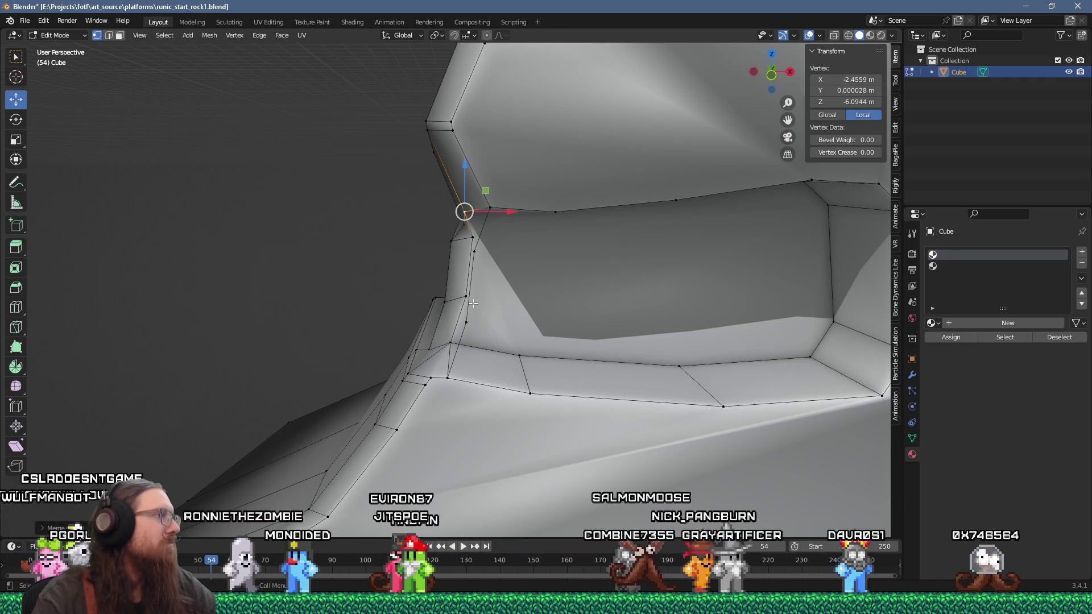
{"action": "left_click_drag", "start_coordinate": [473, 304], "coordinate": [523, 274]}
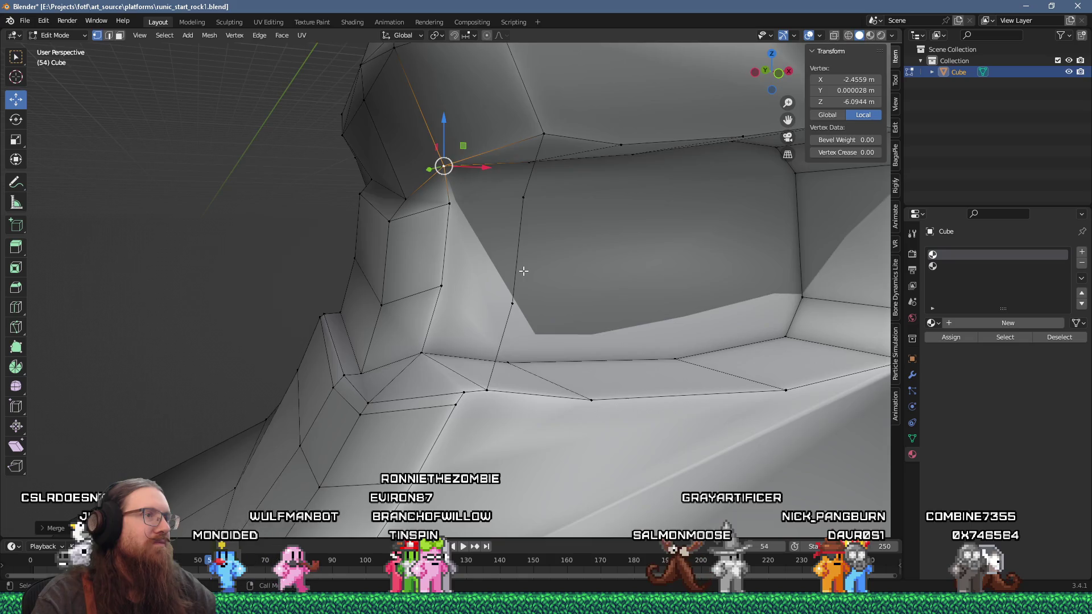
{"action": "scroll", "coordinate": [523, 271], "scroll_direction": "up", "scroll_amount": 1}
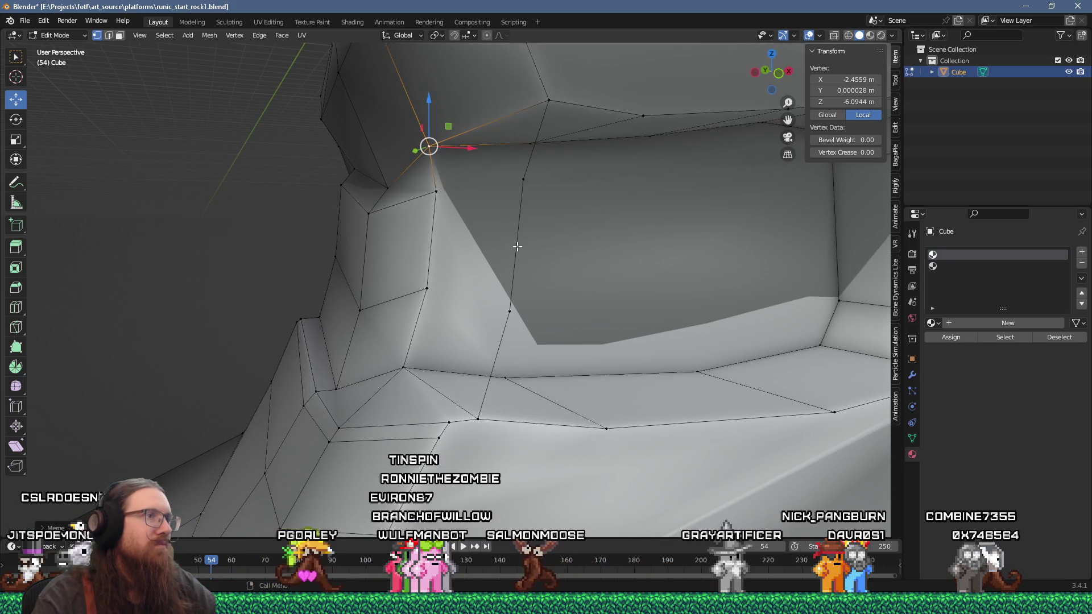
Step: Select the recess-wall edge loop and nudge its vertex to about X −2.41 m, Z −6.69 m
{"action": "key", "text": "2"}
{"action": "left_click", "coordinate": [517, 246]}
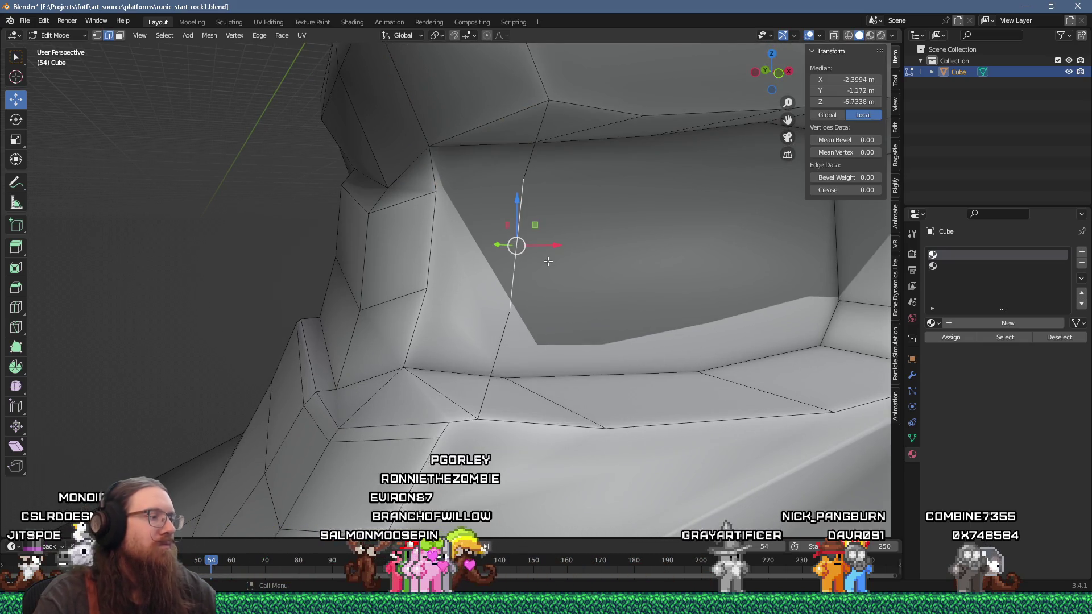
{"action": "key", "text": "F3"}
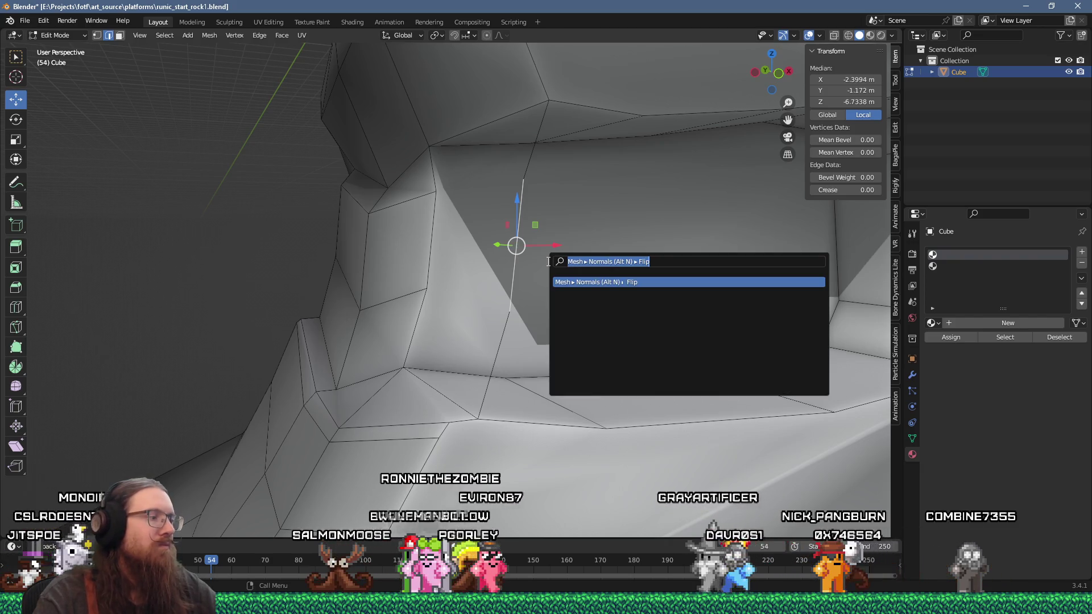
{"action": "type", "text": "sel"}
{"action": "key", "text": "Return"}
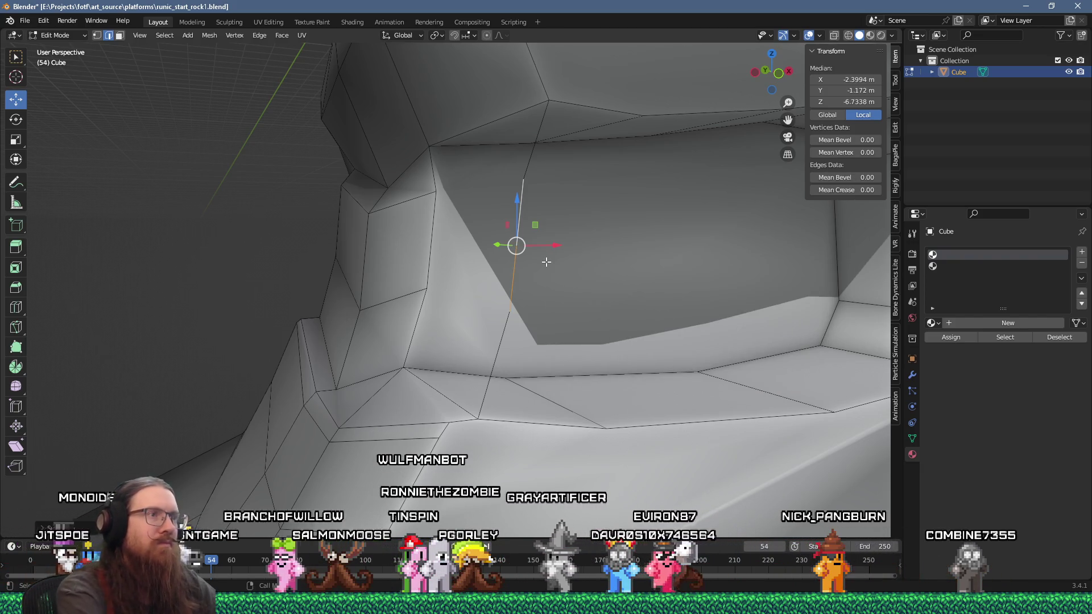
{"action": "key", "text": "KP_1"}
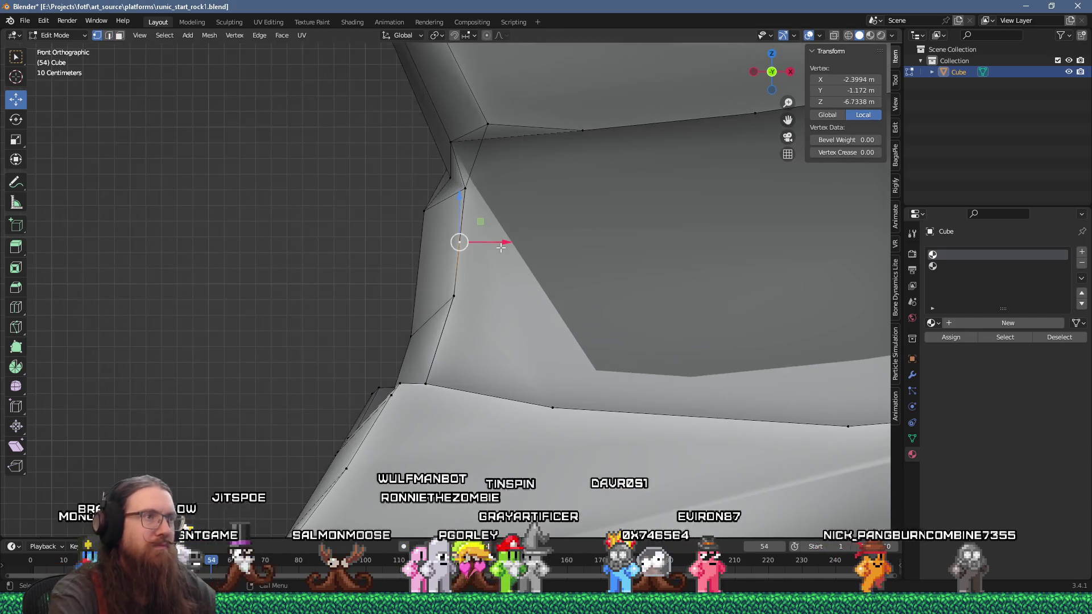
{"action": "left_click_drag", "start_coordinate": [501, 248], "coordinate": [477, 207]}
Step: Subdivide an edge on the recess wall and place its new vertex
{"action": "key", "text": "2"}
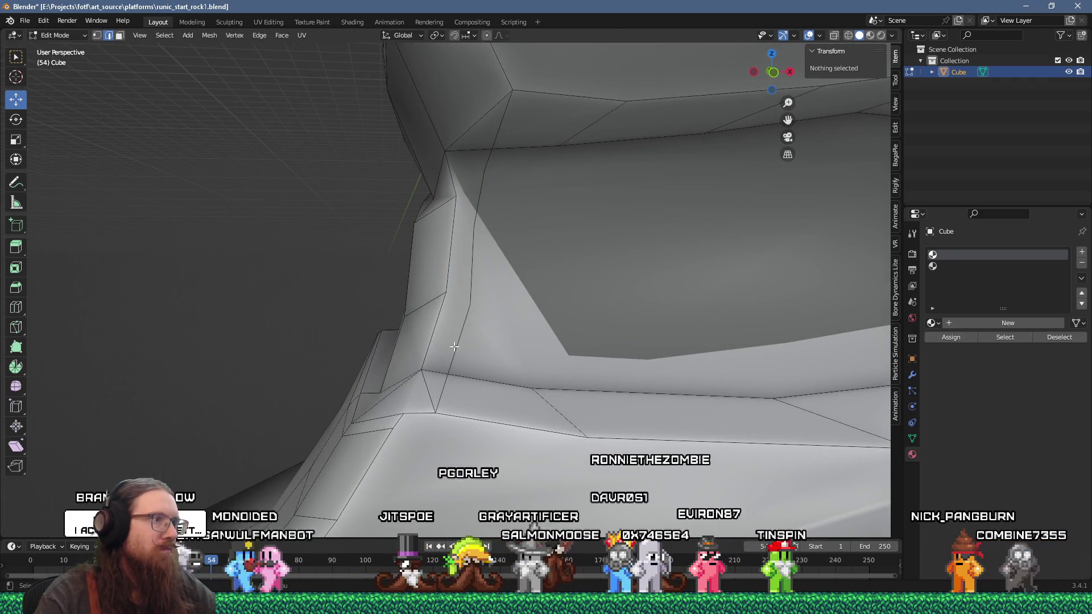
{"action": "left_click", "coordinate": [464, 349]}
{"action": "key", "text": "F3"}
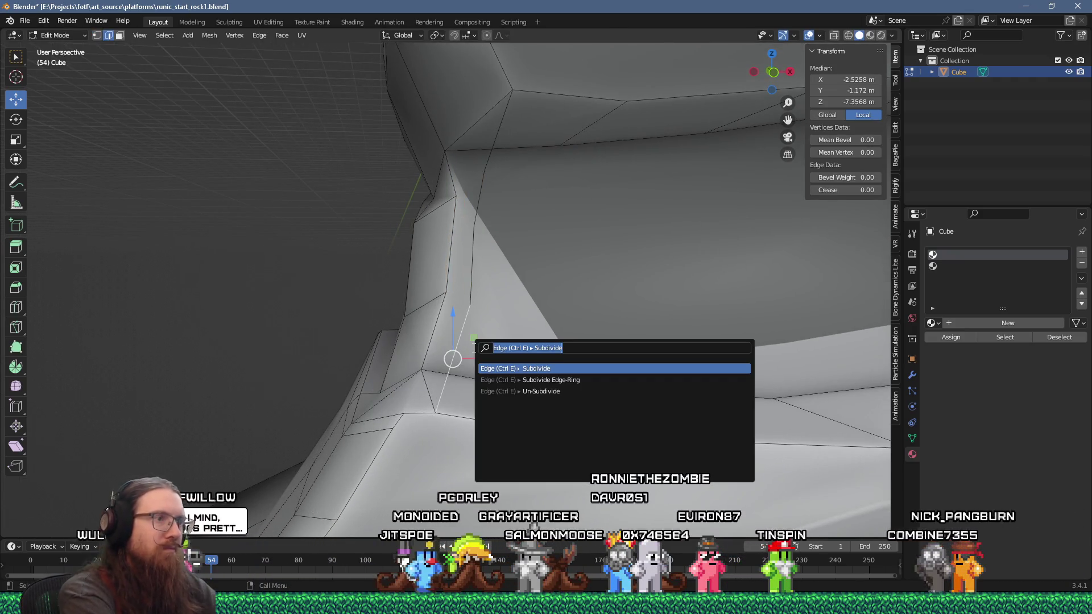
{"action": "key", "text": "Return"}
{"action": "key", "text": "KP_1"}
{"action": "key", "text": "1"}
{"action": "mouse_move", "coordinate": [491, 353]}
{"action": "left_mouse_down"}
{"action": "mouse_move", "coordinate": [468, 343]}
{"action": "mouse_move", "coordinate": [463, 325]}
{"action": "left_mouse_up"}
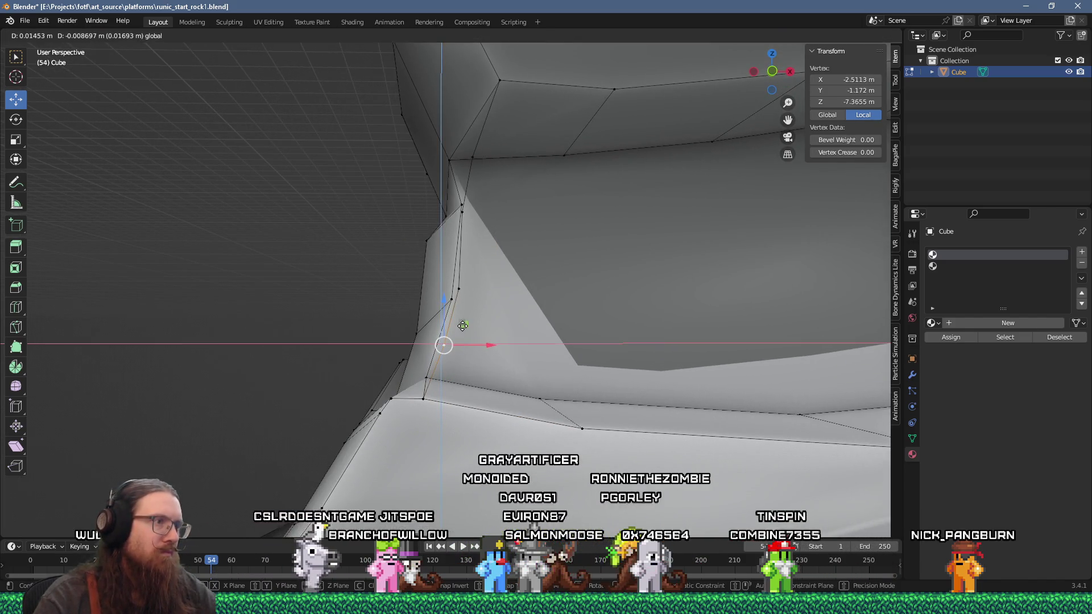
{"action": "left_click", "coordinate": [441, 352]}
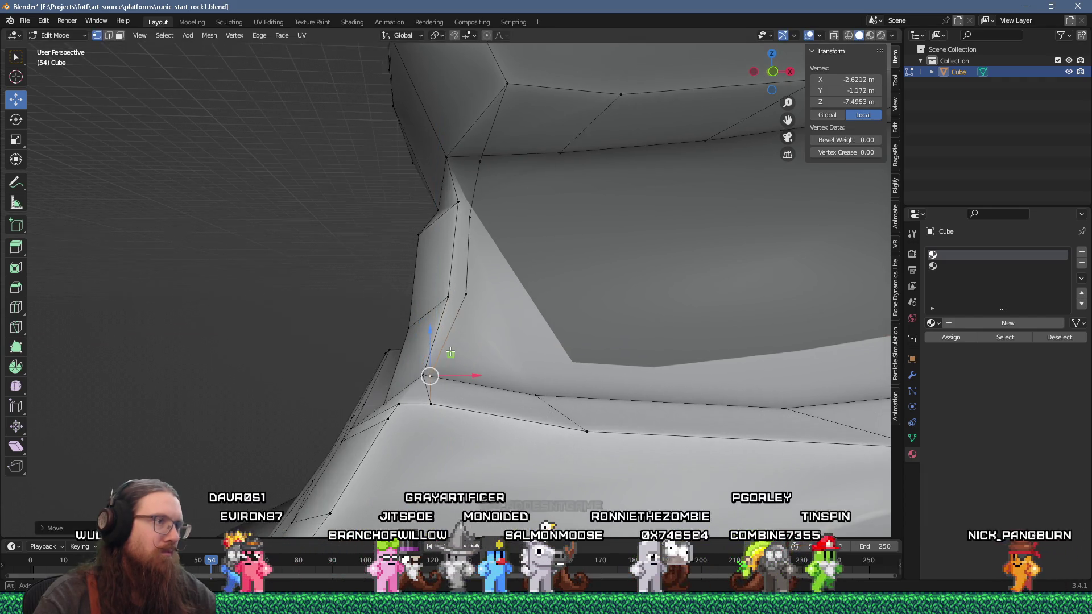
Step: Move a vertex on the recess edge slightly in front view
{"action": "key", "text": "alt+a"}
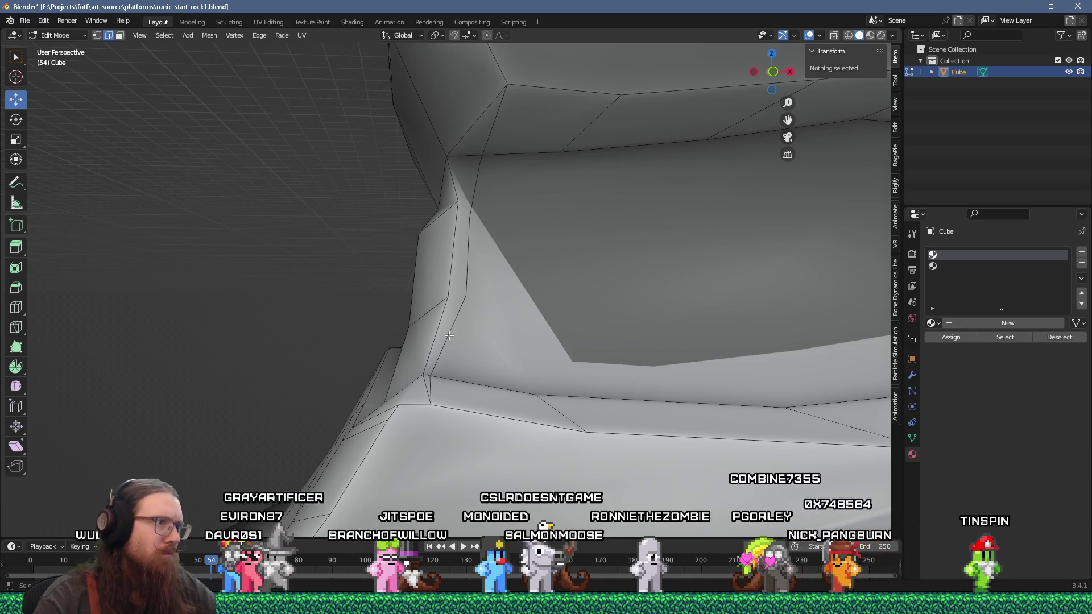
{"action": "left_click", "coordinate": [454, 337]}
{"action": "key", "text": "F3"}
{"action": "key", "text": "Return"}
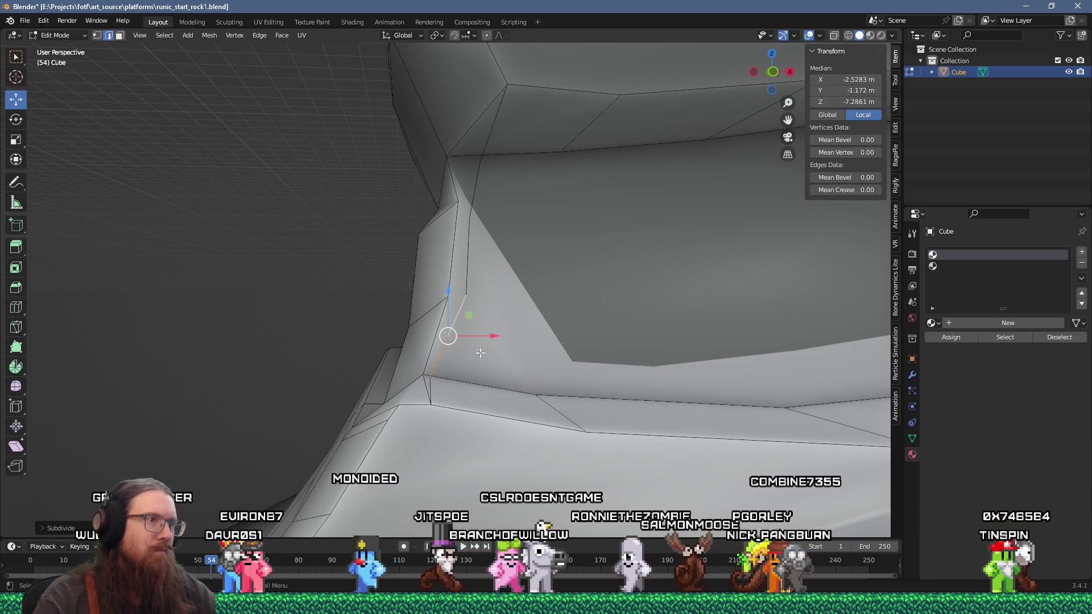
{"action": "key", "text": "KP_1"}
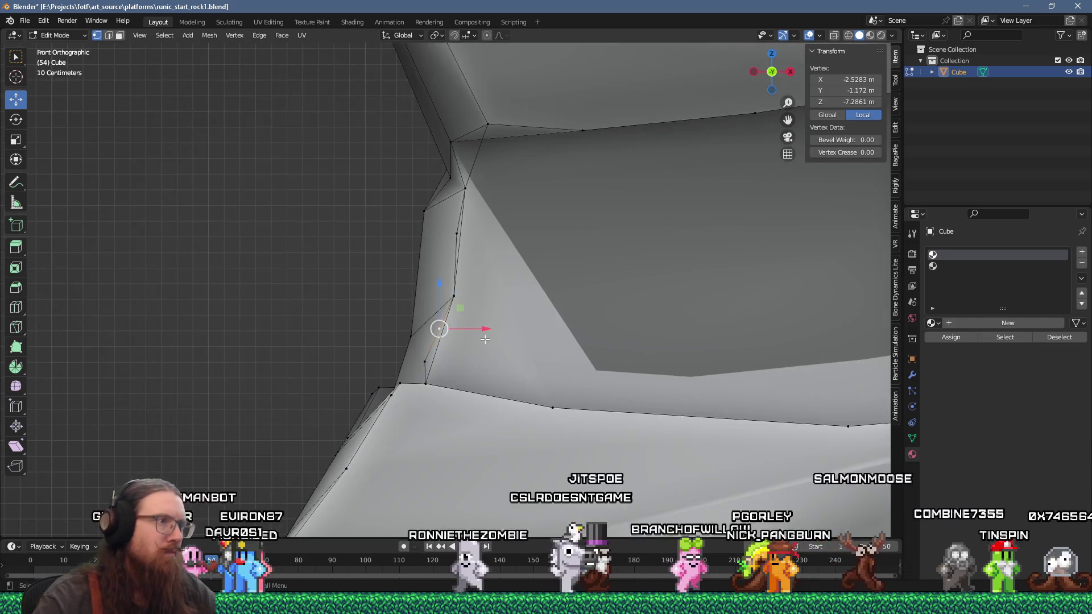
{"action": "key", "text": "g"}
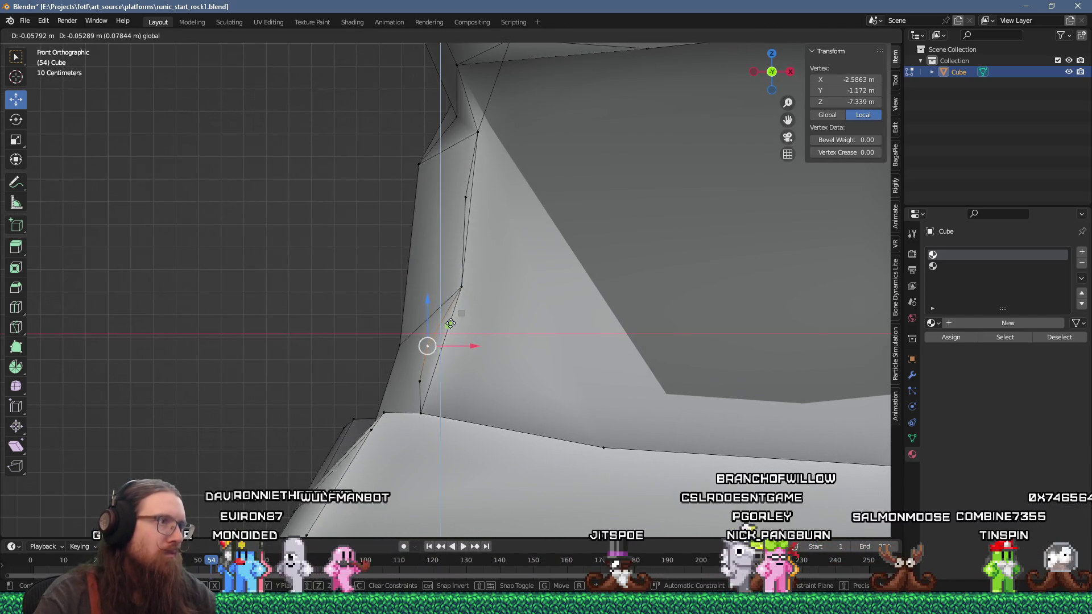
{"action": "left_click", "coordinate": [450, 324]}
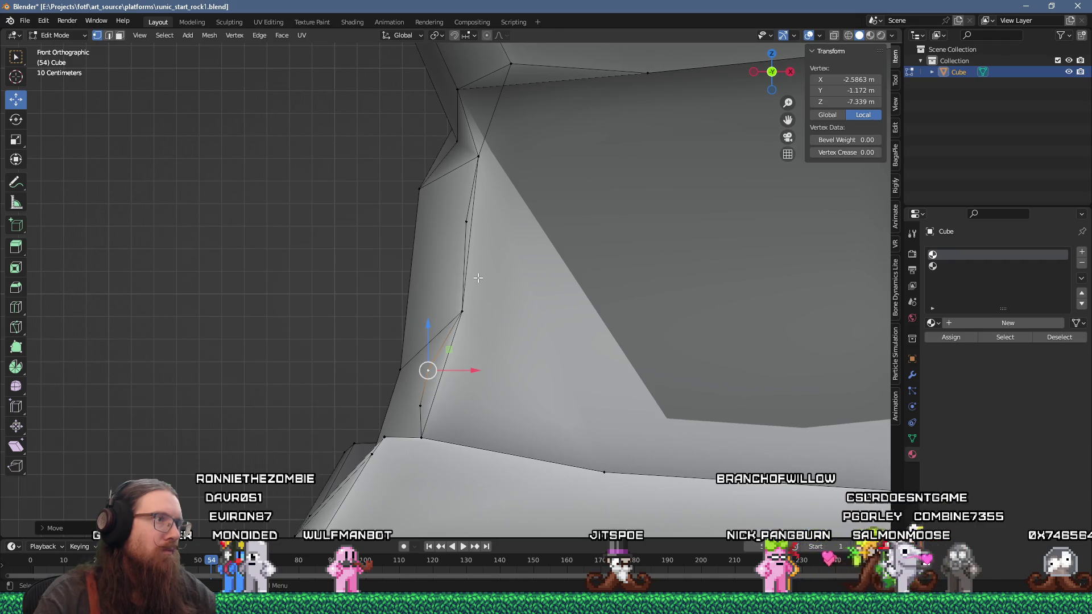
{"action": "left_click_drag", "start_coordinate": [477, 279], "coordinate": [498, 271]}
{"action": "left_click", "coordinate": [498, 270]}
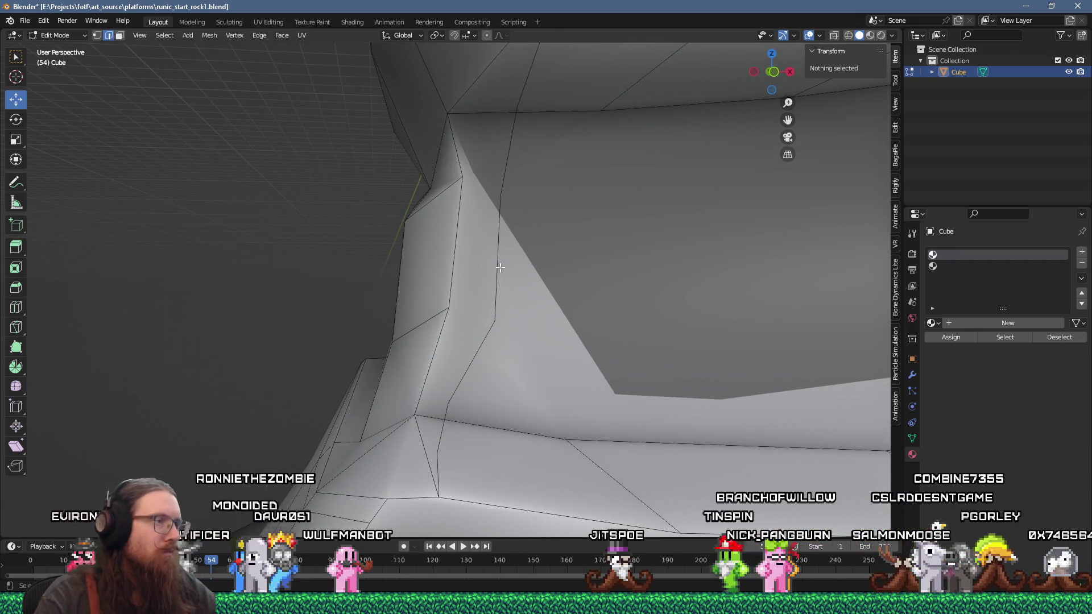
Step: Subdivide the vertical recess-side edge and move its midpoint within the front XZ plane
{"action": "left_click", "coordinate": [500, 268]}
{"action": "key", "text": "F3"}
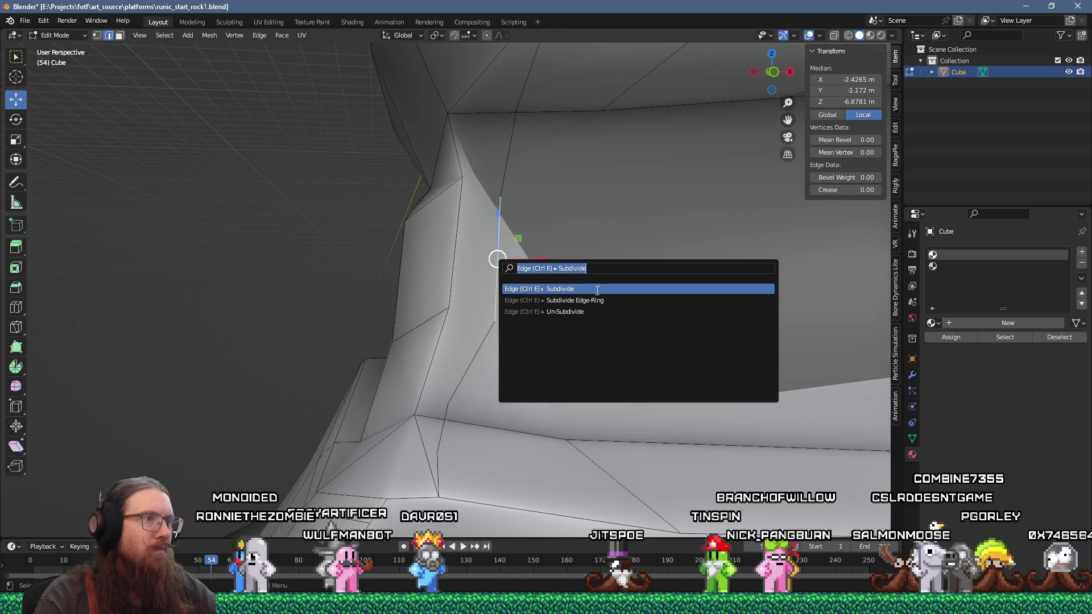
{"action": "left_click", "coordinate": [569, 291]}
{"action": "key", "text": "KP_1"}
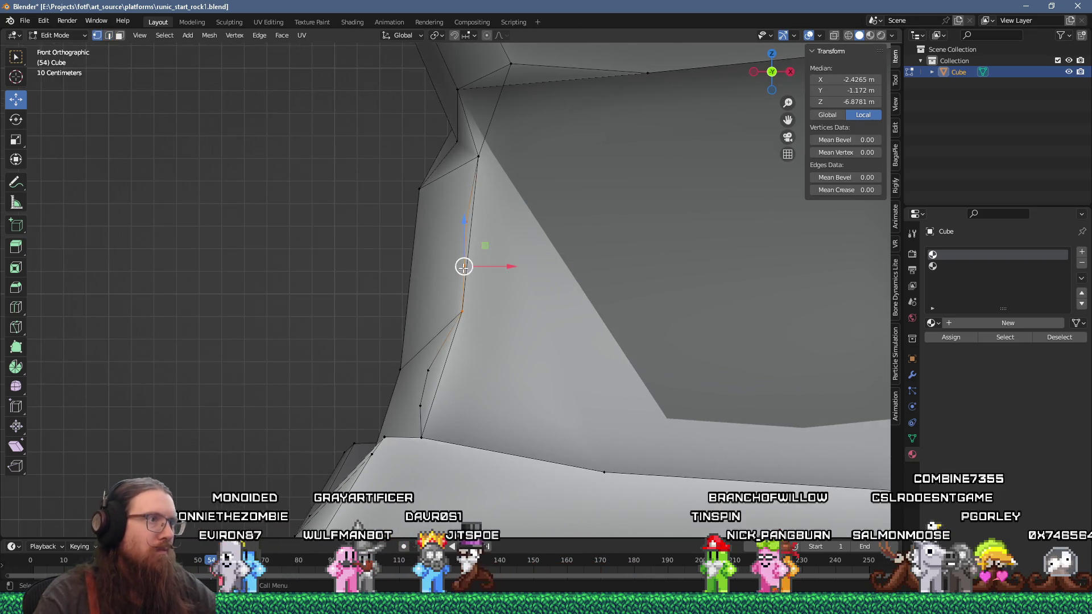
{"action": "left_click", "coordinate": [465, 267]}
{"action": "key", "text": "g"}
{"action": "key", "text": "shift+y"}
{"action": "left_click", "coordinate": [485, 260]}
{"action": "mouse_move", "coordinate": [484, 260]}
{"action": "left_mouse_down"}
{"action": "mouse_move", "coordinate": [479, 274]}
{"action": "mouse_move", "coordinate": [491, 276]}
{"action": "left_mouse_up"}
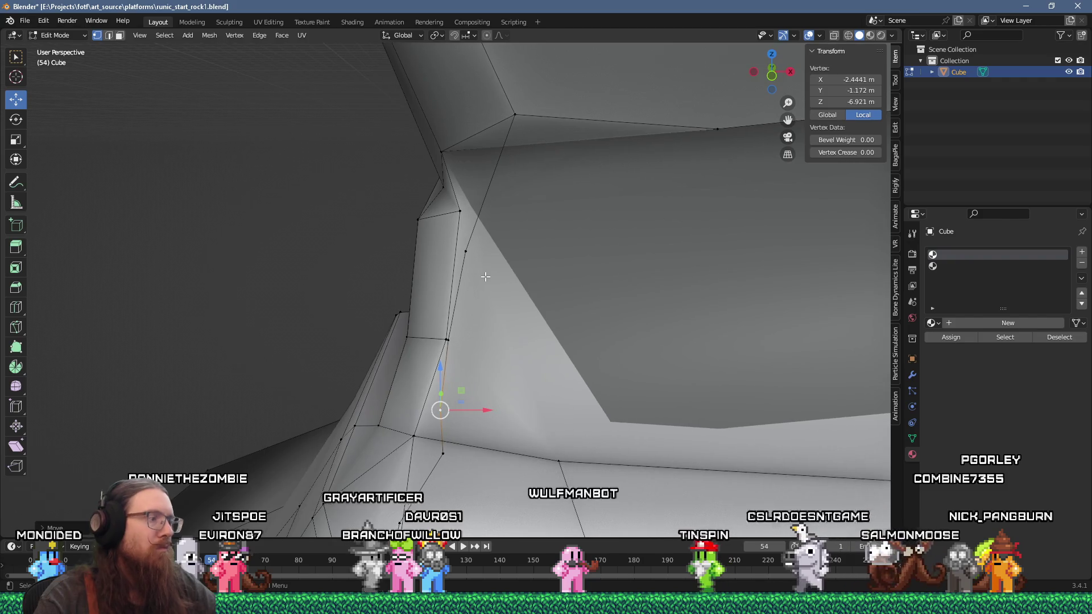
Step: Subdivide the recess's upper-corner edge and nudge the new vertex to about X −2.30 m, Z −6.16 m
{"action": "key", "text": "2"}
{"action": "left_click", "coordinate": [496, 168]}
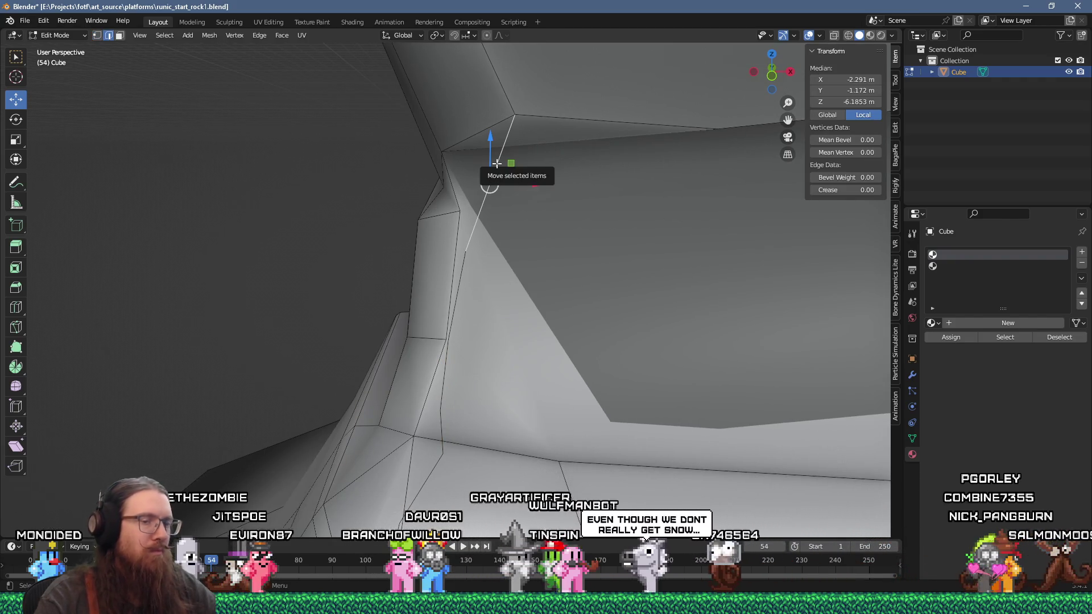
{"action": "key", "text": "KP_1"}
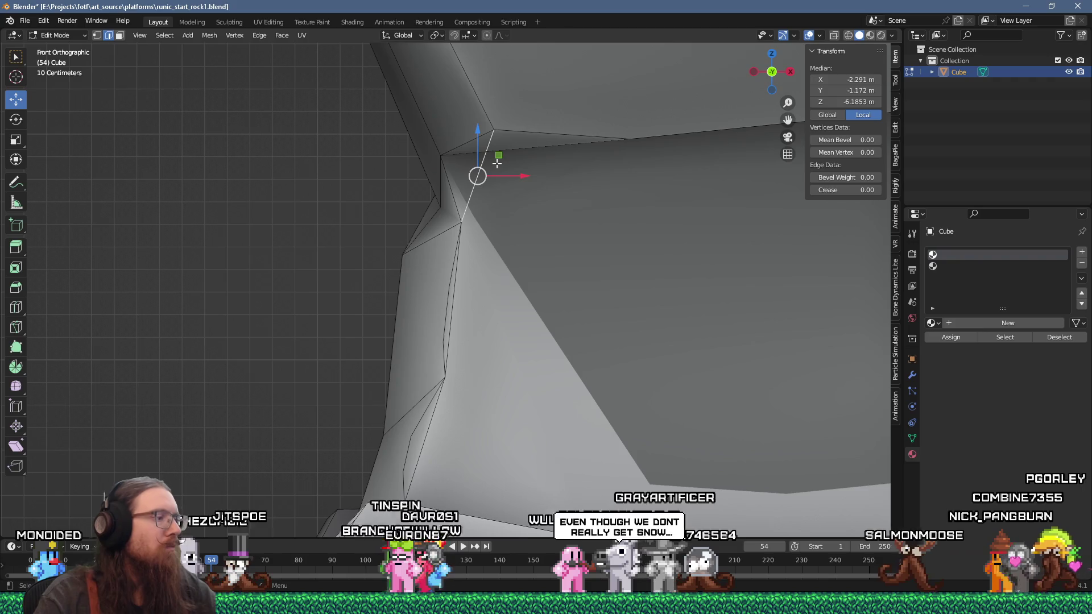
{"action": "key", "text": "F3"}
{"action": "left_click", "coordinate": [555, 181]}
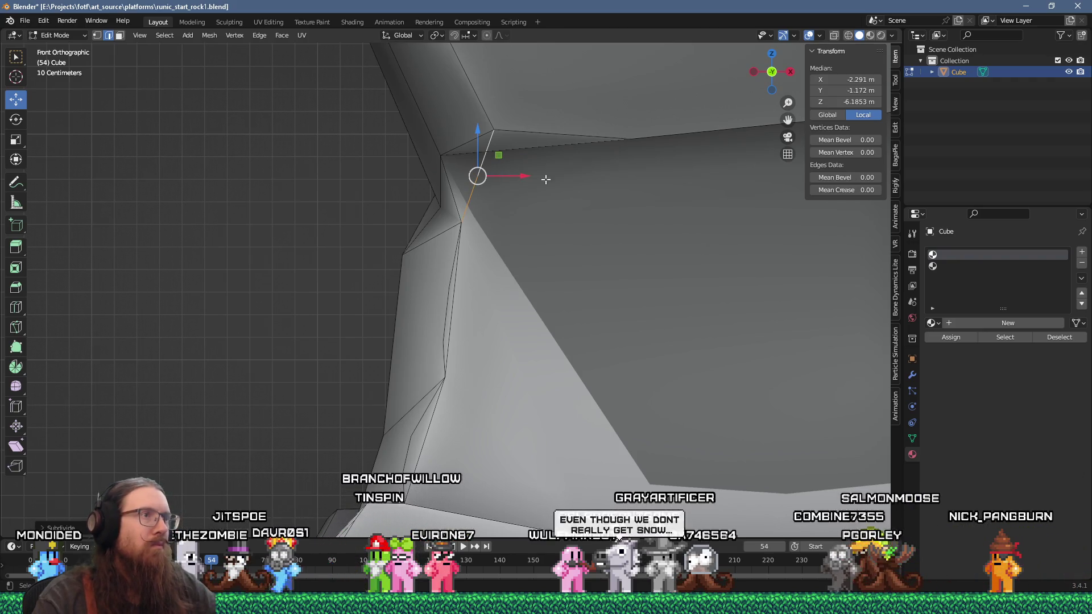
{"action": "mouse_move", "coordinate": [496, 157]}
{"action": "left_mouse_down"}
{"action": "mouse_move", "coordinate": [457, 284]}
{"action": "mouse_move", "coordinate": [461, 308]}
{"action": "left_mouse_up"}
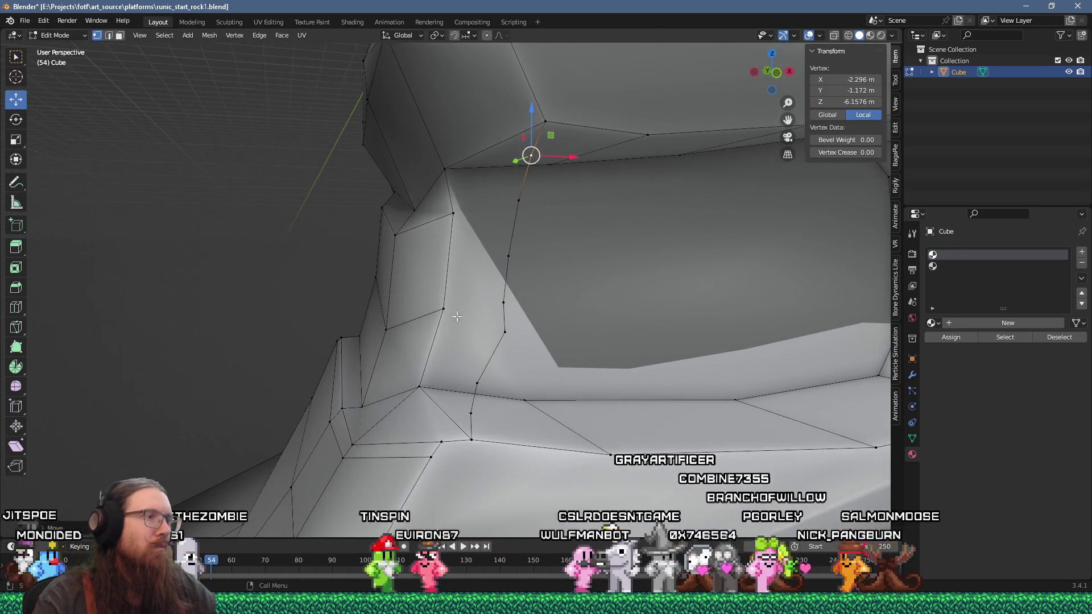
{"action": "mouse_move", "coordinate": [445, 432]}
{"action": "left_mouse_down"}
{"action": "mouse_move", "coordinate": [419, 403]}
{"action": "mouse_move", "coordinate": [424, 415]}
{"action": "mouse_move", "coordinate": [483, 414]}
{"action": "left_mouse_up"}
{"action": "key", "text": "alt+a"}
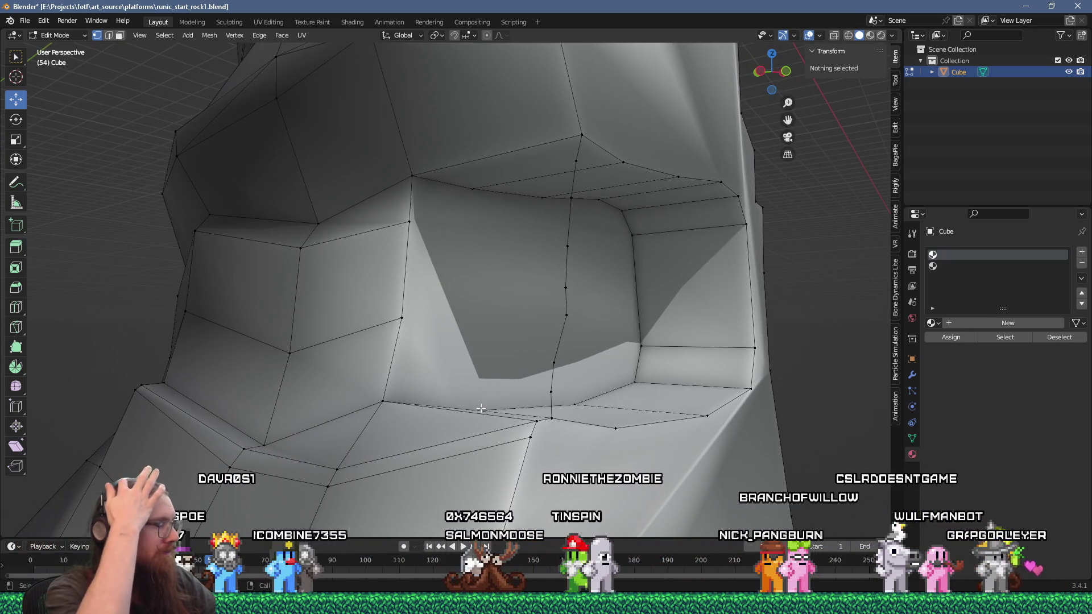
Step: Adjust vertices at the recess's lower corner, leaving one near X −2.89 m, Z −7.72 m
{"action": "mouse_move", "coordinate": [481, 408]}
{"action": "left_mouse_down"}
{"action": "mouse_move", "coordinate": [343, 416]}
{"action": "mouse_move", "coordinate": [349, 434]}
{"action": "mouse_move", "coordinate": [346, 405]}
{"action": "mouse_move", "coordinate": [414, 397]}
{"action": "left_mouse_up"}
{"action": "left_click", "coordinate": [343, 417]}
{"action": "key", "text": "alt+a"}
{"action": "left_click", "coordinate": [402, 400]}
{"action": "left_click", "coordinate": [487, 425], "text": "shift"}
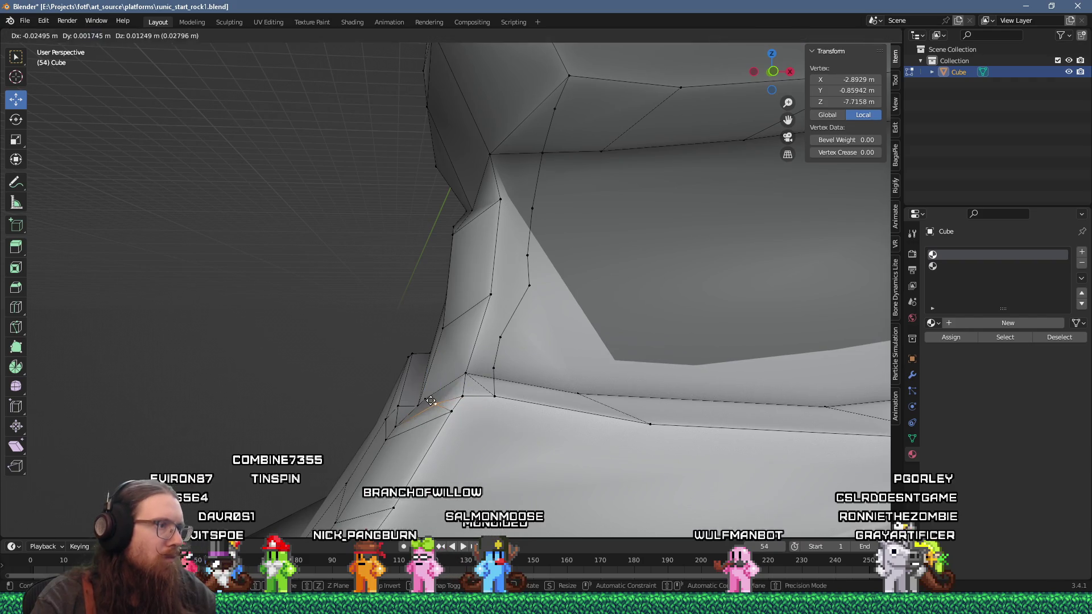
{"action": "mouse_move", "coordinate": [449, 386]}
{"action": "left_mouse_down"}
{"action": "mouse_move", "coordinate": [372, 386]}
{"action": "mouse_move", "coordinate": [378, 373]}
{"action": "mouse_move", "coordinate": [366, 370]}
{"action": "mouse_move", "coordinate": [427, 395]}
{"action": "mouse_move", "coordinate": [317, 383]}
{"action": "mouse_move", "coordinate": [352, 389]}
{"action": "left_mouse_up"}
{"action": "key", "text": "alt+a"}
{"action": "left_click", "coordinate": [440, 274]}
{"action": "key", "text": "alt+a"}
{"action": "mouse_move", "coordinate": [465, 299]}
{"action": "left_mouse_down"}
{"action": "mouse_move", "coordinate": [446, 323]}
{"action": "mouse_move", "coordinate": [478, 330]}
{"action": "left_mouse_up"}
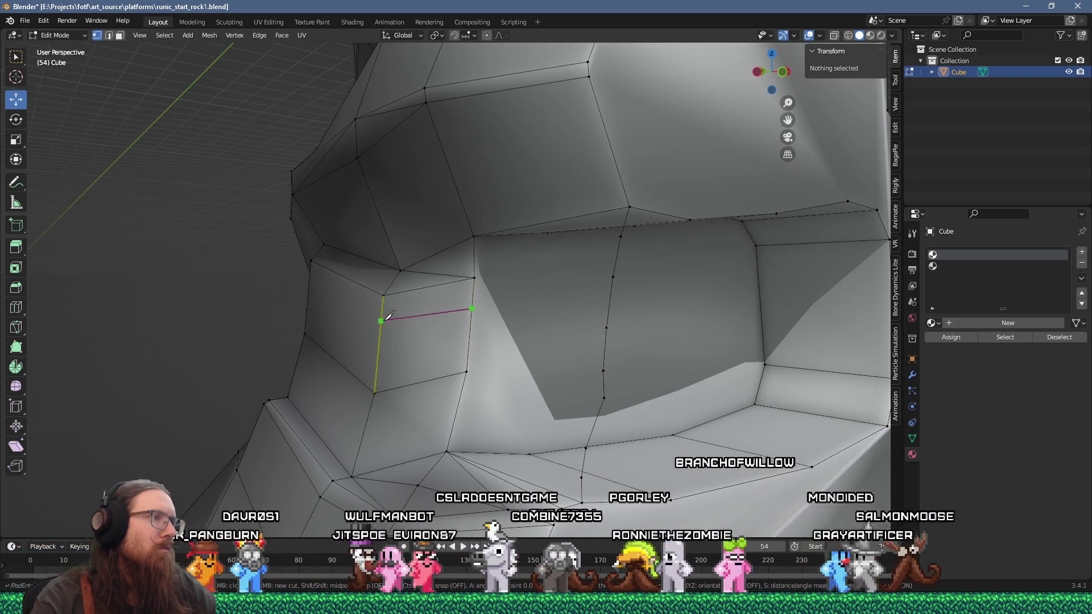
Step: Knife-cut a first line of new edges across the recess's left side wall
{"action": "left_click", "coordinate": [309, 282]}
{"action": "left_click_drag", "start_coordinate": [309, 281], "coordinate": [183, 302]}
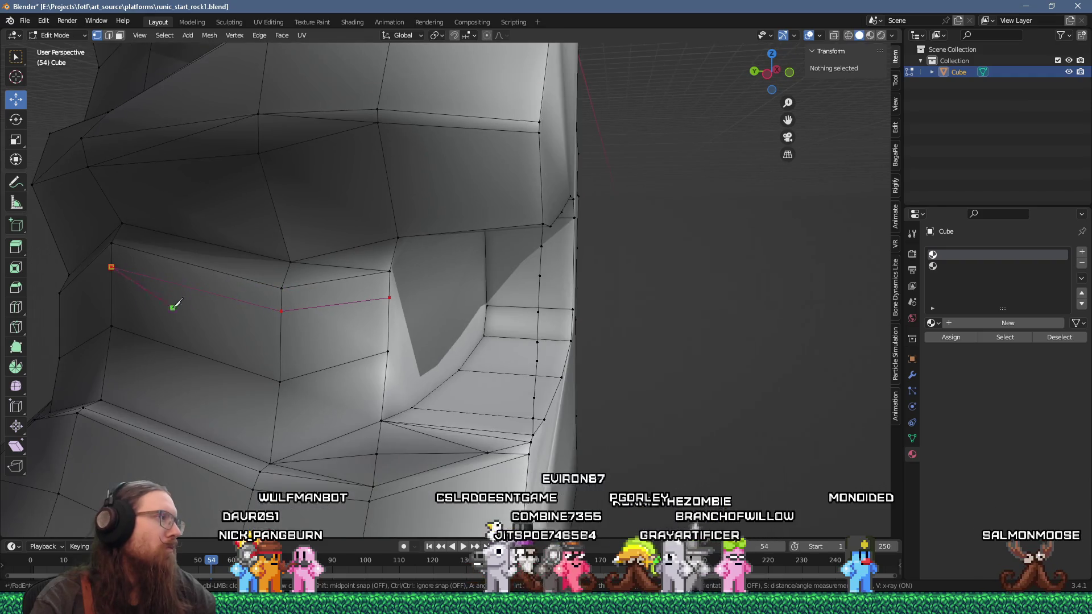
{"action": "key", "text": "Return"}
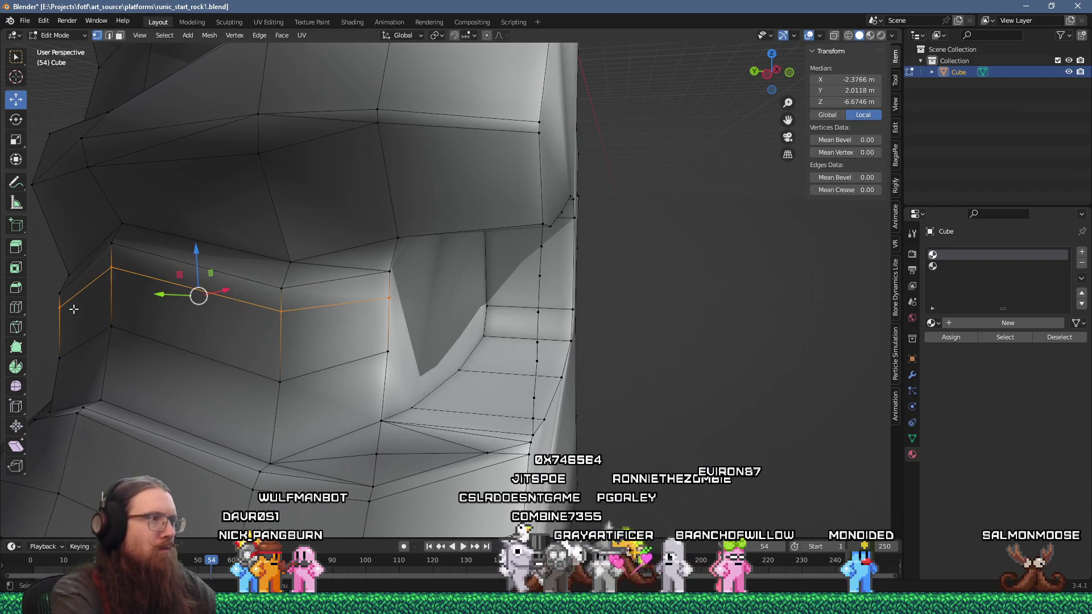
{"action": "mouse_move", "coordinate": [157, 354]}
{"action": "left_mouse_down"}
{"action": "mouse_move", "coordinate": [122, 324]}
{"action": "mouse_move", "coordinate": [391, 329]}
{"action": "mouse_move", "coordinate": [489, 308]}
{"action": "mouse_move", "coordinate": [519, 273]}
{"action": "mouse_move", "coordinate": [529, 331]}
{"action": "left_mouse_up"}
{"action": "key", "text": "alt+a"}
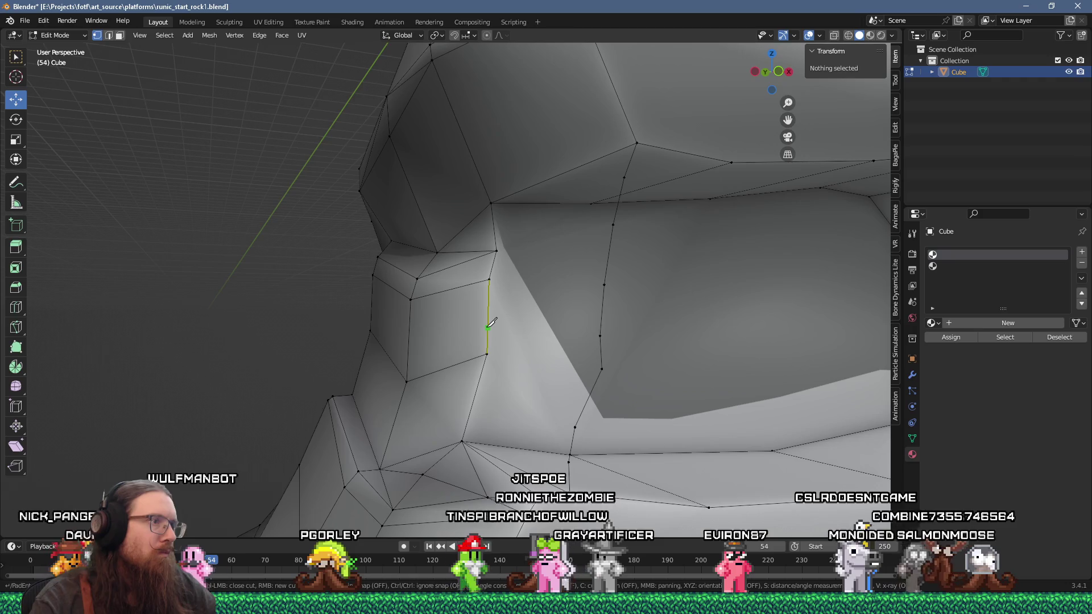
Step: Make a second knife cut and shift the new cut edges slightly into place
{"action": "left_click", "coordinate": [371, 311]}
{"action": "key", "text": "Return"}
{"action": "left_click_drag", "start_coordinate": [500, 337], "coordinate": [525, 360]}
{"action": "key", "text": "alt+a"}
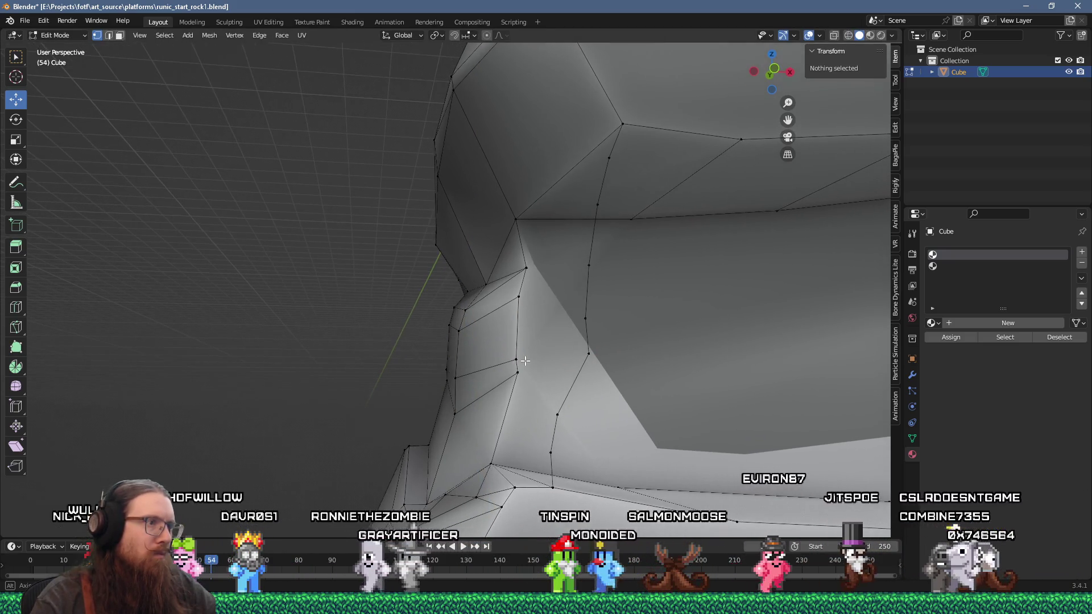
{"action": "scroll", "coordinate": [512, 365], "scroll_direction": "down", "scroll_amount": 5}
{"action": "scroll", "coordinate": [485, 404], "scroll_direction": "up", "scroll_amount": 5}
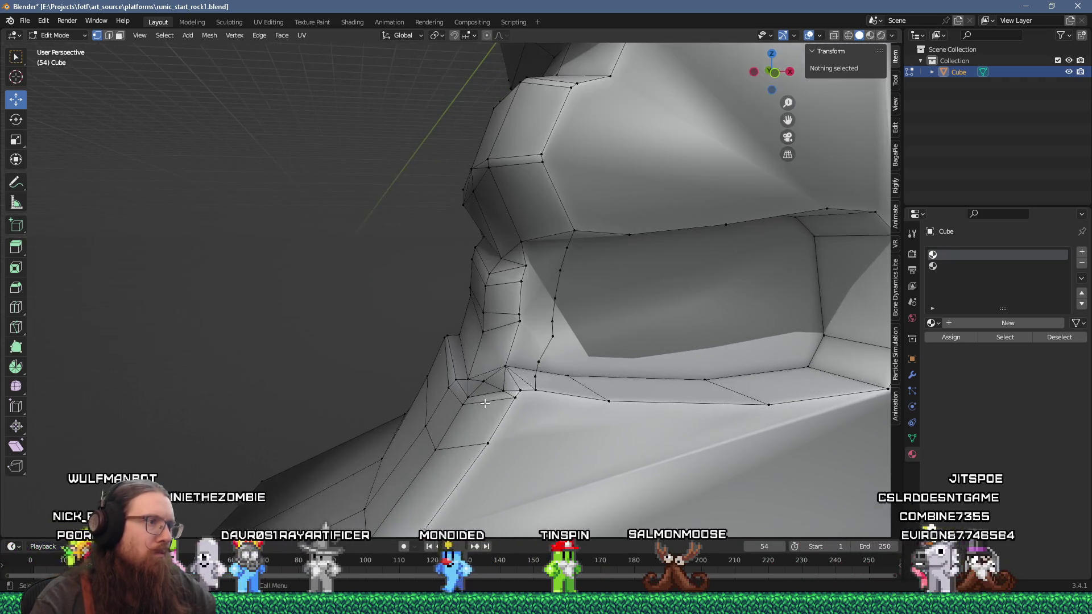
Step: Orbit and zoom around the rock to inspect its middle recess, then activate the Knife tool
{"action": "mouse_move", "coordinate": [476, 400]}
{"action": "left_mouse_down"}
{"action": "mouse_move", "coordinate": [461, 370]}
{"action": "mouse_move", "coordinate": [479, 343]}
{"action": "left_mouse_up"}
{"action": "left_click_drag", "start_coordinate": [500, 306], "coordinate": [439, 443]}
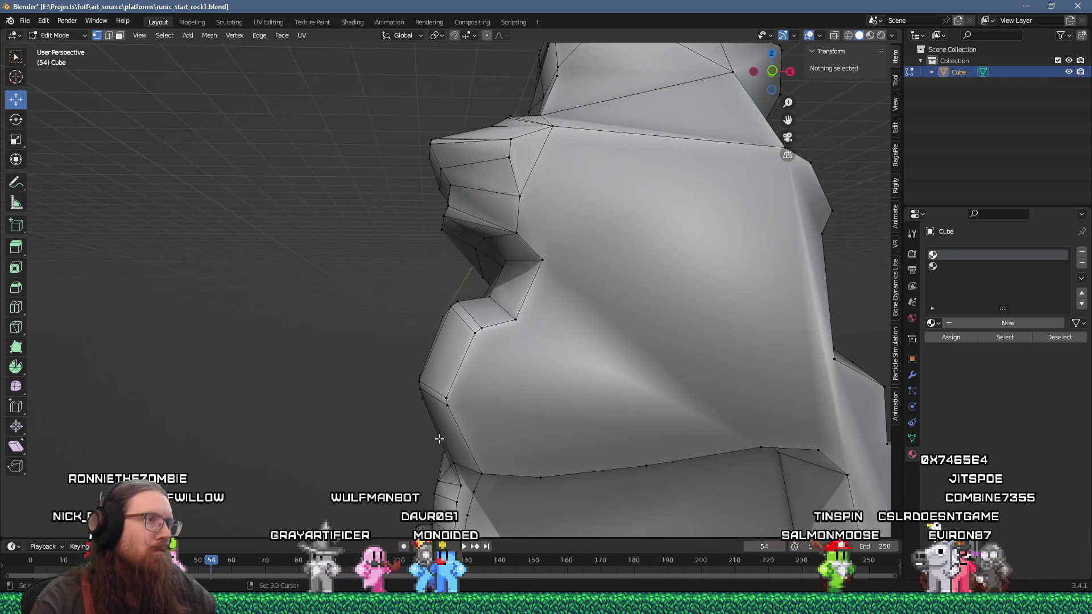
{"action": "mouse_move", "coordinate": [443, 407]}
{"action": "left_mouse_down"}
{"action": "mouse_move", "coordinate": [538, 409]}
{"action": "mouse_move", "coordinate": [457, 402]}
{"action": "mouse_move", "coordinate": [473, 289]}
{"action": "left_mouse_up"}
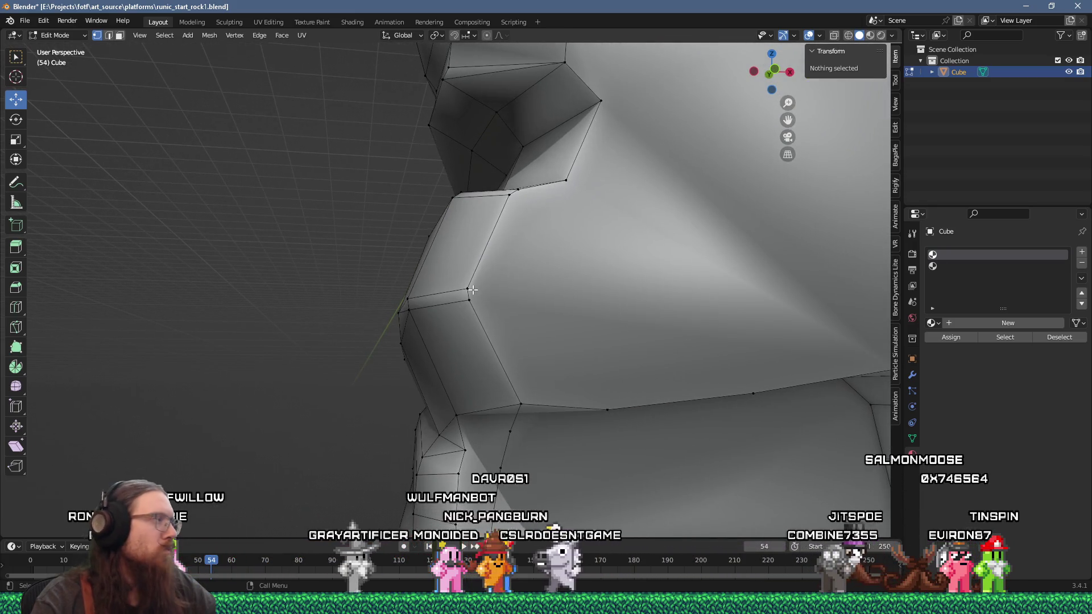
{"action": "scroll", "coordinate": [472, 290], "scroll_direction": "down", "scroll_amount": 6}
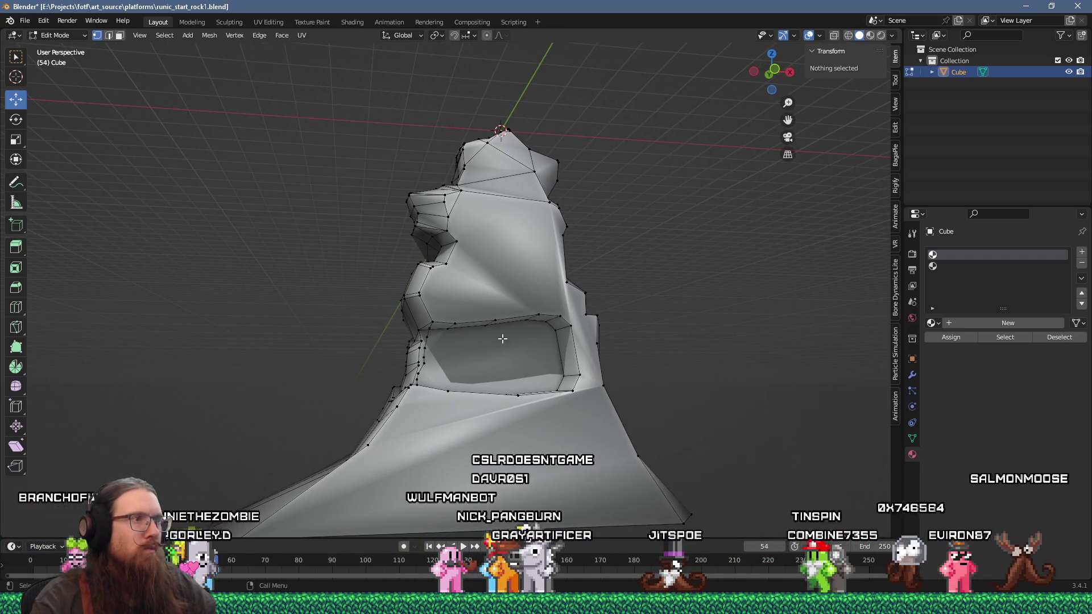
{"action": "scroll", "coordinate": [502, 339], "scroll_direction": "up", "scroll_amount": 4}
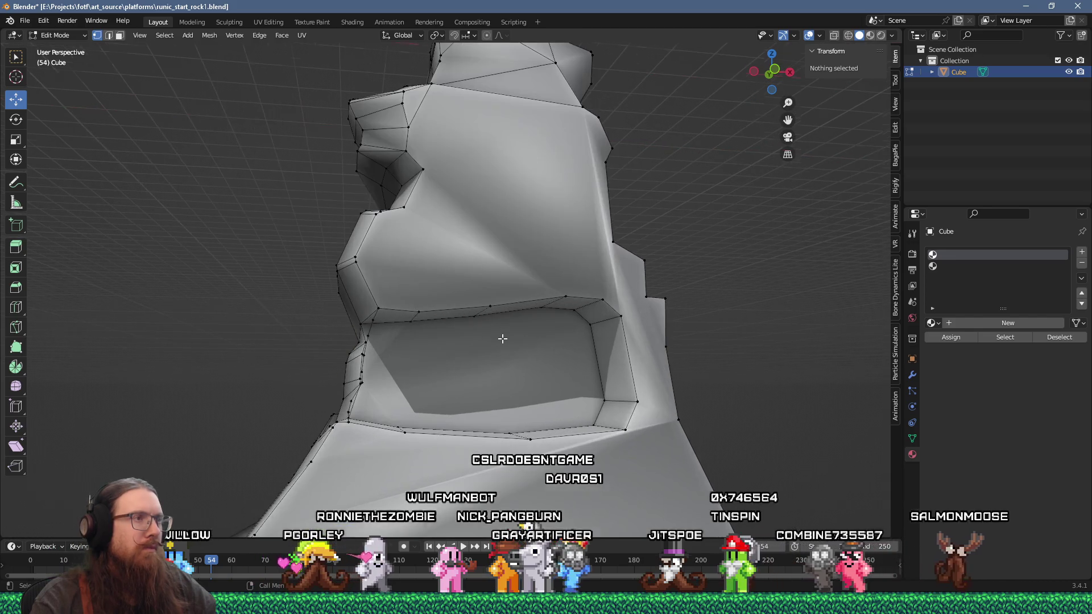
{"action": "mouse_move", "coordinate": [512, 354]}
{"action": "left_mouse_down"}
{"action": "mouse_move", "coordinate": [388, 323]}
{"action": "mouse_move", "coordinate": [490, 312]}
{"action": "mouse_move", "coordinate": [415, 313]}
{"action": "mouse_move", "coordinate": [419, 364]}
{"action": "left_mouse_up"}
{"action": "scroll", "coordinate": [469, 322], "scroll_direction": "up", "scroll_amount": 3}
{"action": "key", "text": "k"}
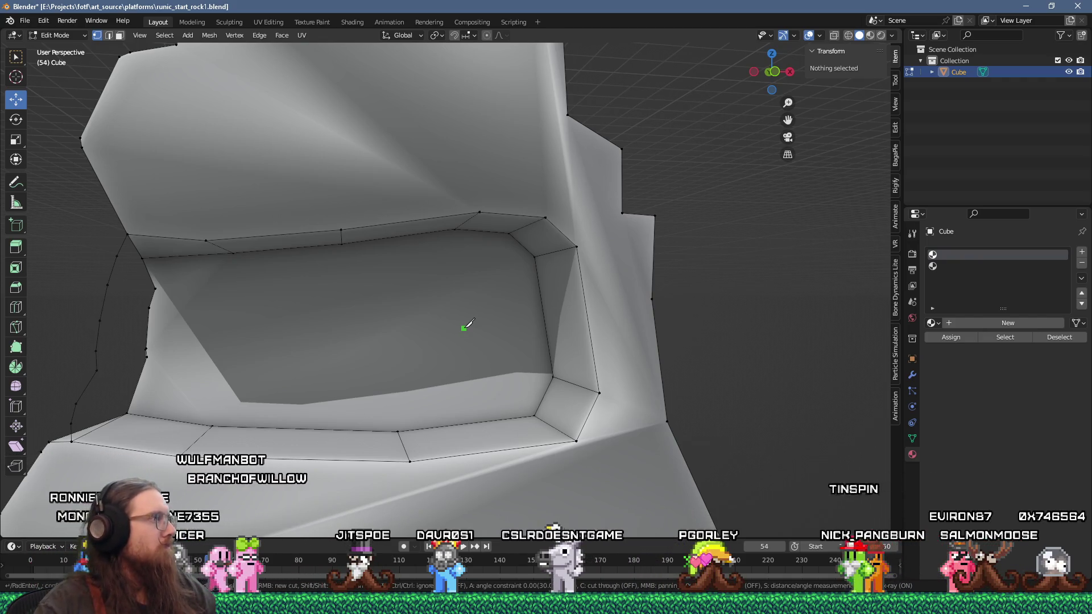
{"action": "mouse_move", "coordinate": [458, 315]}
{"action": "left_mouse_down"}
{"action": "mouse_move", "coordinate": [420, 300]}
{"action": "mouse_move", "coordinate": [471, 287]}
{"action": "left_mouse_up"}
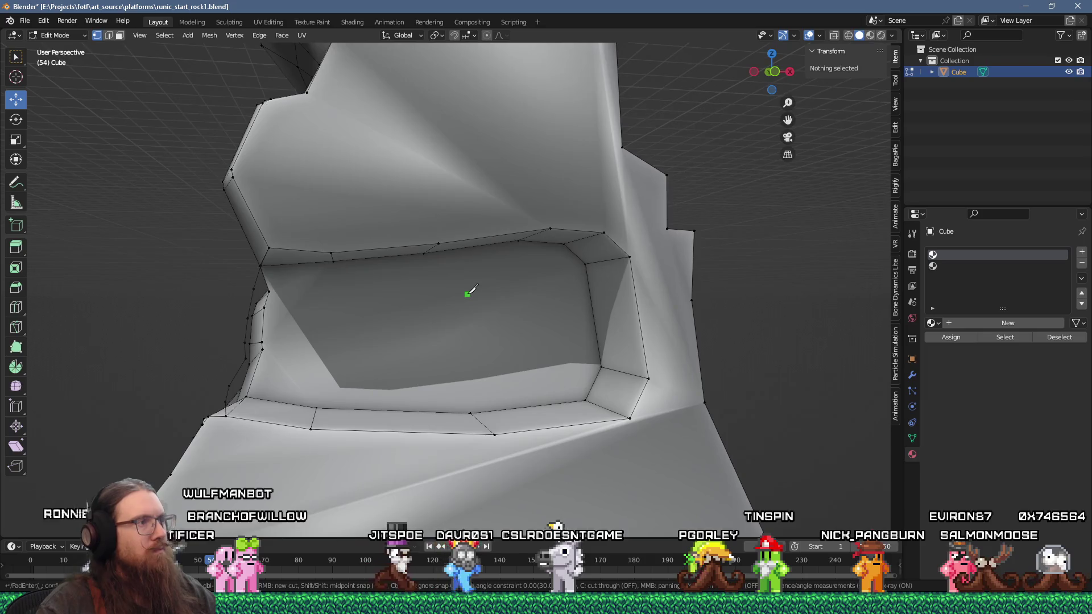
{"action": "scroll", "coordinate": [478, 292], "scroll_direction": "up", "scroll_amount": 2}
{"action": "scroll", "coordinate": [495, 296], "scroll_direction": "up", "scroll_amount": 2}
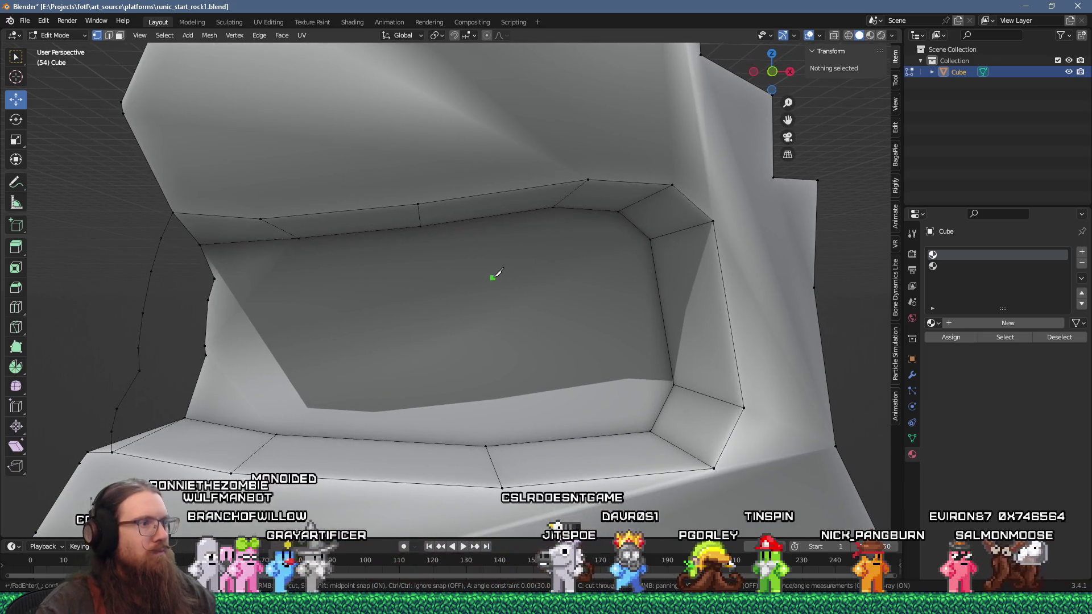
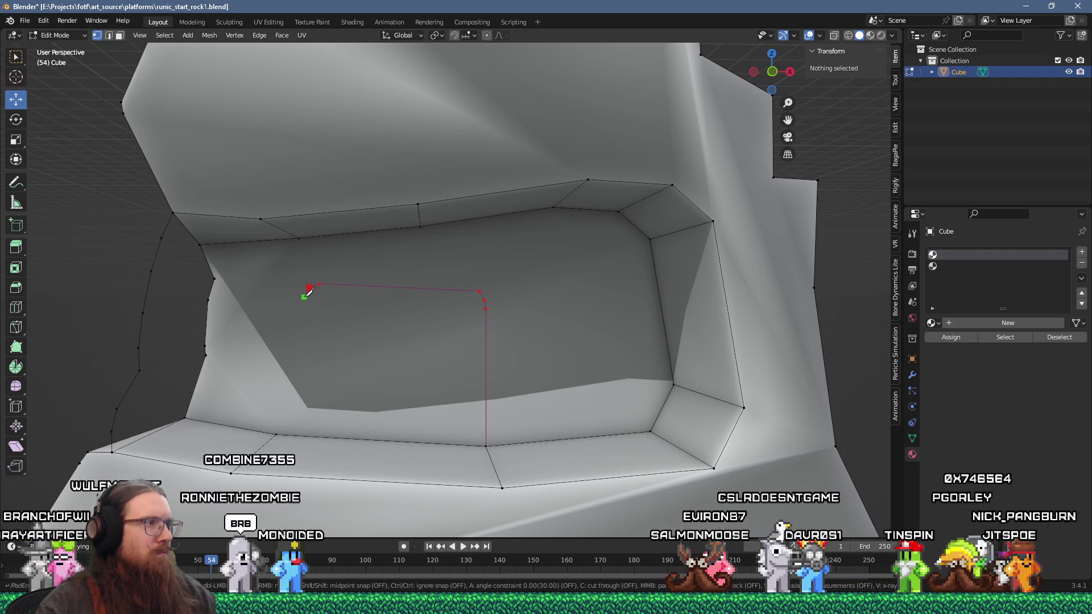
Step: Knife-cut a rectangle on the alcove's back wall and extrude it inward to form a recessed niche
{"action": "left_click", "coordinate": [304, 296]}
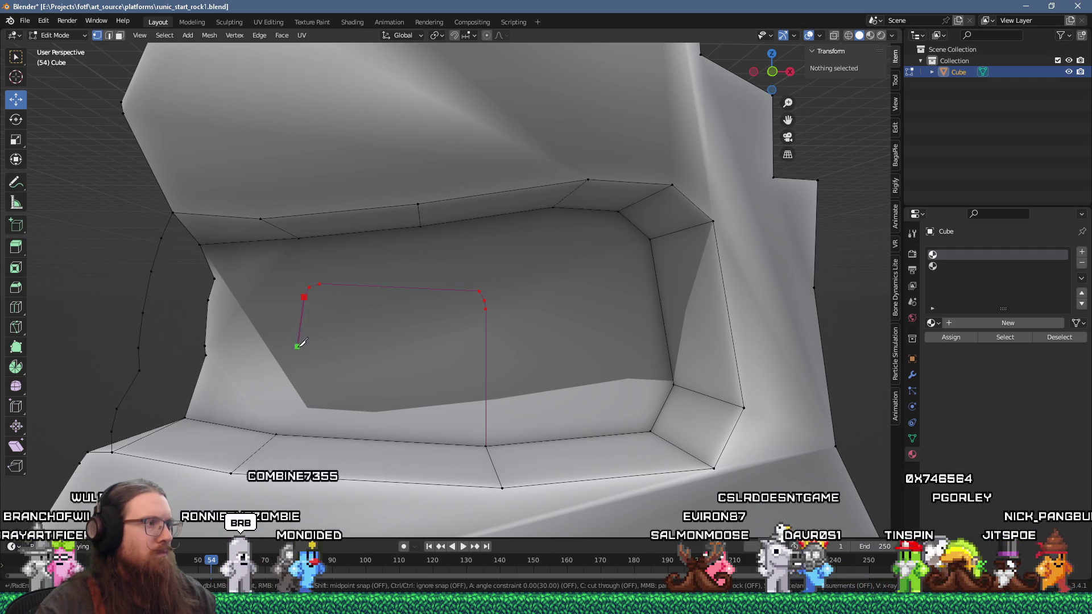
{"action": "left_click", "coordinate": [276, 435]}
{"action": "key", "text": "Return"}
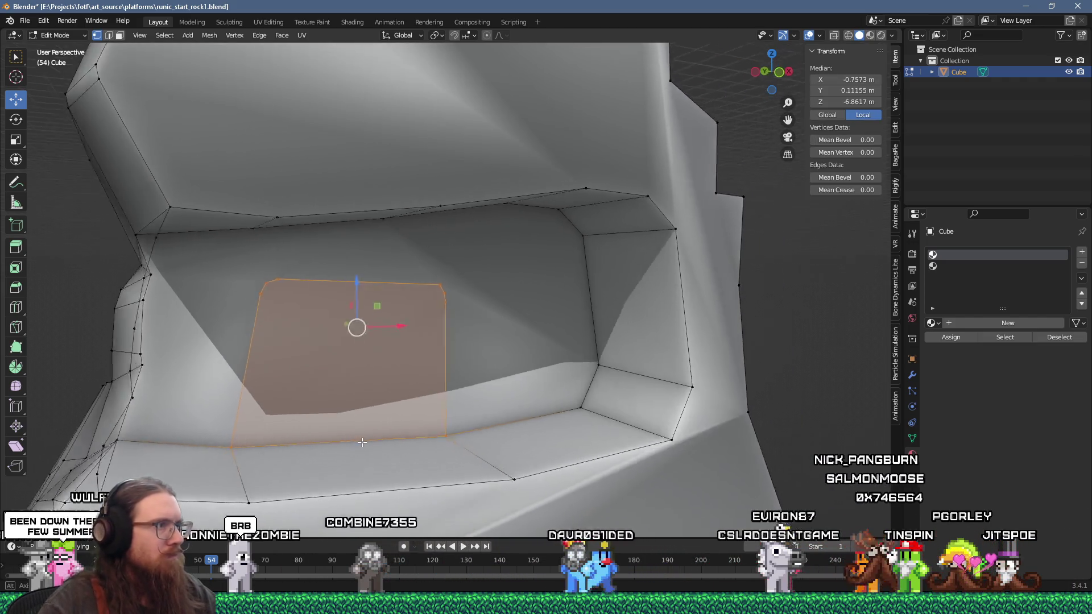
{"action": "key", "text": "e"}
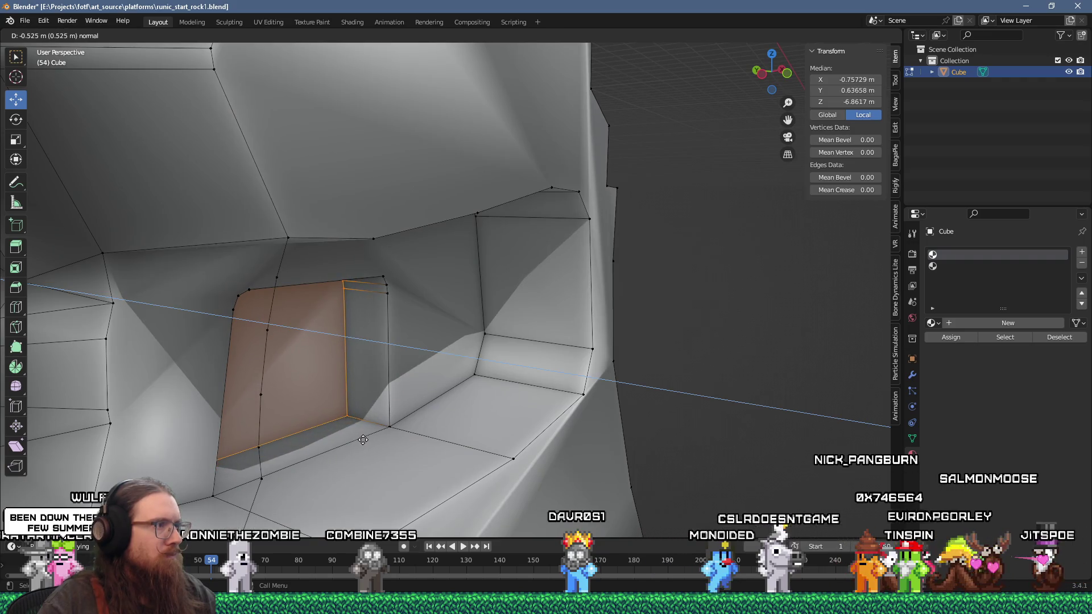
{"action": "left_click", "coordinate": [363, 439]}
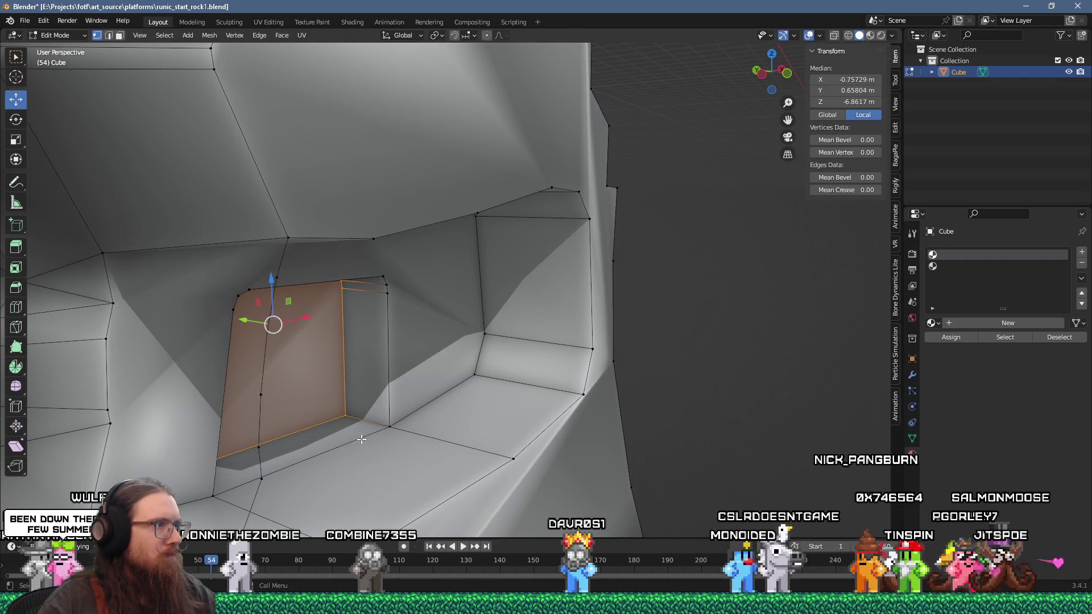
{"action": "mouse_move", "coordinate": [333, 433]}
{"action": "left_mouse_down"}
{"action": "mouse_move", "coordinate": [482, 327]}
{"action": "mouse_move", "coordinate": [475, 321]}
{"action": "mouse_move", "coordinate": [540, 329]}
{"action": "left_mouse_up"}
{"action": "key", "text": "alt+a"}
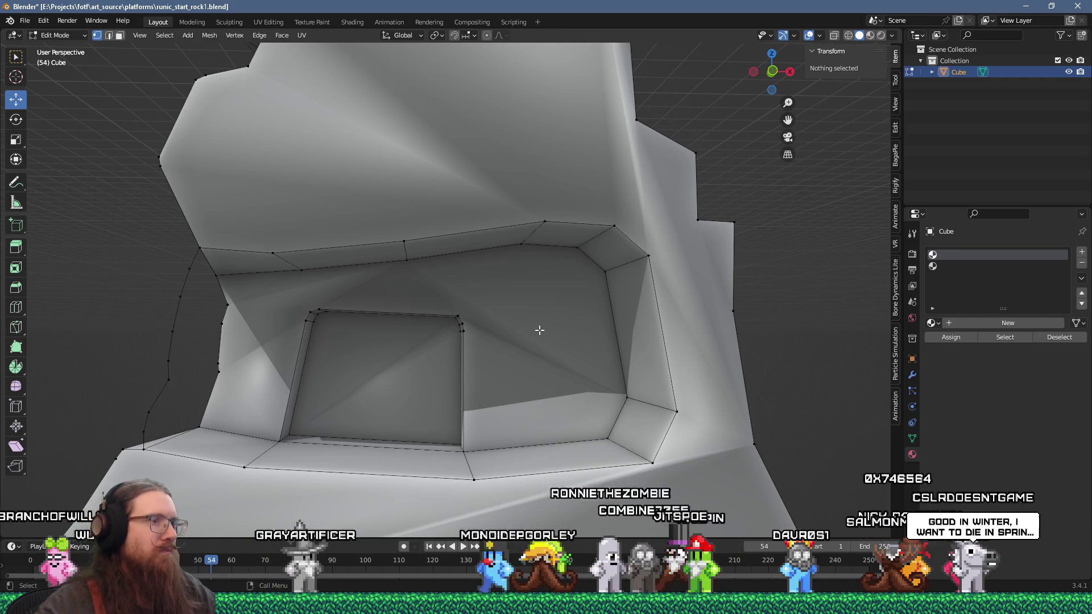
Step: Knife-cut a new edge across the alcove's upper-right corner and nudge it slightly up and right
{"action": "scroll", "coordinate": [618, 455], "scroll_direction": "up", "scroll_amount": 5}
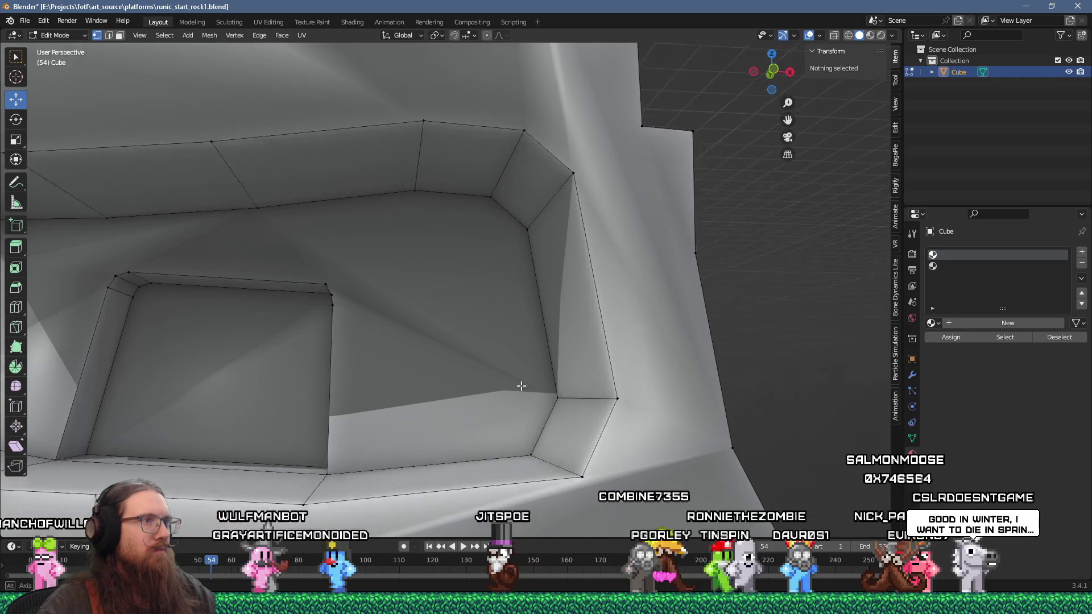
{"action": "left_click_drag", "start_coordinate": [535, 376], "coordinate": [516, 403]}
{"action": "key", "text": "k"}
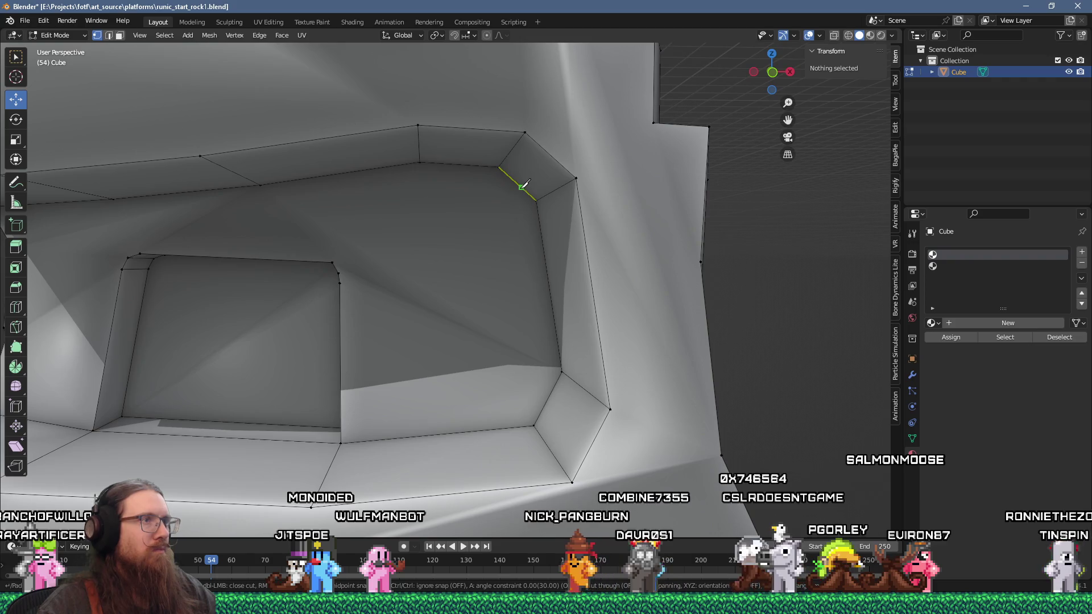
{"action": "left_click", "coordinate": [553, 154]}
{"action": "key", "text": "Return"}
{"action": "left_click_drag", "start_coordinate": [561, 150], "coordinate": [569, 144]}
{"action": "key", "text": "alt+a"}
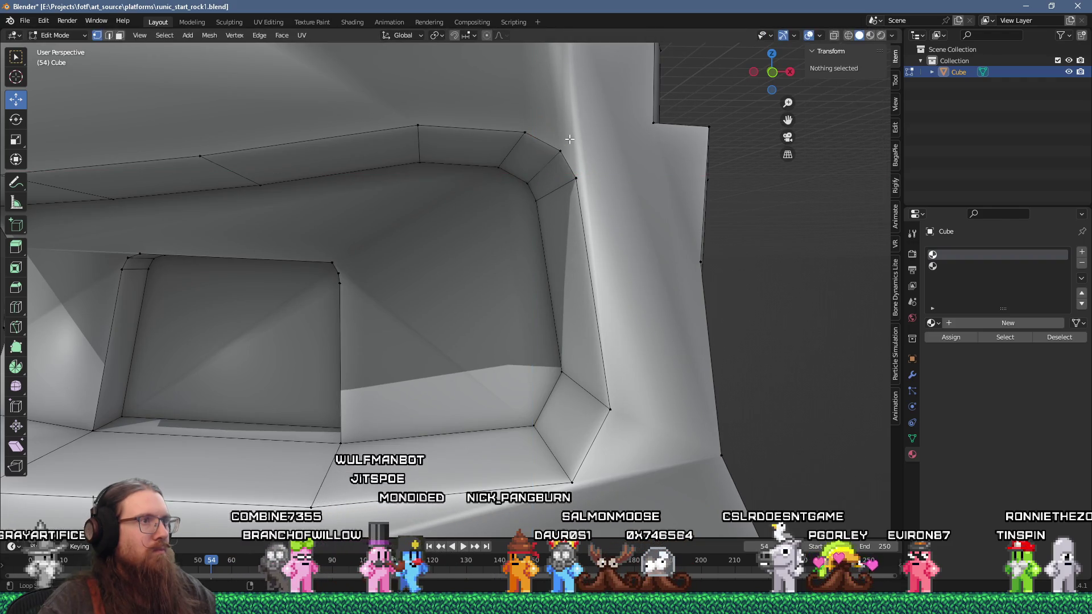
{"action": "scroll", "coordinate": [525, 212], "scroll_direction": "up", "scroll_amount": 5}
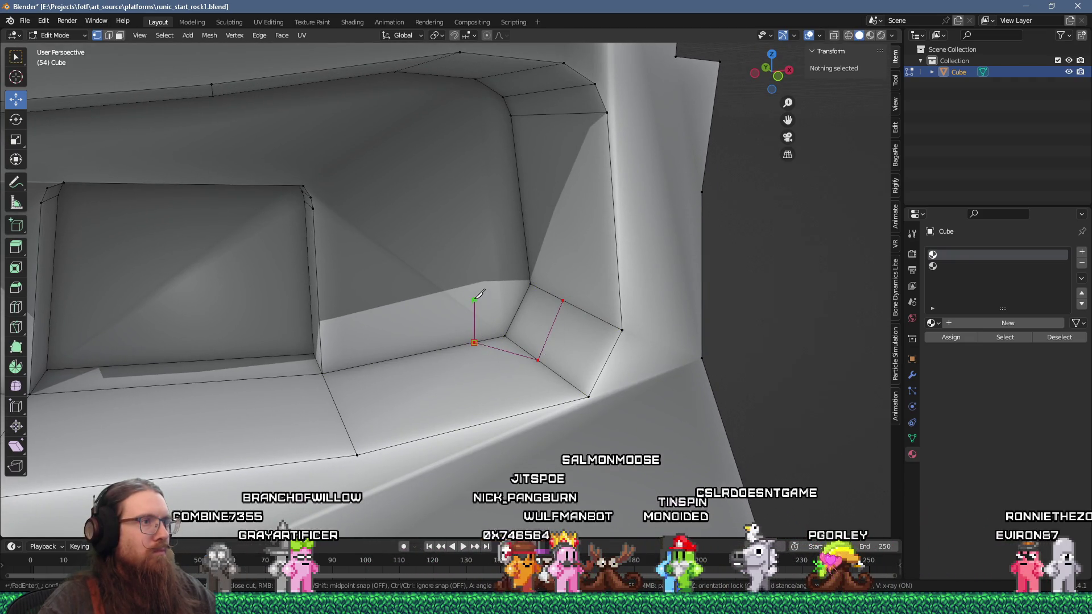
Step: Knife-cut the lower-right corner and move its new vertices along the Y axis
{"action": "left_click", "coordinate": [530, 270]}
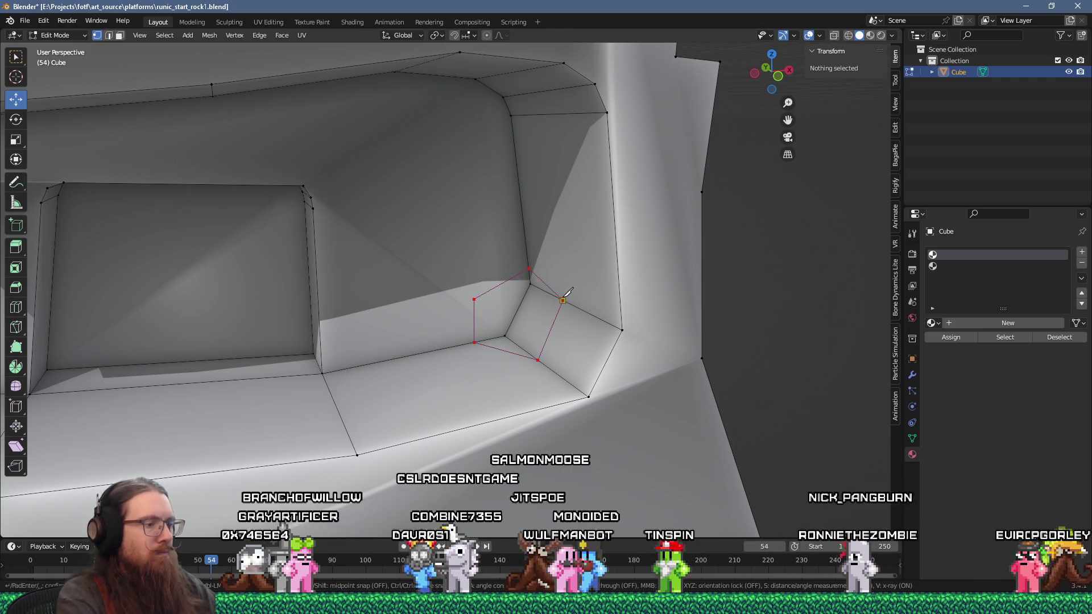
{"action": "left_click", "coordinate": [563, 300]}
{"action": "key", "text": "Return"}
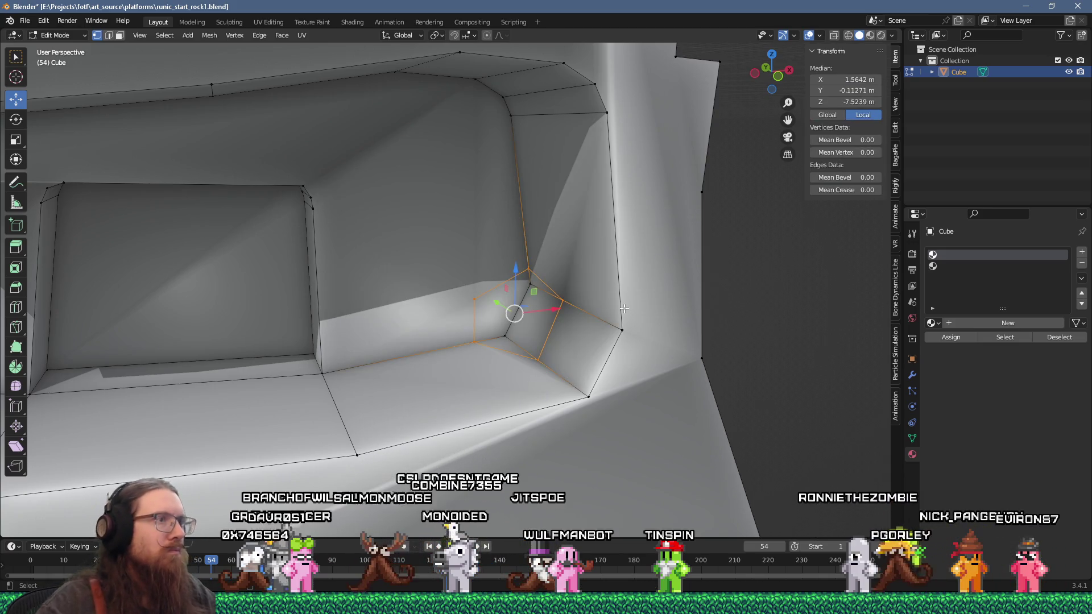
{"action": "left_click", "coordinate": [504, 333], "text": "shift"}
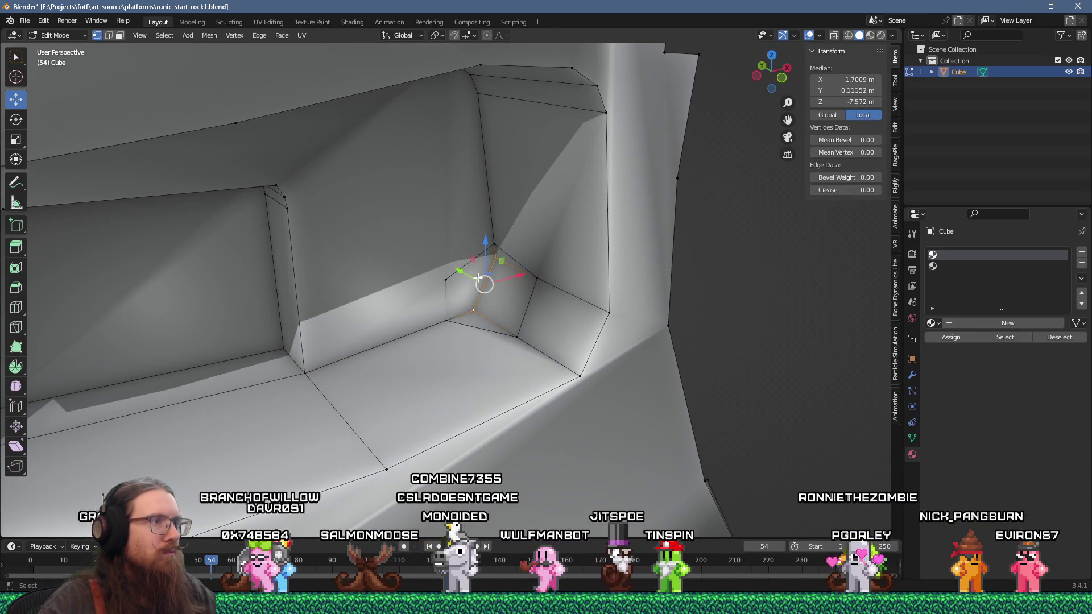
{"action": "mouse_move", "coordinate": [485, 285]}
{"action": "left_mouse_down"}
{"action": "mouse_move", "coordinate": [714, 373]}
{"action": "mouse_move", "coordinate": [660, 356]}
{"action": "mouse_move", "coordinate": [707, 310]}
{"action": "mouse_move", "coordinate": [210, 384]}
{"action": "mouse_move", "coordinate": [319, 398]}
{"action": "mouse_move", "coordinate": [359, 376]}
{"action": "mouse_move", "coordinate": [353, 359]}
{"action": "mouse_move", "coordinate": [444, 364]}
{"action": "mouse_move", "coordinate": [537, 330]}
{"action": "mouse_move", "coordinate": [532, 293]}
{"action": "left_mouse_up"}
{"action": "key", "text": "g"}
{"action": "key", "text": "y"}
{"action": "left_click", "coordinate": [265, 386]}
Step: Nudge the corner vertices slightly, then select further vertices in the lower-right corner pocket
{"action": "key", "text": "g"}
{"action": "left_click", "coordinate": [446, 364]}
{"action": "key", "text": "alt+a"}
{"action": "left_click", "coordinate": [475, 300]}
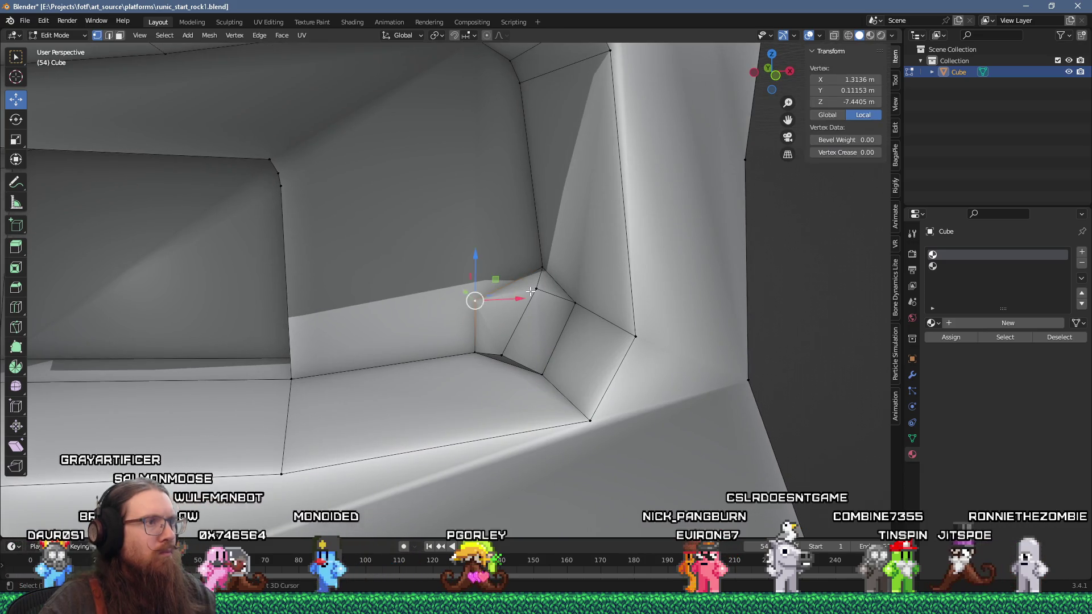
{"action": "mouse_move", "coordinate": [509, 357]}
{"action": "left_mouse_down"}
{"action": "mouse_move", "coordinate": [512, 342]}
{"action": "mouse_move", "coordinate": [576, 311]}
{"action": "left_mouse_up"}
{"action": "scroll", "coordinate": [561, 322], "scroll_direction": "down", "scroll_amount": 2}
{"action": "left_click_drag", "start_coordinate": [530, 310], "coordinate": [562, 319]}
{"action": "left_click_drag", "start_coordinate": [623, 373], "coordinate": [544, 279]}
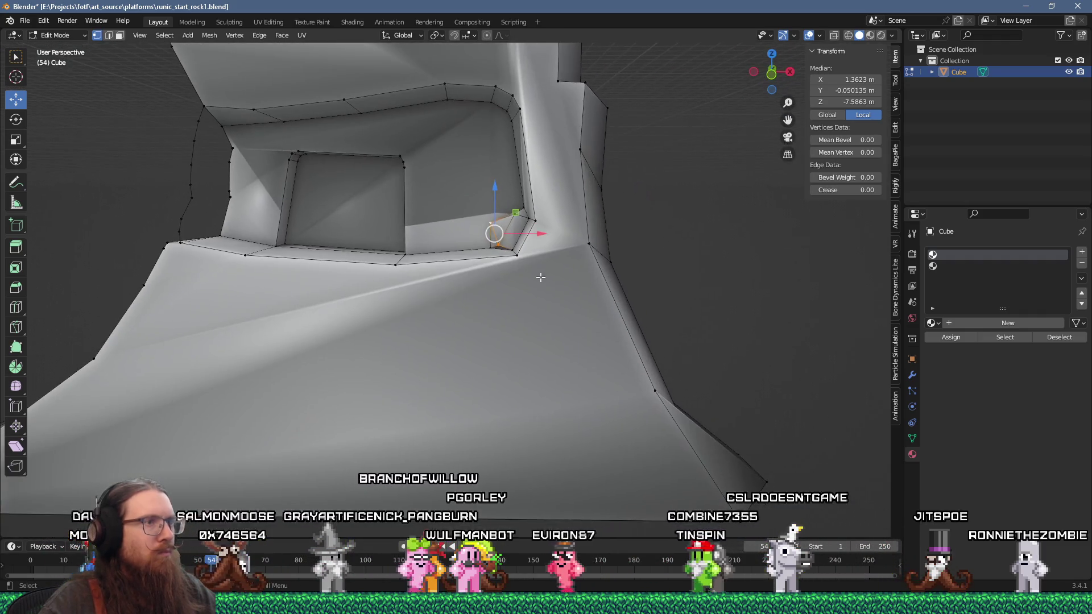
{"action": "left_click", "coordinate": [646, 392], "text": "shift"}
Step: Select the edge loop near the recess top, deselect everything, and zoom out to frame the rock
{"action": "mouse_move", "coordinate": [486, 317]}
{"action": "left_mouse_down"}
{"action": "mouse_move", "coordinate": [518, 347]}
{"action": "mouse_move", "coordinate": [541, 334]}
{"action": "mouse_move", "coordinate": [551, 302]}
{"action": "mouse_move", "coordinate": [556, 319]}
{"action": "mouse_move", "coordinate": [554, 311]}
{"action": "left_mouse_up"}
{"action": "scroll", "coordinate": [533, 362], "scroll_direction": "up", "scroll_amount": 3}
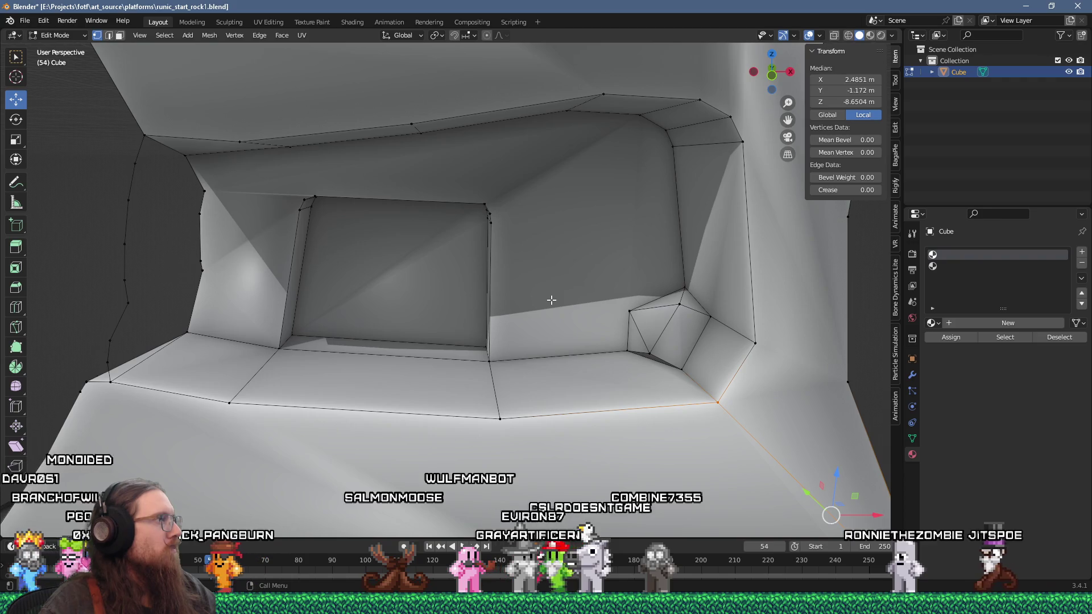
{"action": "mouse_move", "coordinate": [570, 293]}
{"action": "left_mouse_down"}
{"action": "mouse_move", "coordinate": [557, 273]}
{"action": "mouse_move", "coordinate": [517, 280]}
{"action": "mouse_move", "coordinate": [524, 268]}
{"action": "mouse_move", "coordinate": [673, 263]}
{"action": "mouse_move", "coordinate": [439, 225]}
{"action": "left_mouse_up"}
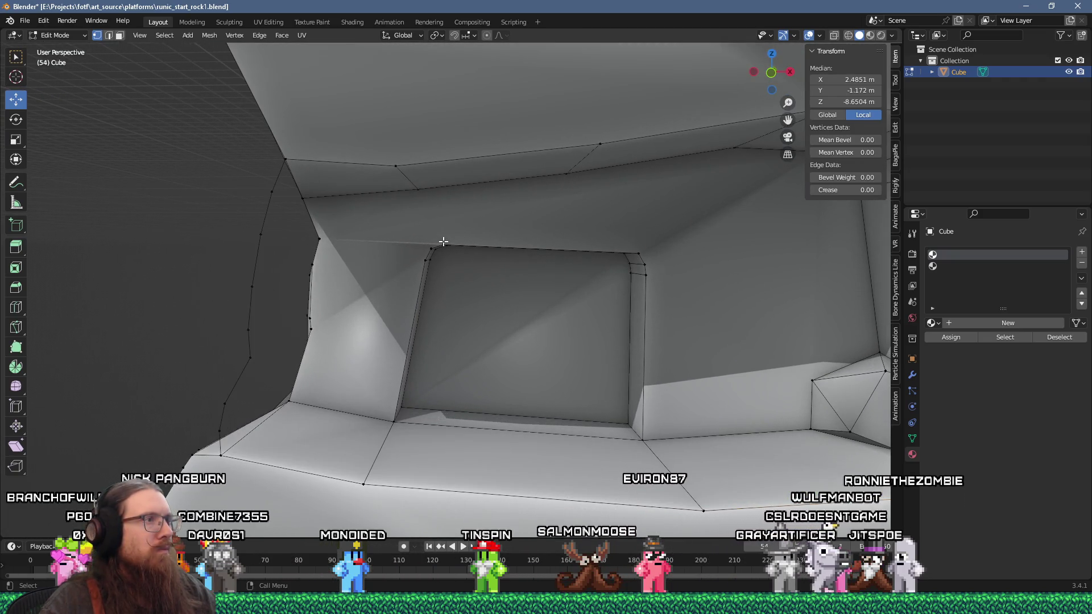
{"action": "left_click", "coordinate": [444, 246]}
{"action": "left_click", "coordinate": [484, 248], "text": "alt"}
{"action": "key", "text": "a"}
{"action": "key", "text": "alt+a"}
{"action": "mouse_move", "coordinate": [552, 240]}
{"action": "left_mouse_down"}
{"action": "mouse_move", "coordinate": [527, 224]}
{"action": "mouse_move", "coordinate": [641, 235]}
{"action": "mouse_move", "coordinate": [496, 252]}
{"action": "left_mouse_up"}
{"action": "scroll", "coordinate": [640, 235], "scroll_direction": "down", "scroll_amount": 6}
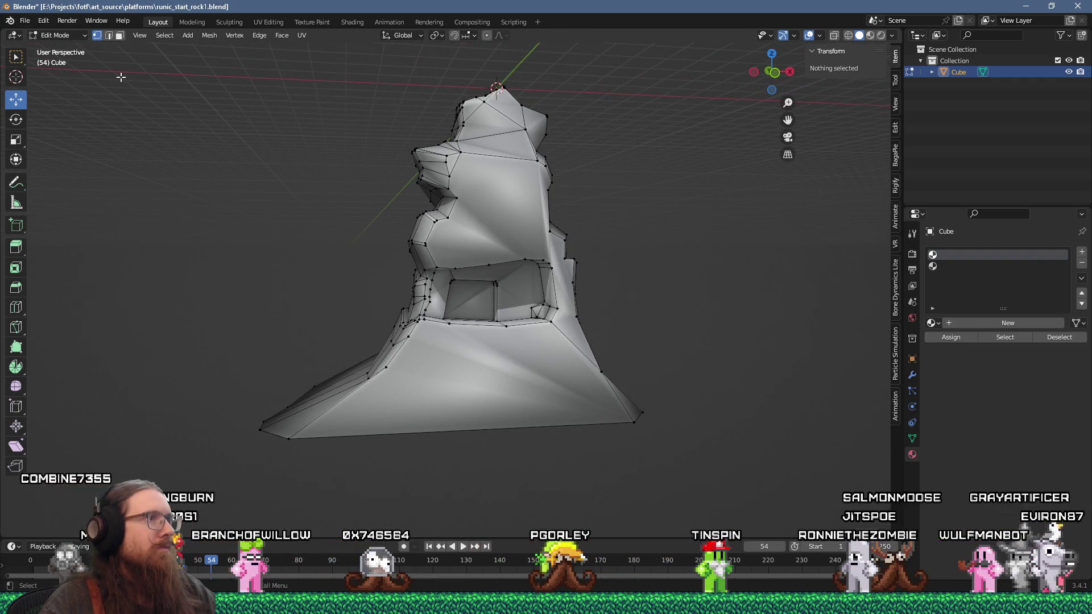
Step: Save the rock file and start a glTF 2.0 export, moving up to the project's root folder
{"action": "left_click", "coordinate": [24, 22]}
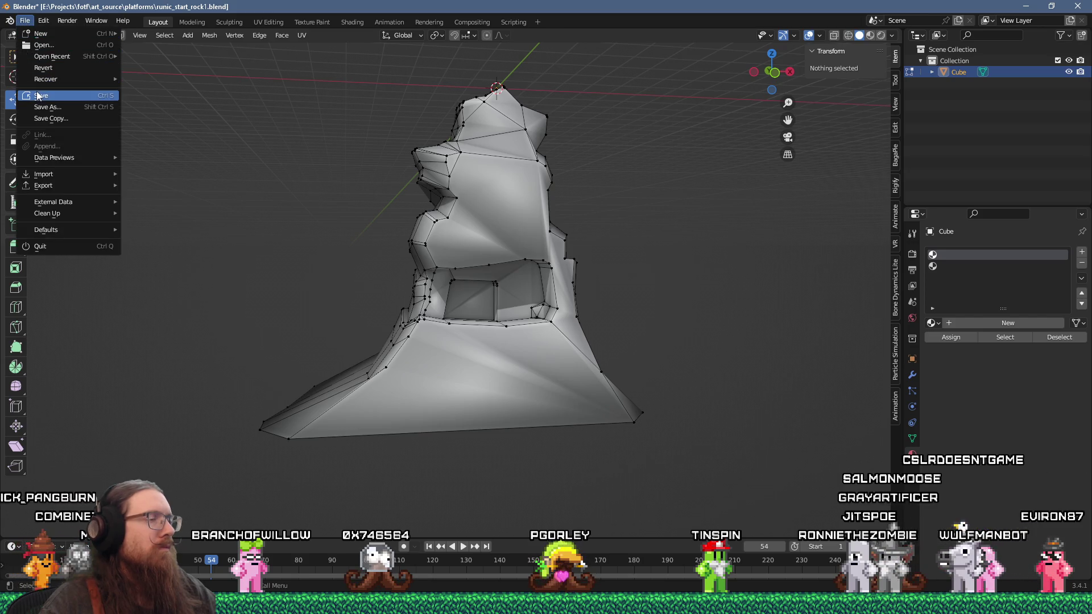
{"action": "left_click", "coordinate": [38, 96]}
{"action": "left_click", "coordinate": [24, 25]}
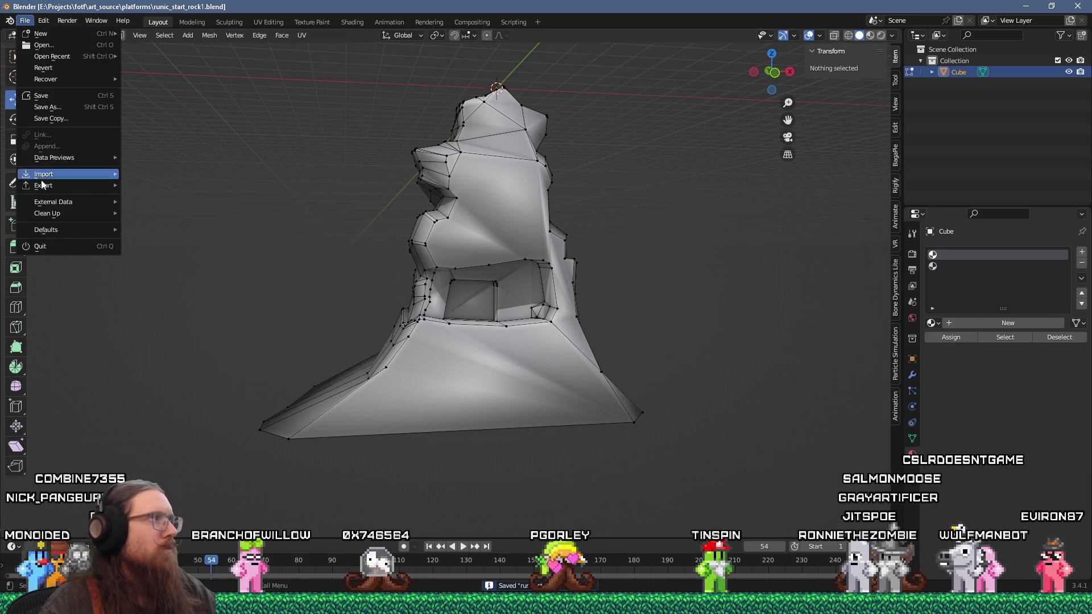
{"action": "mouse_move", "coordinate": [41, 186]}
{"action": "left_click", "coordinate": [193, 299]}
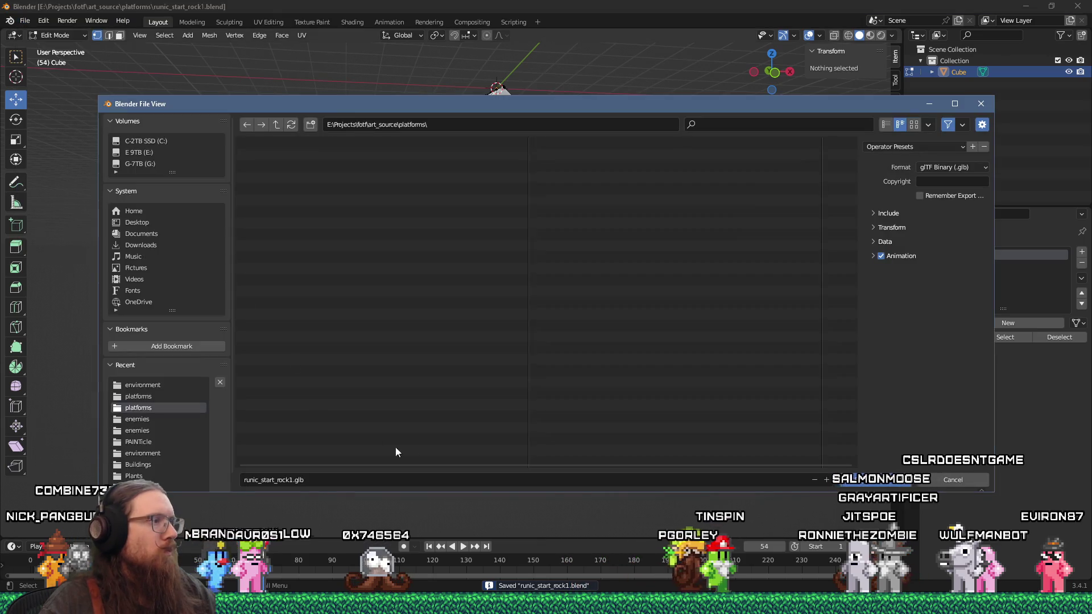
{"action": "left_click", "coordinate": [278, 126]}
{"action": "left_click", "coordinate": [277, 125]}
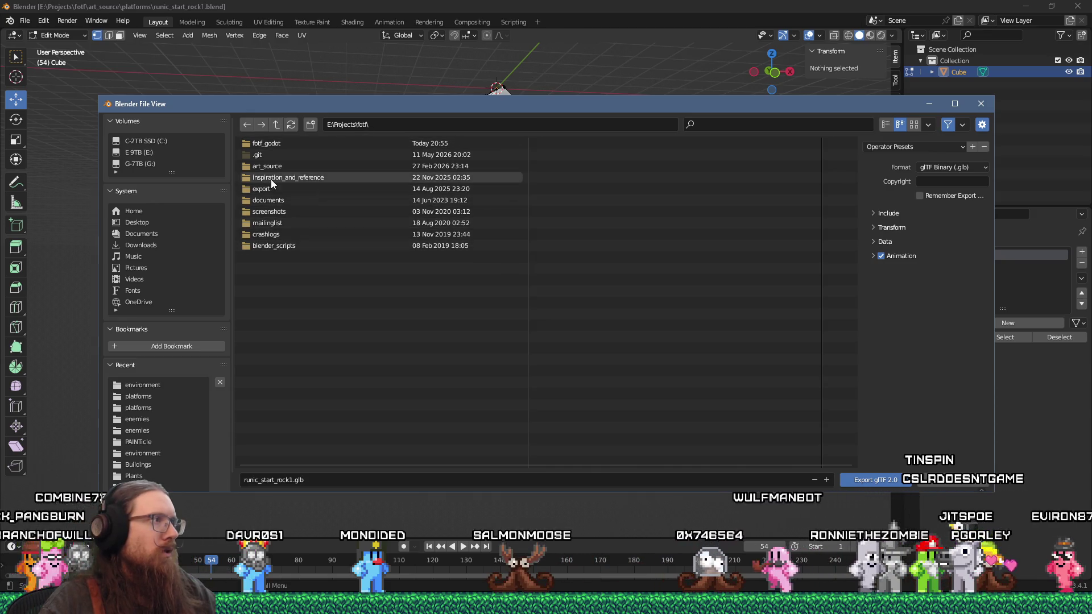
Step: Export runic_start_rock1.glb to toimport\platforms with Animation and Normals unchecked
{"action": "left_click", "coordinate": [899, 212]}
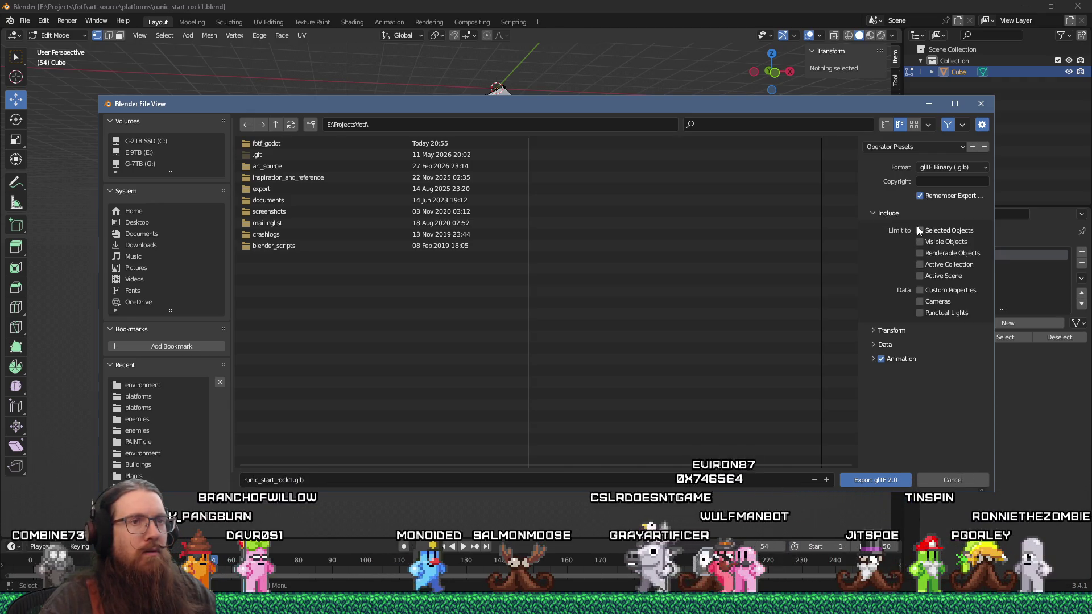
{"action": "left_click", "coordinate": [880, 360]}
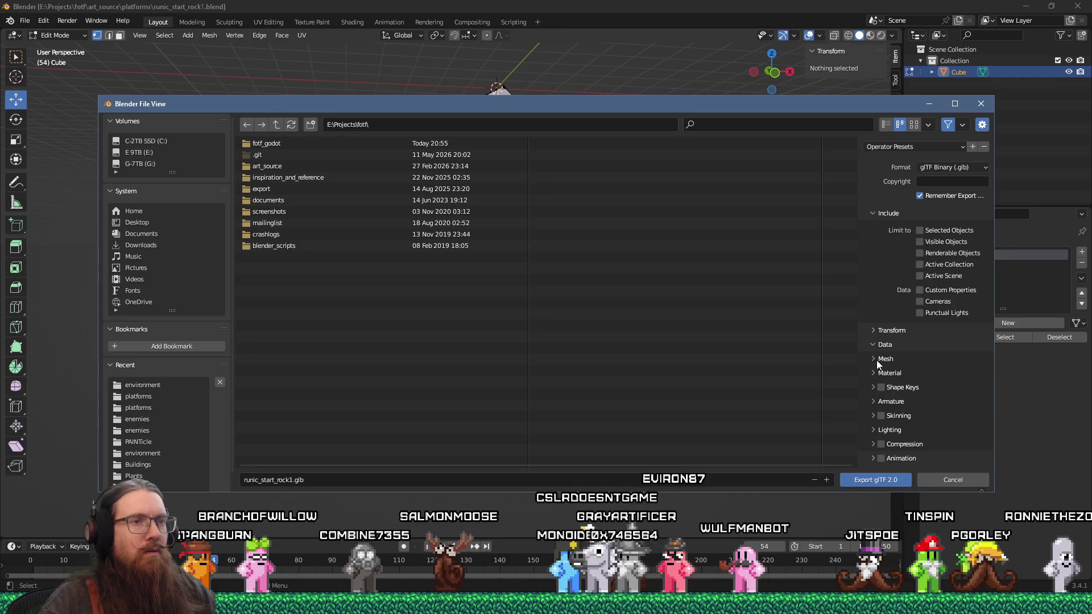
{"action": "left_click", "coordinate": [878, 360]}
{"action": "left_click", "coordinate": [921, 404]}
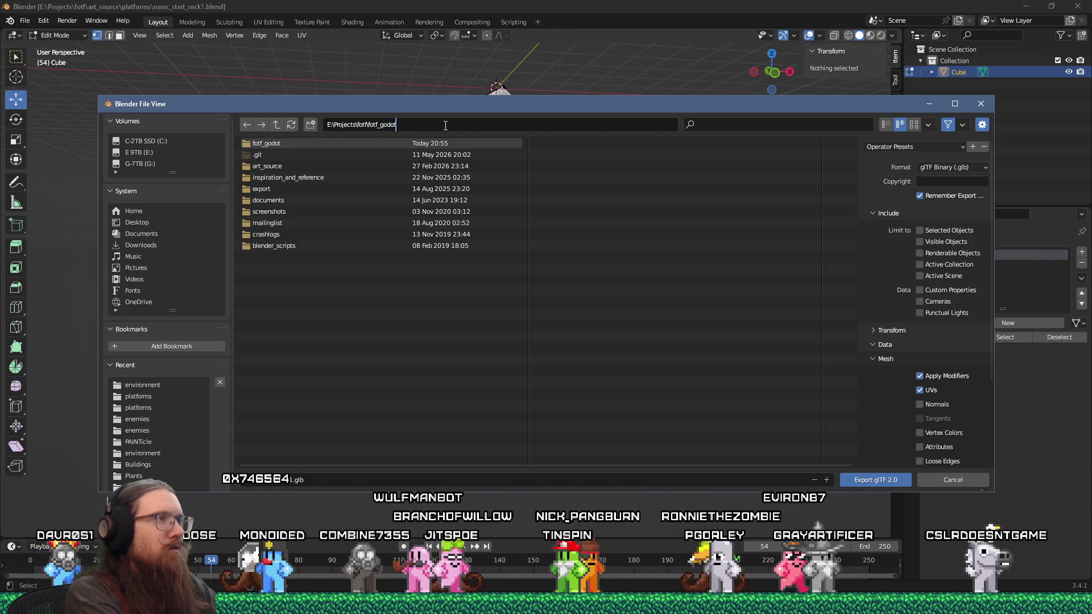
{"action": "type", "text": "\\toimport\\platforms\\"}
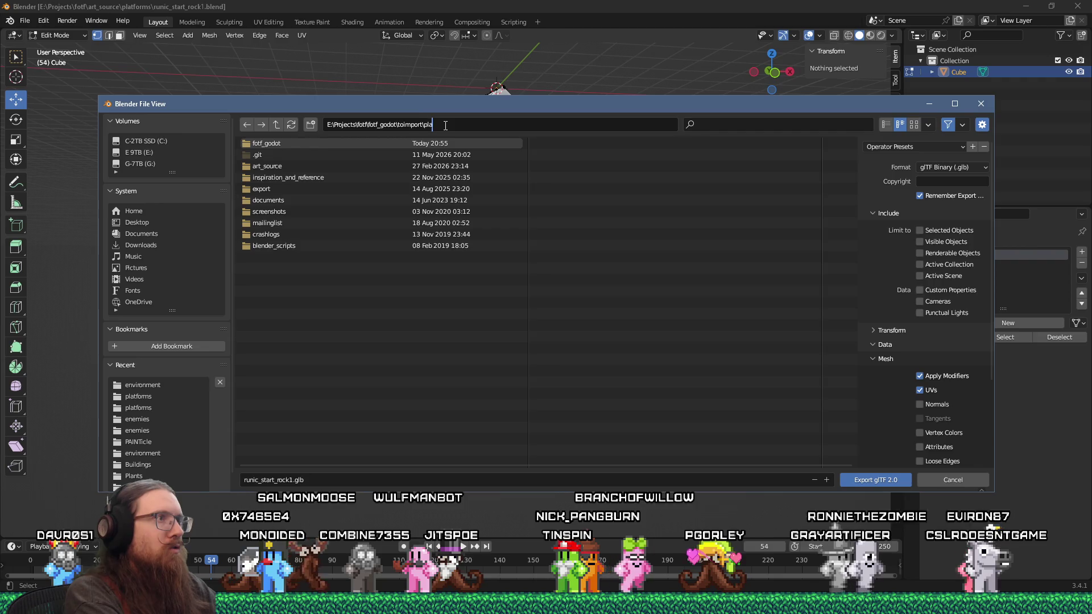
{"action": "key", "text": "Return"}
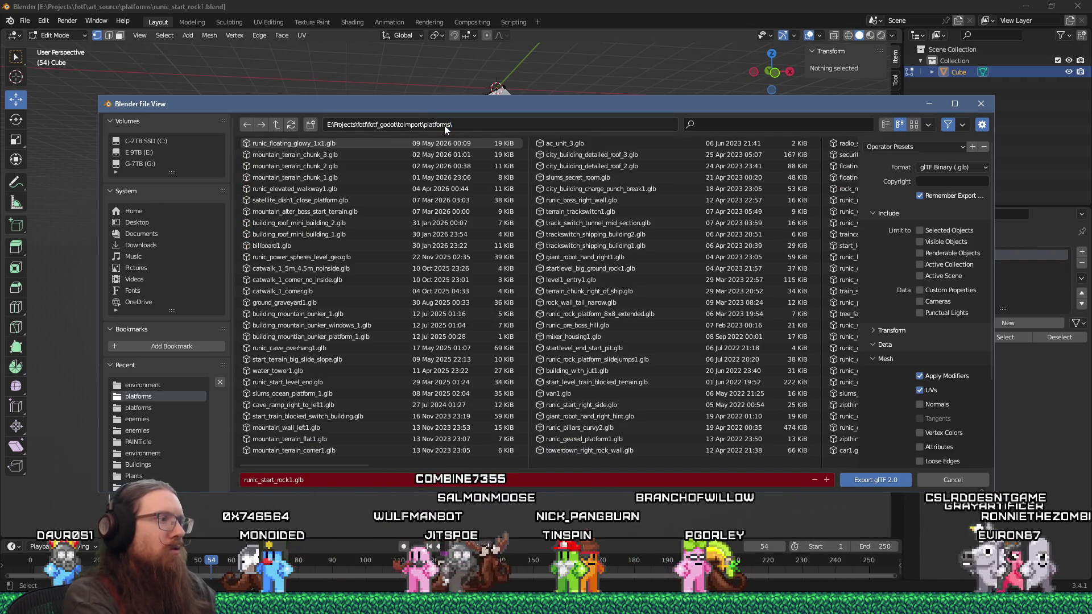
{"action": "left_click", "coordinate": [873, 478]}
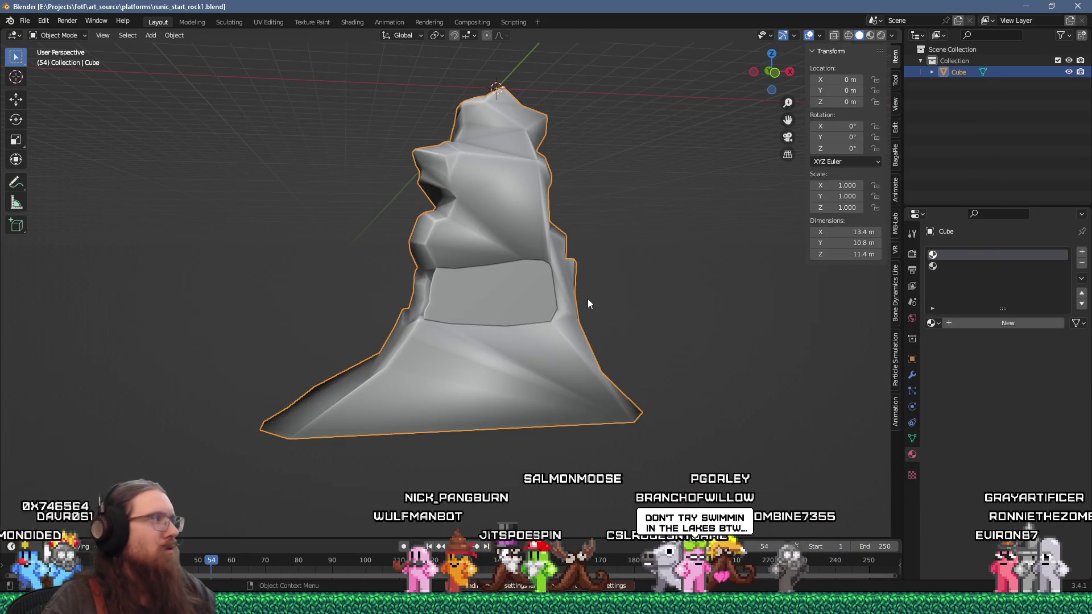
Step: Orbit and zoom around the exported rock to inspect it, then switch to the Godot editor
{"action": "scroll", "coordinate": [568, 296], "scroll_direction": "up", "scroll_amount": 1}
{"action": "scroll", "coordinate": [563, 292], "scroll_direction": "up", "scroll_amount": 3}
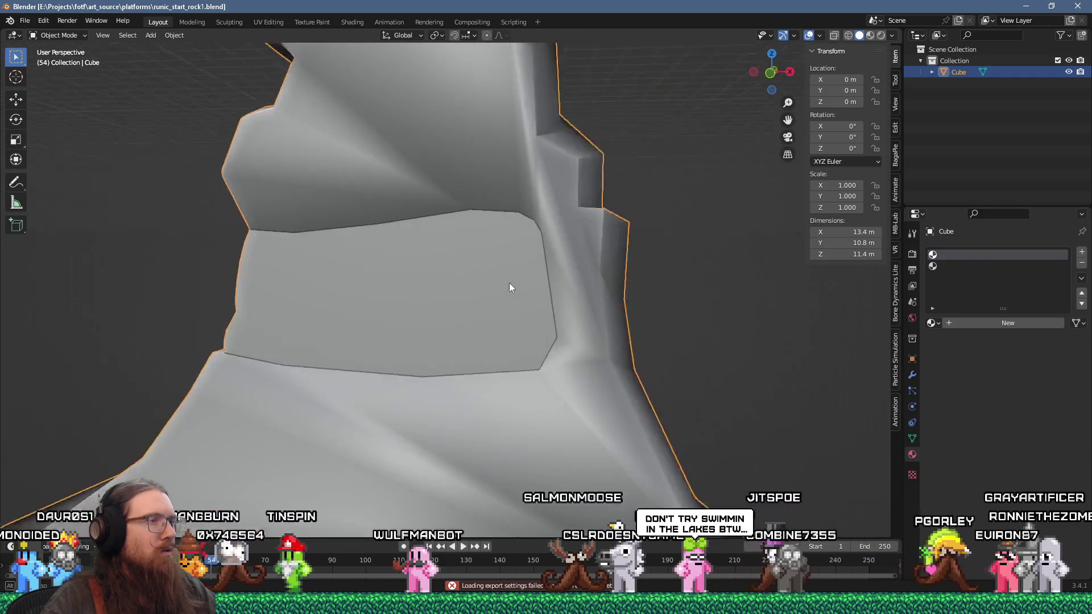
{"action": "mouse_move", "coordinate": [510, 283]}
{"action": "left_mouse_down"}
{"action": "mouse_move", "coordinate": [660, 271]}
{"action": "mouse_move", "coordinate": [504, 281]}
{"action": "left_mouse_up"}
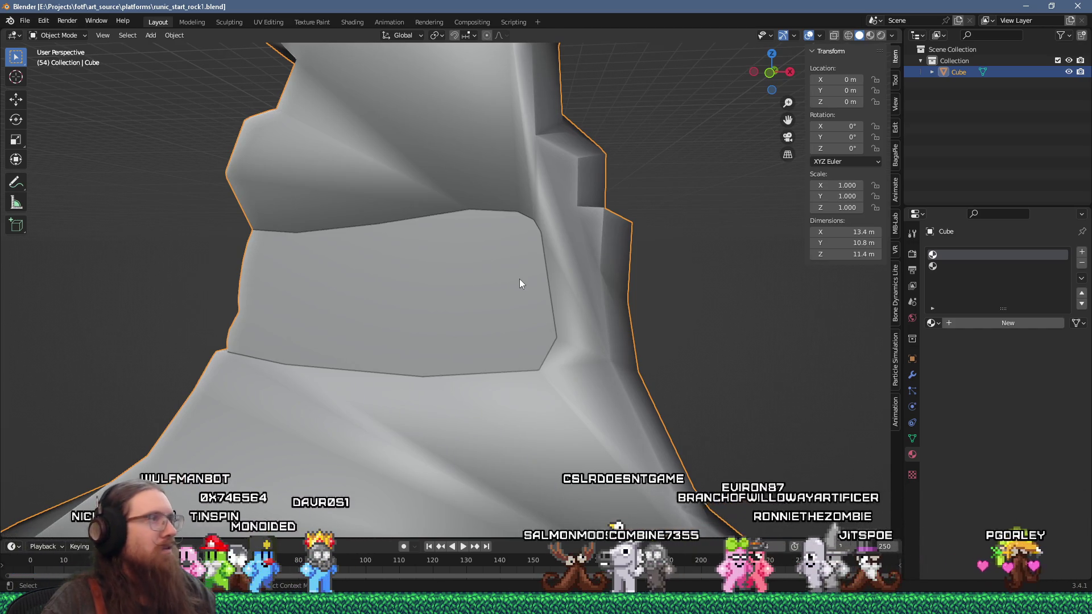
{"action": "scroll", "coordinate": [520, 278], "scroll_direction": "down", "scroll_amount": 4}
{"action": "mouse_move", "coordinate": [512, 264]}
{"action": "left_mouse_down"}
{"action": "mouse_move", "coordinate": [535, 268]}
{"action": "mouse_move", "coordinate": [534, 285]}
{"action": "mouse_move", "coordinate": [695, 276]}
{"action": "mouse_move", "coordinate": [590, 295]}
{"action": "mouse_move", "coordinate": [553, 270]}
{"action": "mouse_move", "coordinate": [639, 288]}
{"action": "mouse_move", "coordinate": [575, 288]}
{"action": "left_mouse_up"}
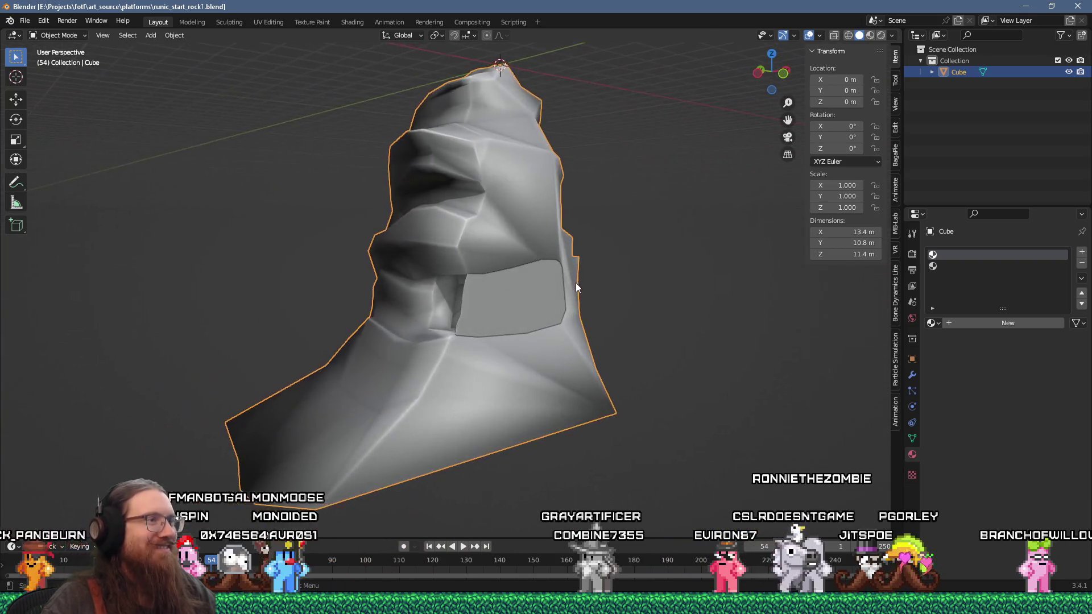
{"action": "scroll", "coordinate": [576, 285], "scroll_direction": "up", "scroll_amount": 4}
{"action": "key", "text": "alt+Tab"}
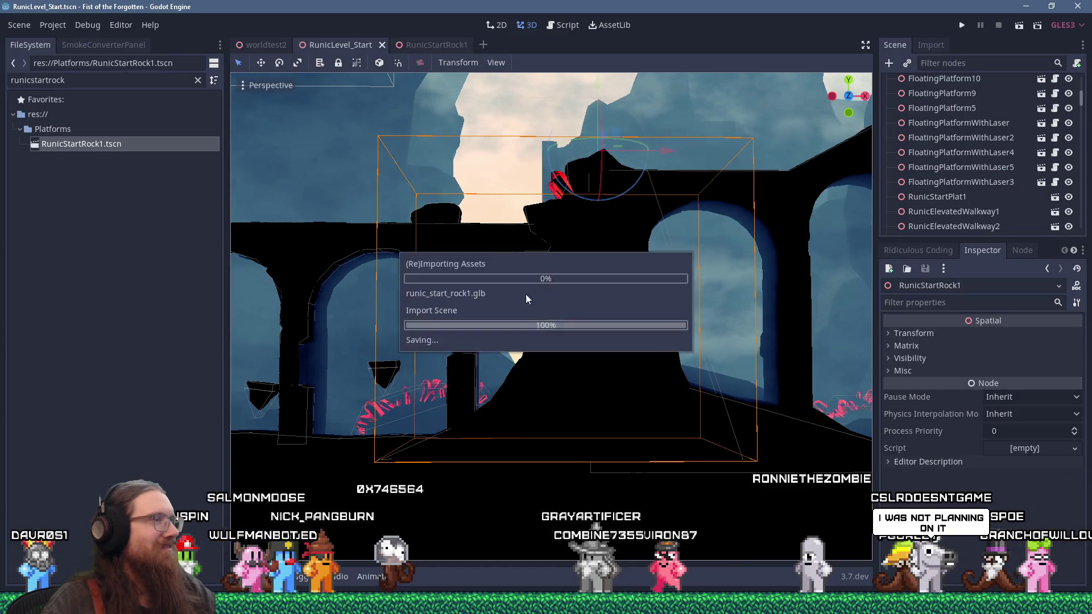
Step: Open the RunicStartRock1 scene, open its imported source scene anyway, then close that tab
{"action": "scroll", "coordinate": [967, 196], "scroll_direction": "down", "scroll_amount": 3}
{"action": "key", "text": "ctrl+Tab"}
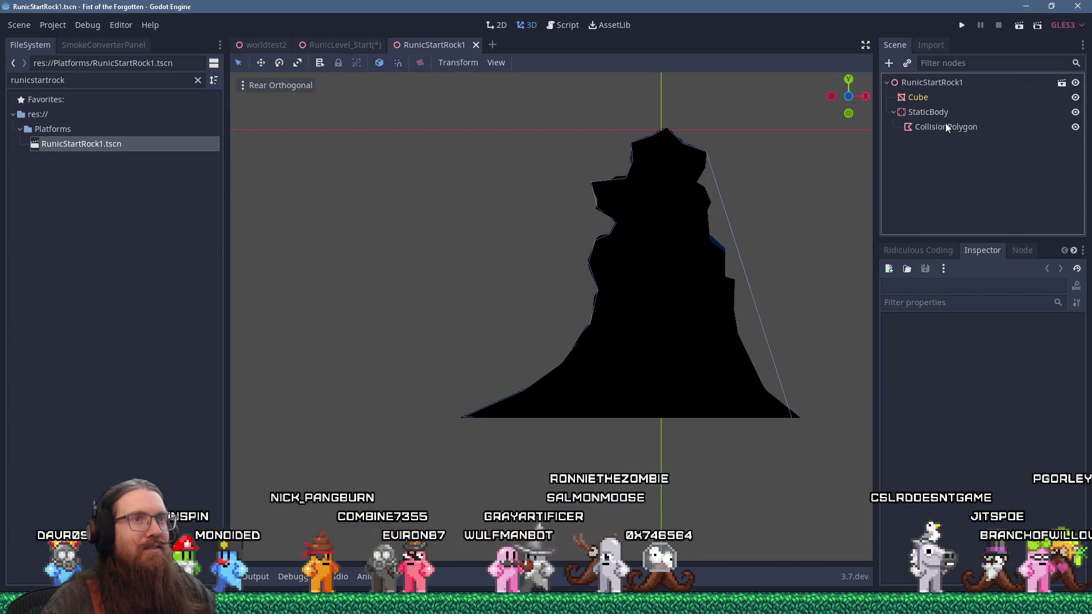
{"action": "left_click", "coordinate": [956, 84]}
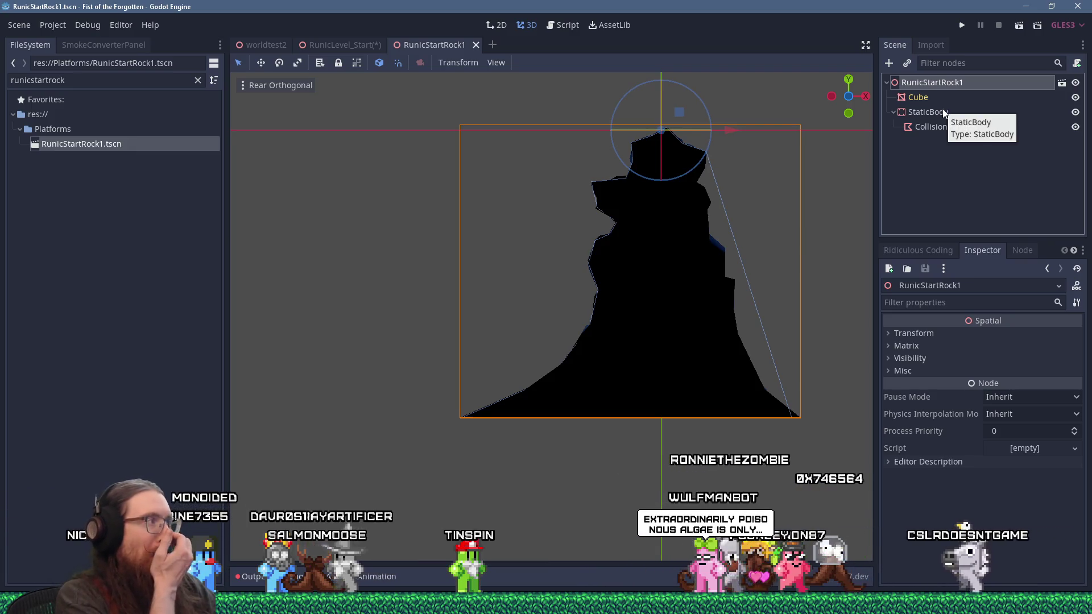
{"action": "left_click", "coordinate": [1062, 82]}
{"action": "left_click", "coordinate": [561, 318]}
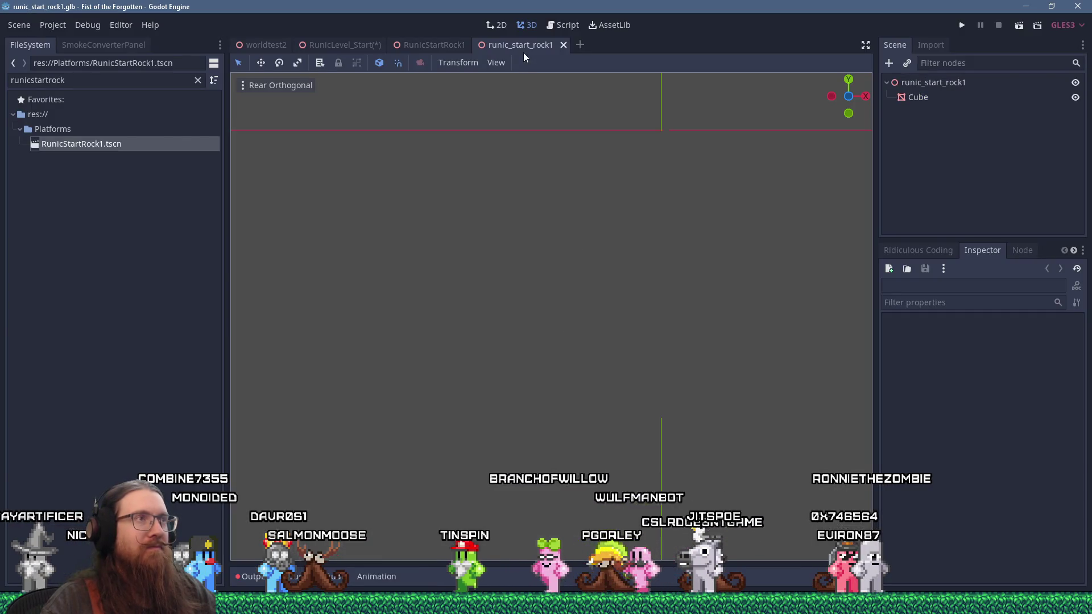
{"action": "left_click", "coordinate": [527, 45]}
{"action": "scroll", "coordinate": [606, 275], "scroll_direction": "up", "scroll_amount": 8}
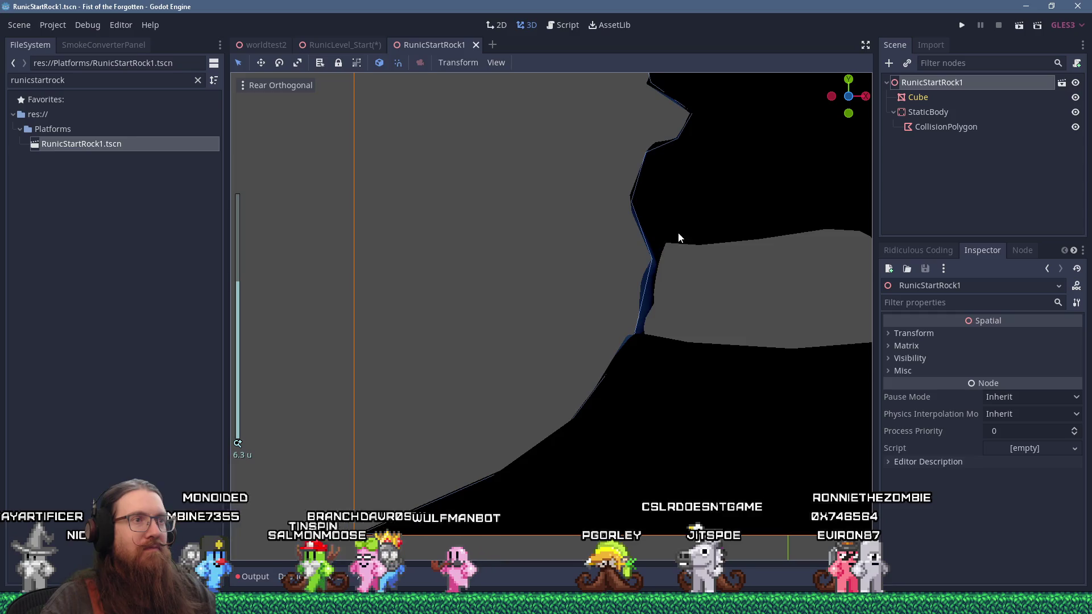
{"action": "scroll", "coordinate": [521, 277], "scroll_direction": "down", "scroll_amount": 4}
Step: Select the rock's CollisionPolygon and compare it against the framed rock model in Blender
{"action": "left_click", "coordinate": [469, 308]}
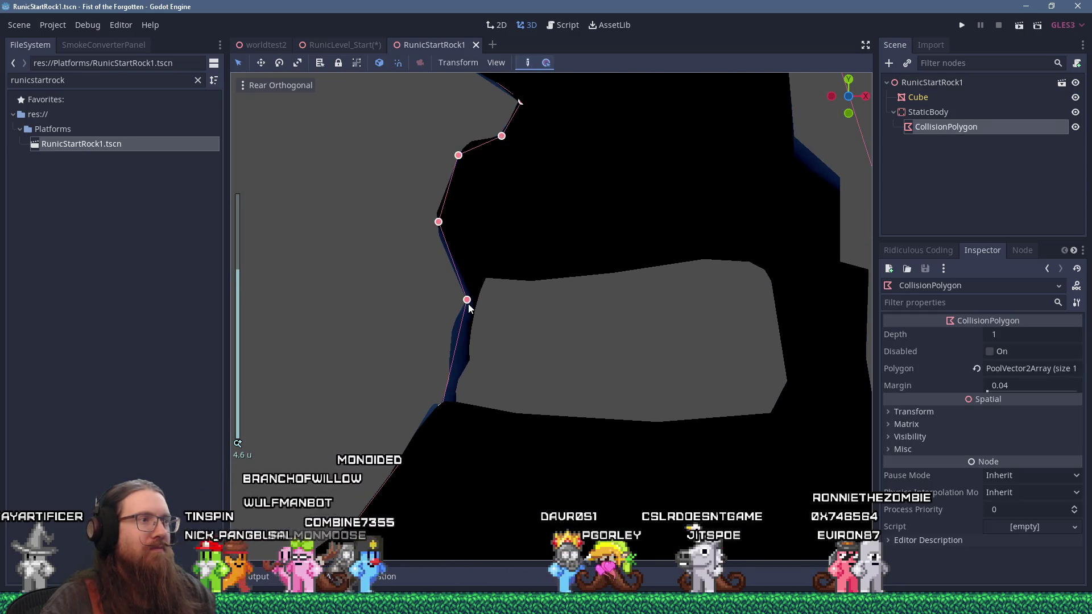
{"action": "scroll", "coordinate": [472, 301], "scroll_direction": "up", "scroll_amount": 3}
{"action": "mouse_move", "coordinate": [486, 295]}
{"action": "left_mouse_down"}
{"action": "mouse_move", "coordinate": [678, 259]}
{"action": "mouse_move", "coordinate": [789, 265]}
{"action": "mouse_move", "coordinate": [610, 252]}
{"action": "mouse_move", "coordinate": [770, 265]}
{"action": "mouse_move", "coordinate": [690, 246]}
{"action": "left_mouse_up"}
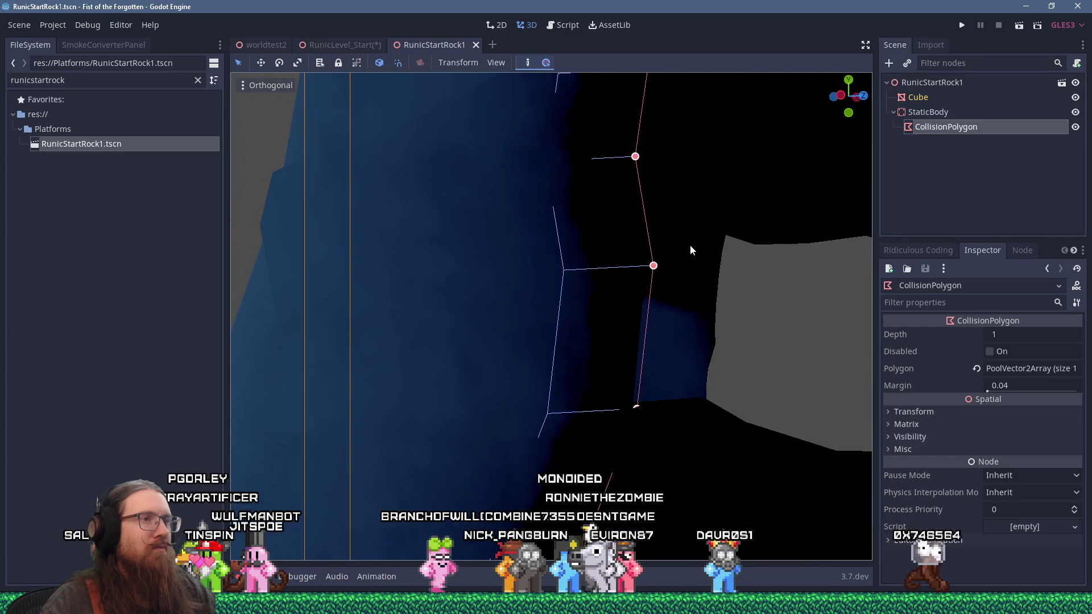
{"action": "key", "text": "alt+Tab"}
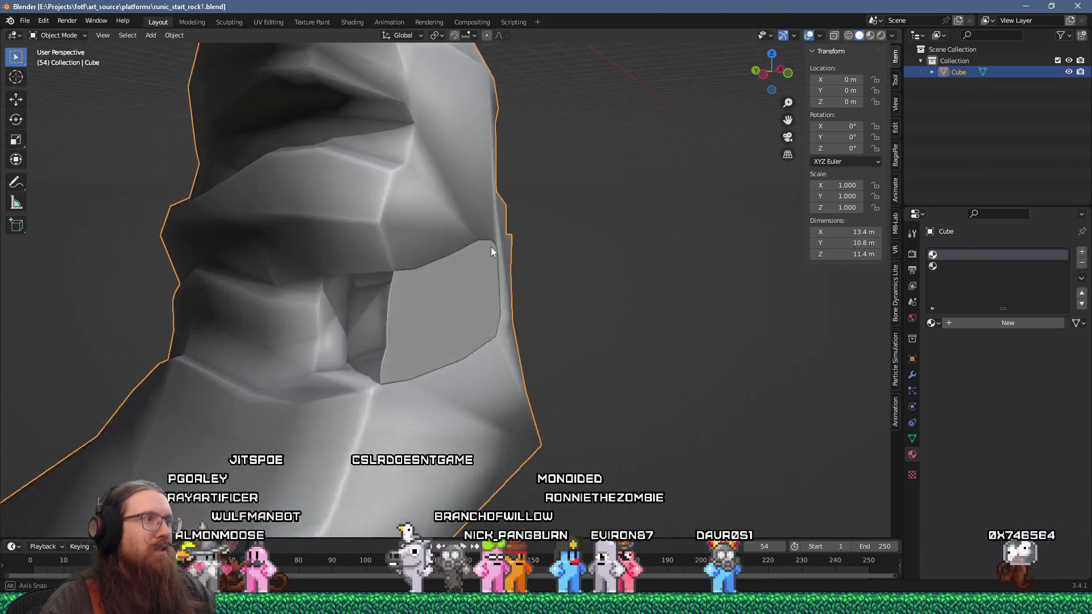
{"action": "key", "text": "KP_Decimal"}
{"action": "mouse_move", "coordinate": [514, 252]}
{"action": "left_mouse_down"}
{"action": "mouse_move", "coordinate": [523, 275]}
{"action": "mouse_move", "coordinate": [511, 251]}
{"action": "mouse_move", "coordinate": [430, 250]}
{"action": "left_mouse_up"}
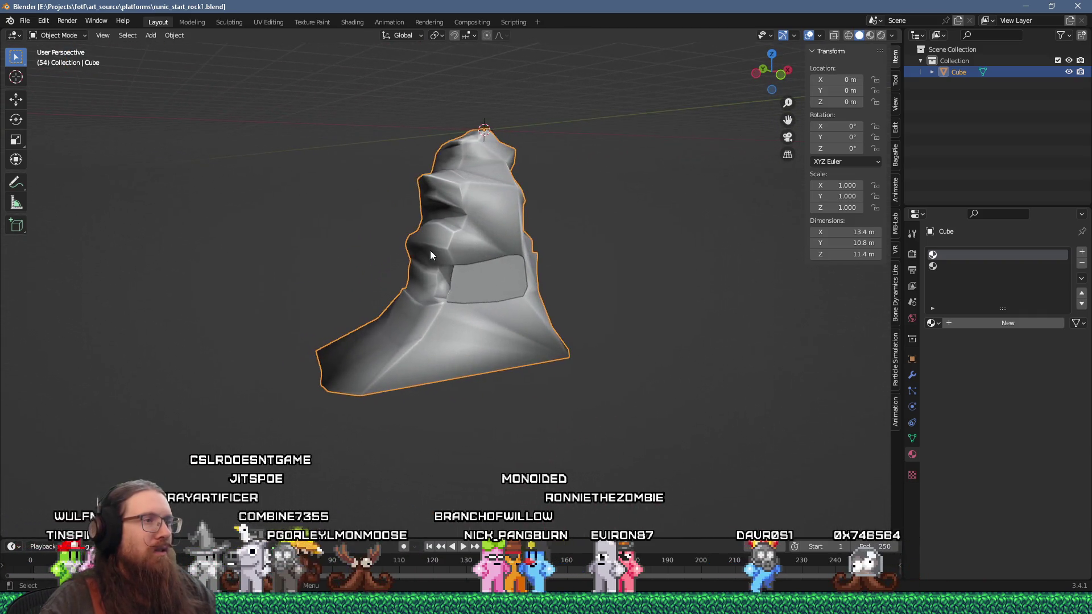
{"action": "scroll", "coordinate": [452, 256], "scroll_direction": "up", "scroll_amount": 5}
{"action": "key", "text": "alt+Tab"}
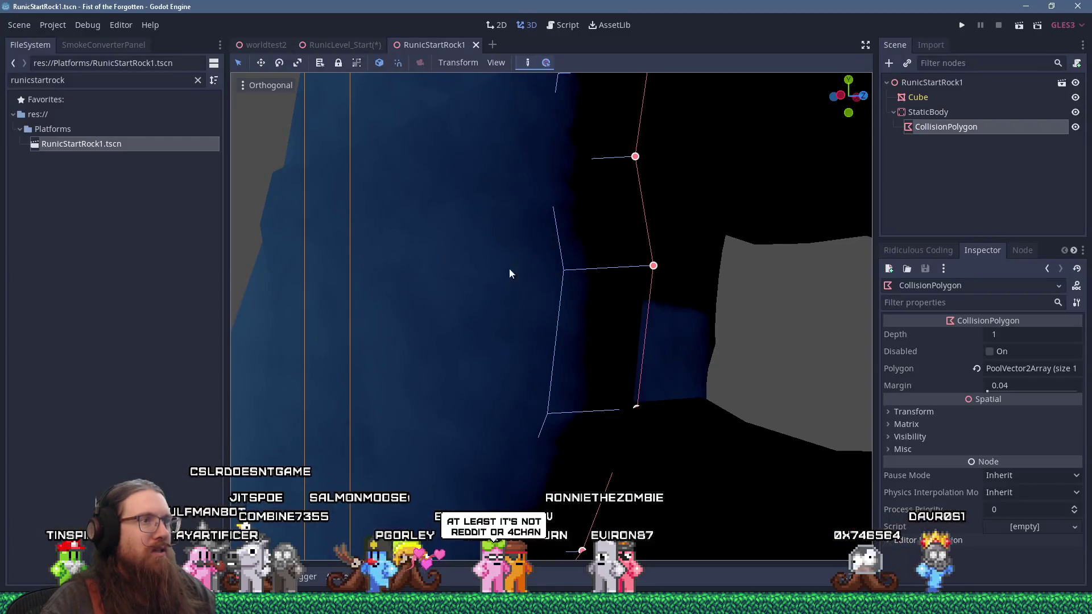
Step: In the rear orthogonal view, drag a collision polygon point back onto the rock outline
{"action": "scroll", "coordinate": [586, 279], "scroll_direction": "down", "scroll_amount": 4}
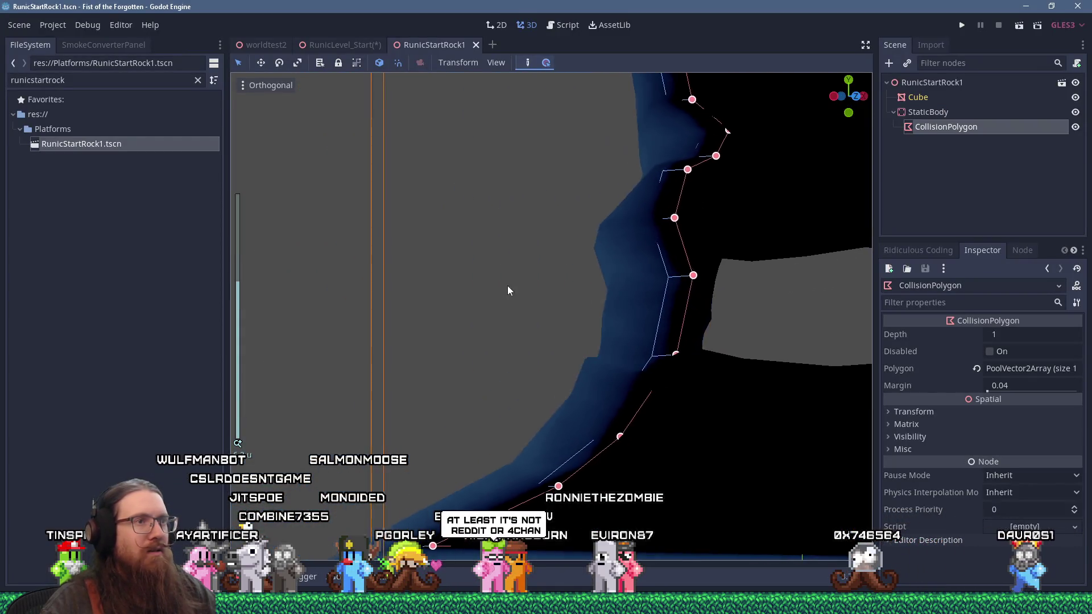
{"action": "left_click_drag", "start_coordinate": [558, 280], "coordinate": [331, 307]}
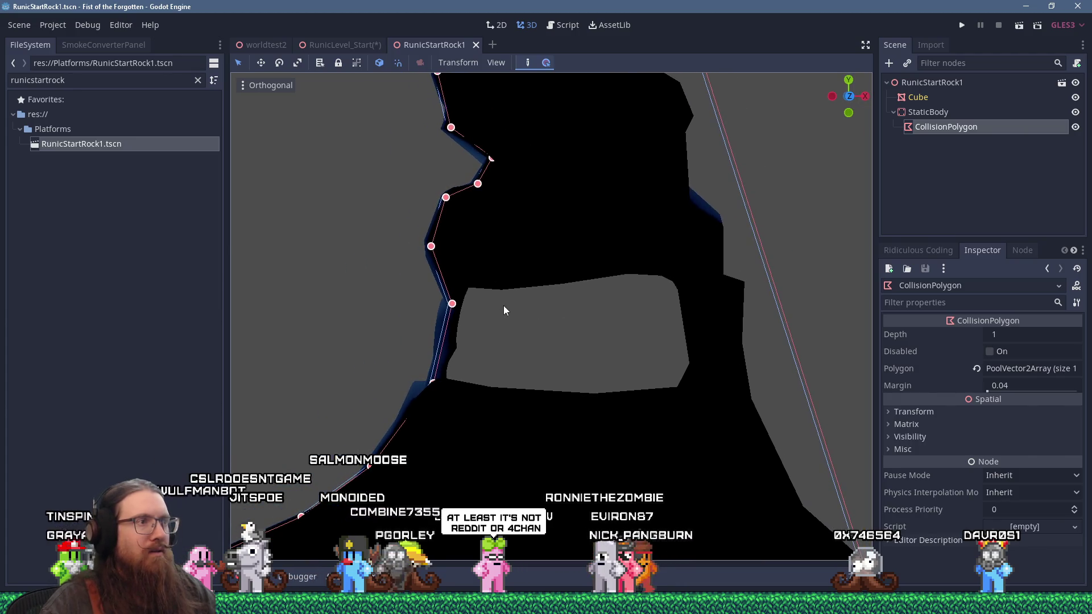
{"action": "key", "text": "KP_1"}
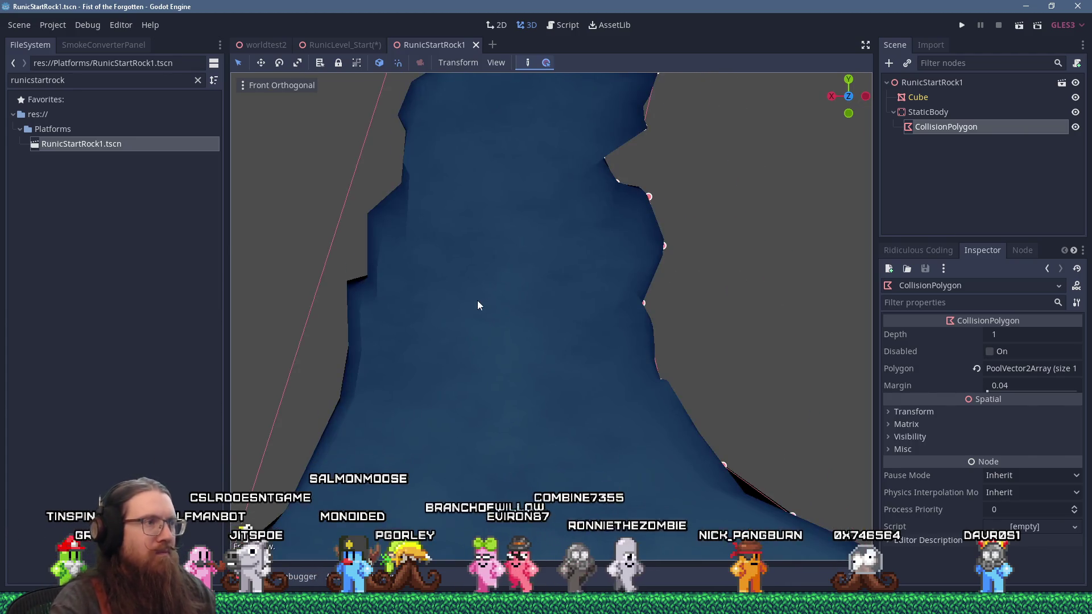
{"action": "key", "text": "ctrl+KP_1"}
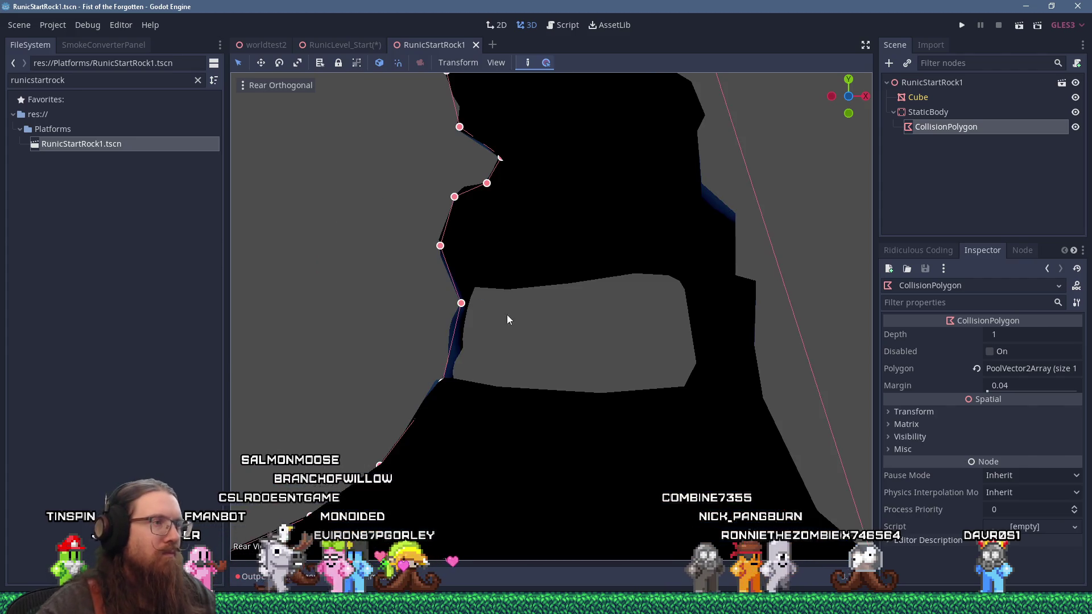
{"action": "scroll", "coordinate": [490, 310], "scroll_direction": "up", "scroll_amount": 2}
{"action": "mouse_move", "coordinate": [420, 277]}
{"action": "left_mouse_down"}
{"action": "mouse_move", "coordinate": [406, 294]}
{"action": "mouse_move", "coordinate": [426, 272]}
{"action": "mouse_move", "coordinate": [417, 307]}
{"action": "left_mouse_up"}
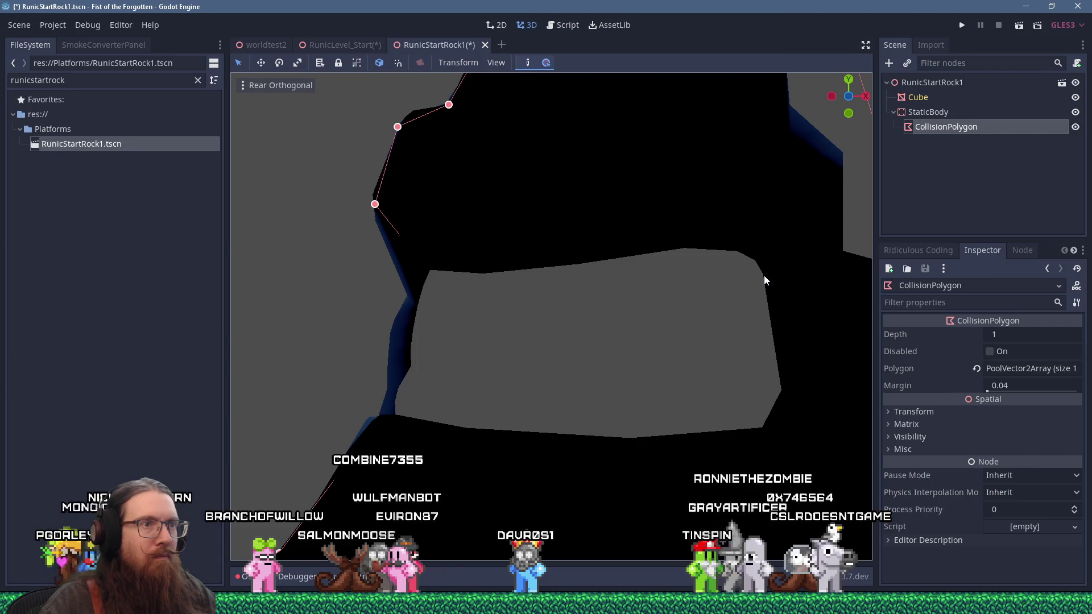
Step: Reshape collision points to trace the alcove's lower-left edge and sink into the rock base
{"action": "key", "text": "KP_1"}
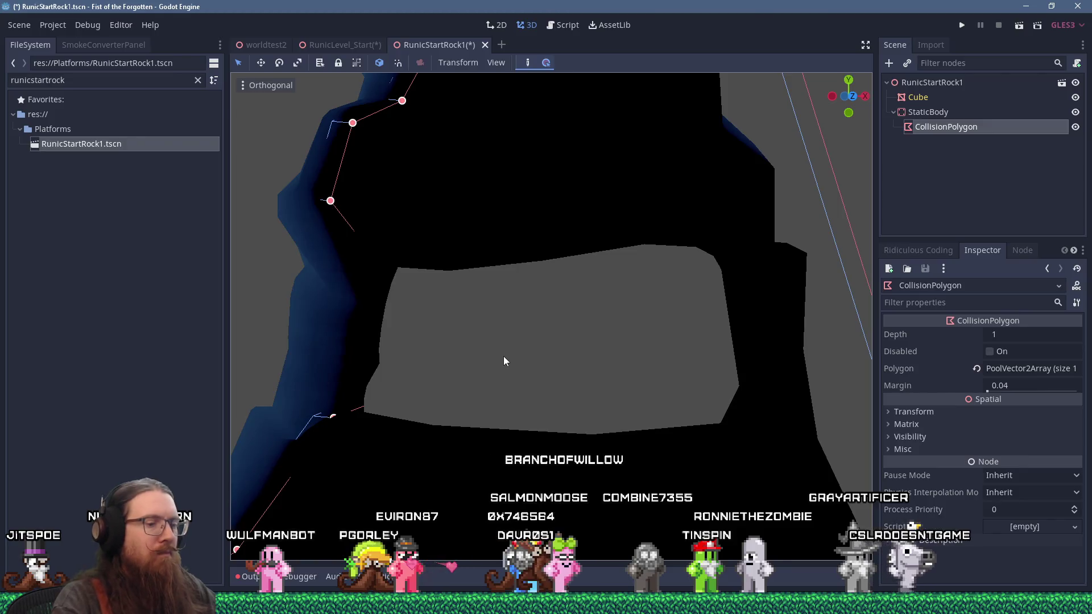
{"action": "key", "text": "ctrl+KP_1"}
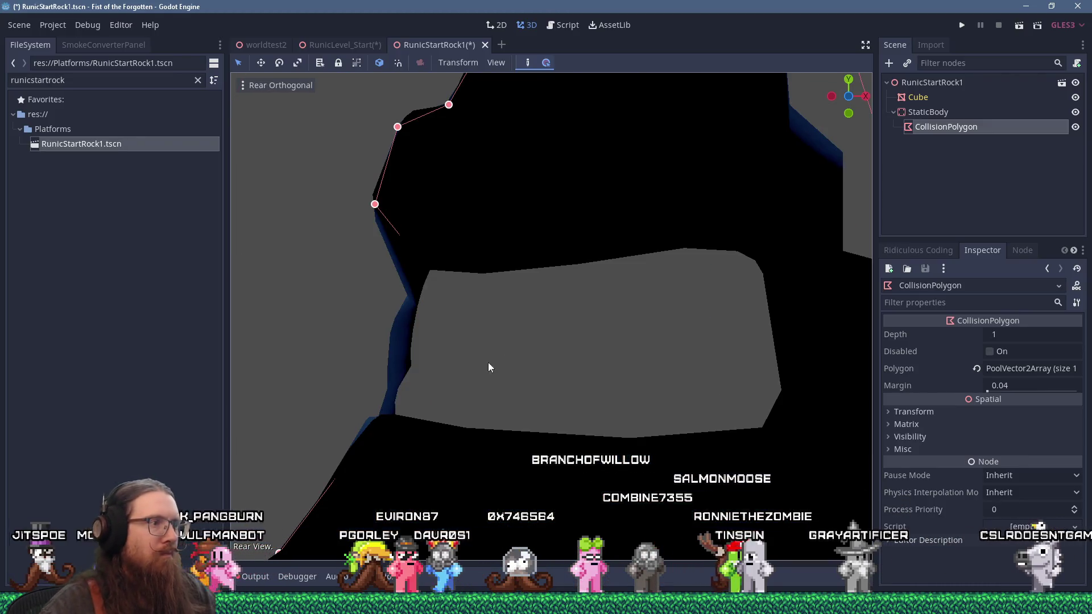
{"action": "right_click", "coordinate": [380, 420]}
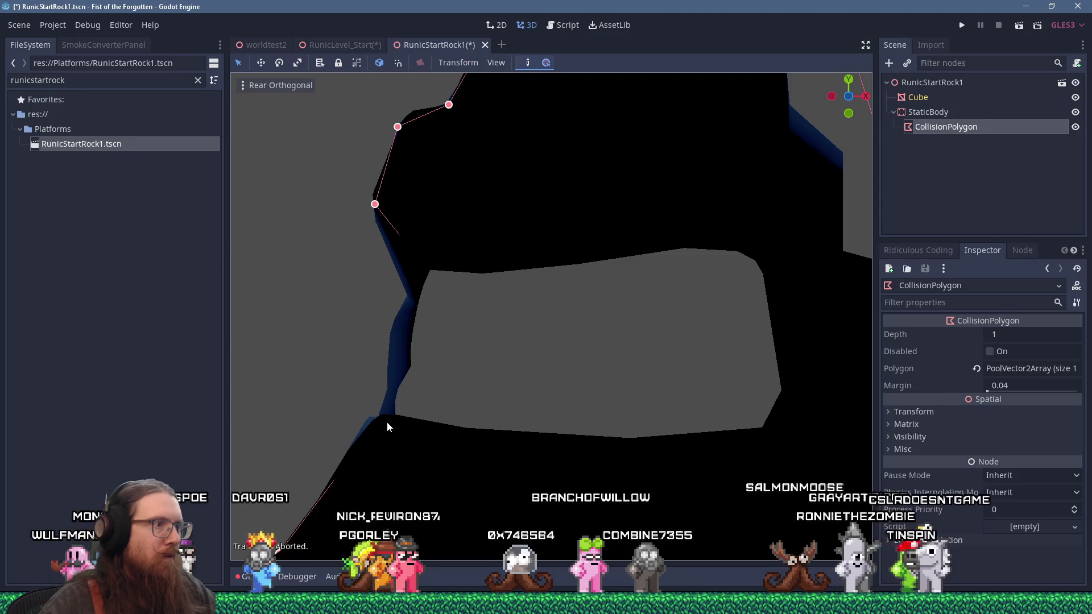
{"action": "left_click_drag", "start_coordinate": [380, 421], "coordinate": [357, 376]}
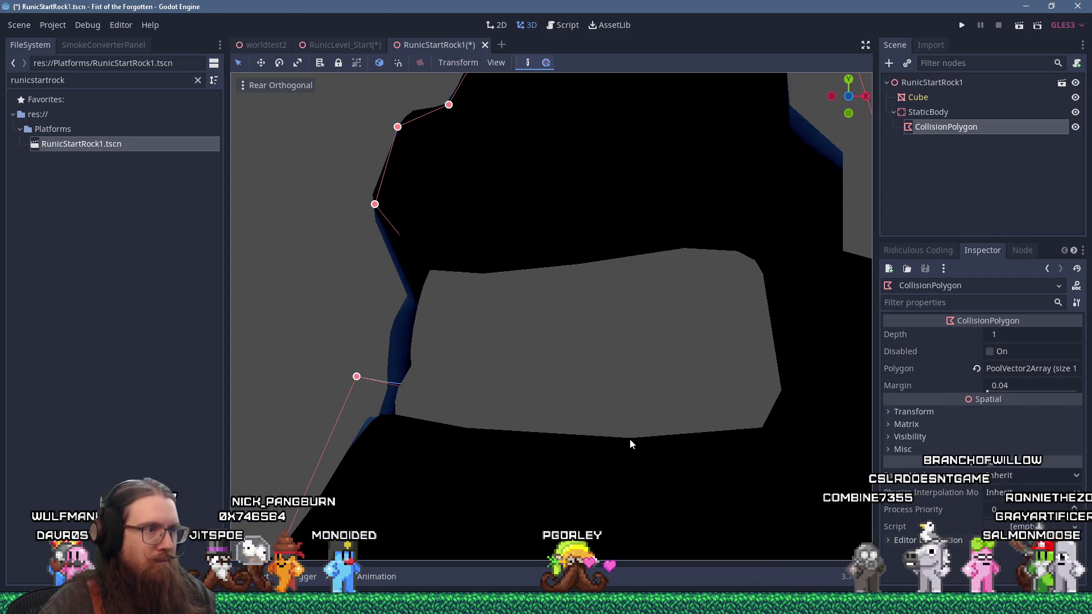
{"action": "left_click_drag", "start_coordinate": [398, 390], "coordinate": [467, 428]}
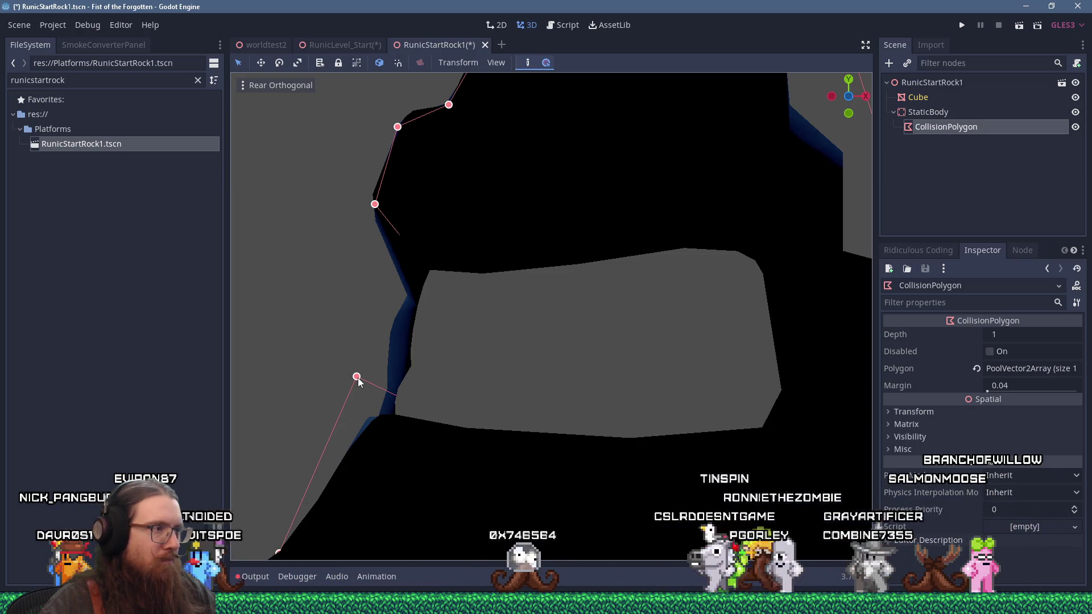
{"action": "mouse_move", "coordinate": [357, 376]}
{"action": "left_mouse_down"}
{"action": "mouse_move", "coordinate": [391, 420]}
{"action": "mouse_move", "coordinate": [371, 412]}
{"action": "left_mouse_up"}
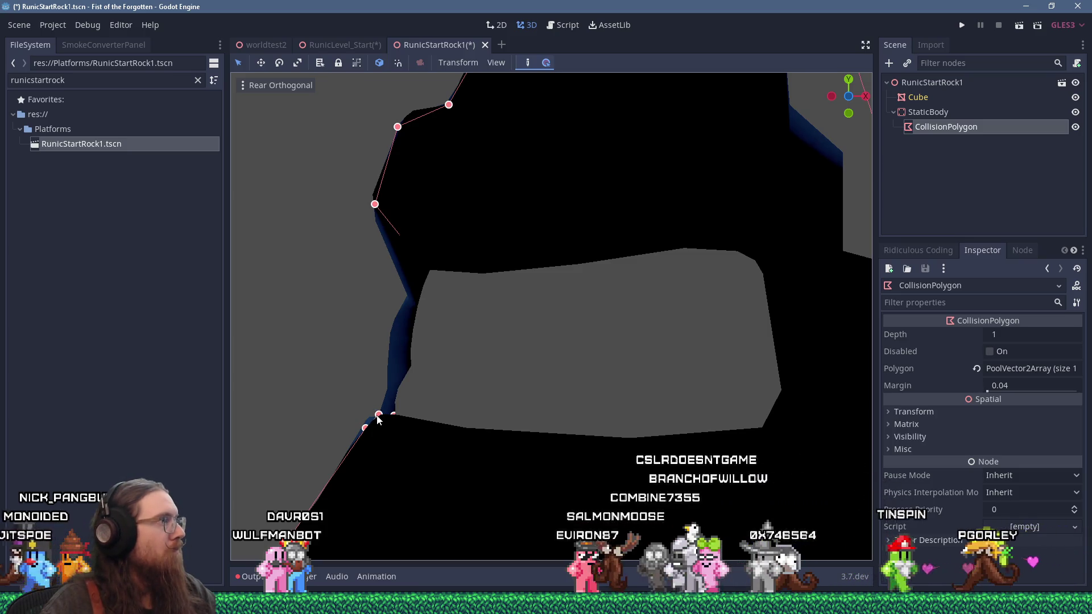
{"action": "scroll", "coordinate": [383, 412], "scroll_direction": "down", "scroll_amount": 5}
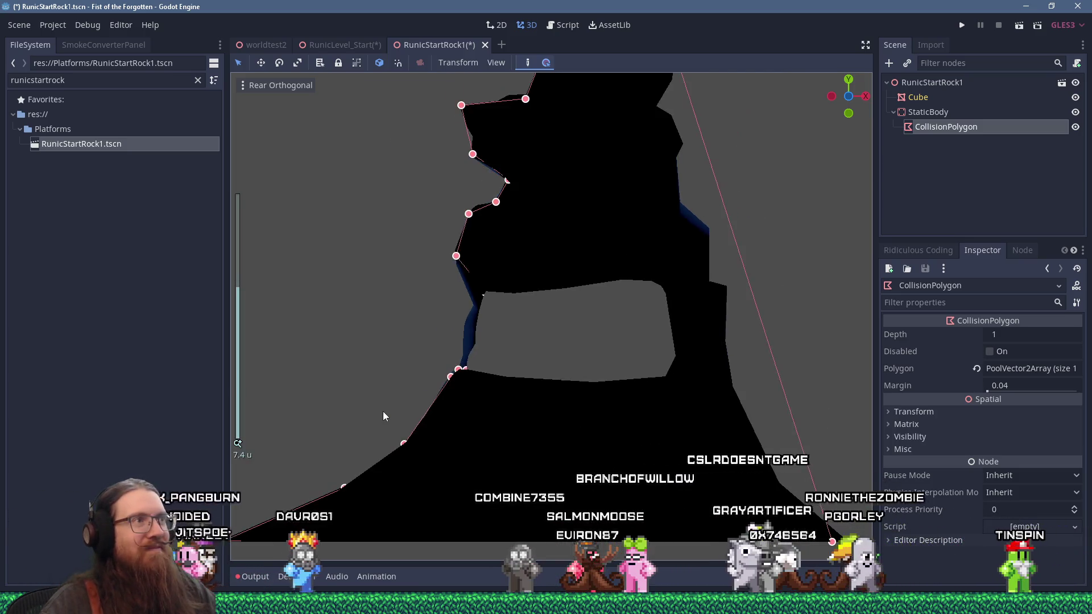
{"action": "scroll", "coordinate": [458, 261], "scroll_direction": "up", "scroll_amount": 3}
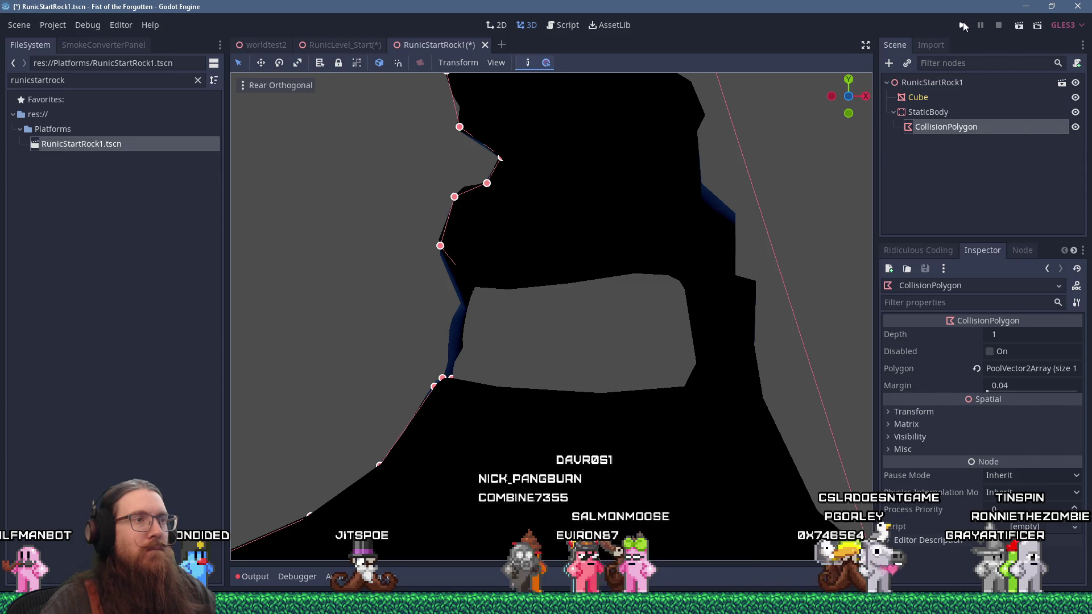
{"action": "left_click", "coordinate": [948, 97]}
Step: Quick-load the 'runic' material into the Cube's material slot 1, then save and run the game
{"action": "left_click", "coordinate": [950, 82]}
{"action": "left_click", "coordinate": [937, 98]}
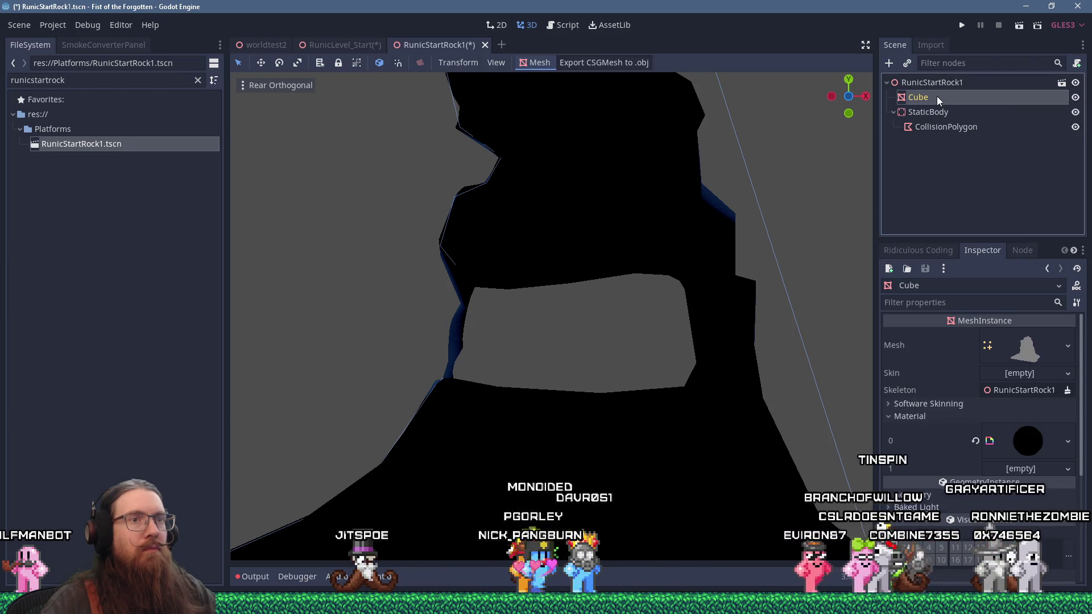
{"action": "left_click", "coordinate": [1024, 470]}
{"action": "left_click", "coordinate": [1004, 531]}
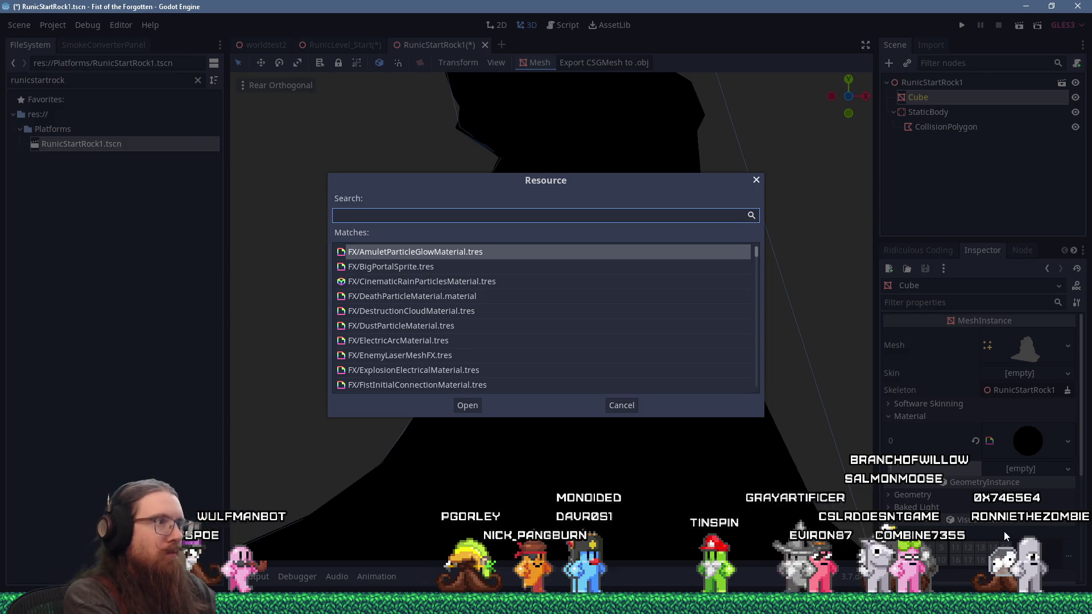
{"action": "type", "text": "runic"}
{"action": "key", "text": "Return"}
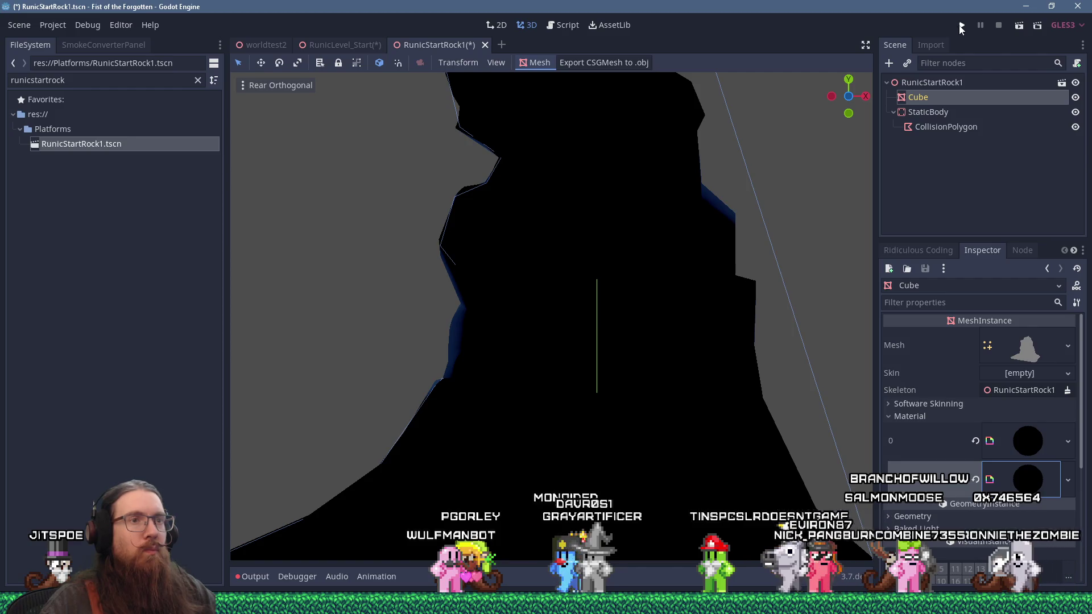
{"action": "left_click", "coordinate": [961, 28]}
{"action": "type", "text": "rmap RunicLevel_Start"}
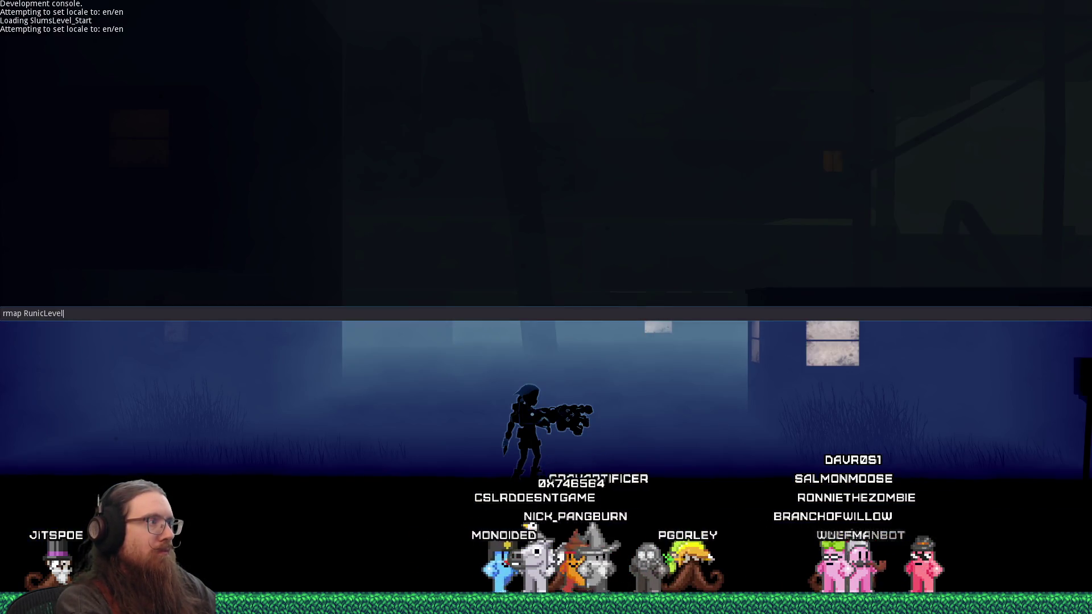
Step: Load the Runic level start and run the character through the arched ruins past the lore message
{"action": "key", "text": "Return"}
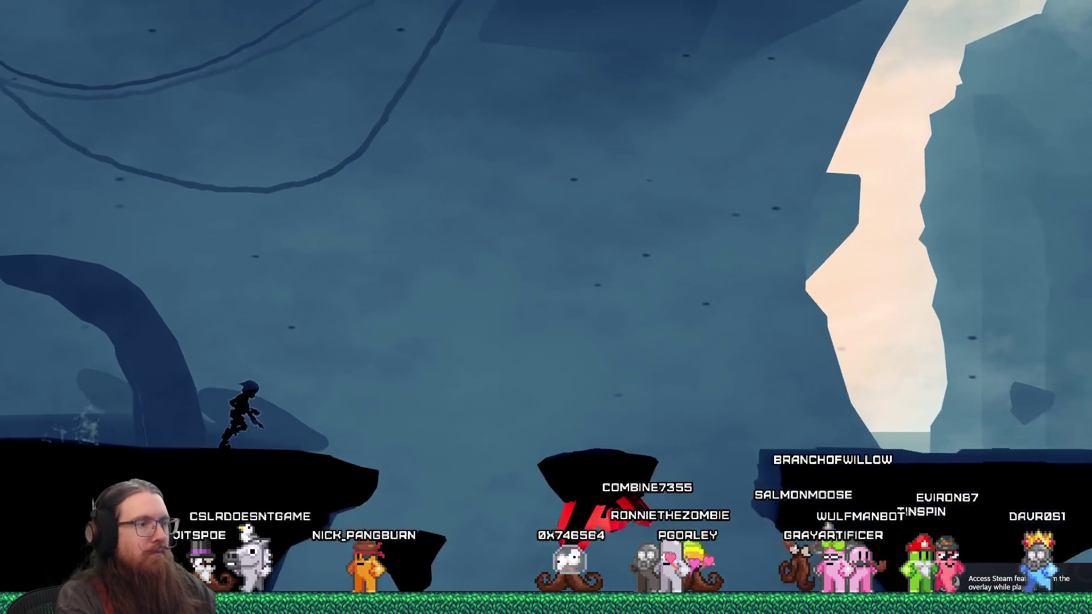
{"action": "key", "text": "space"}
{"action": "key", "text": "space"}
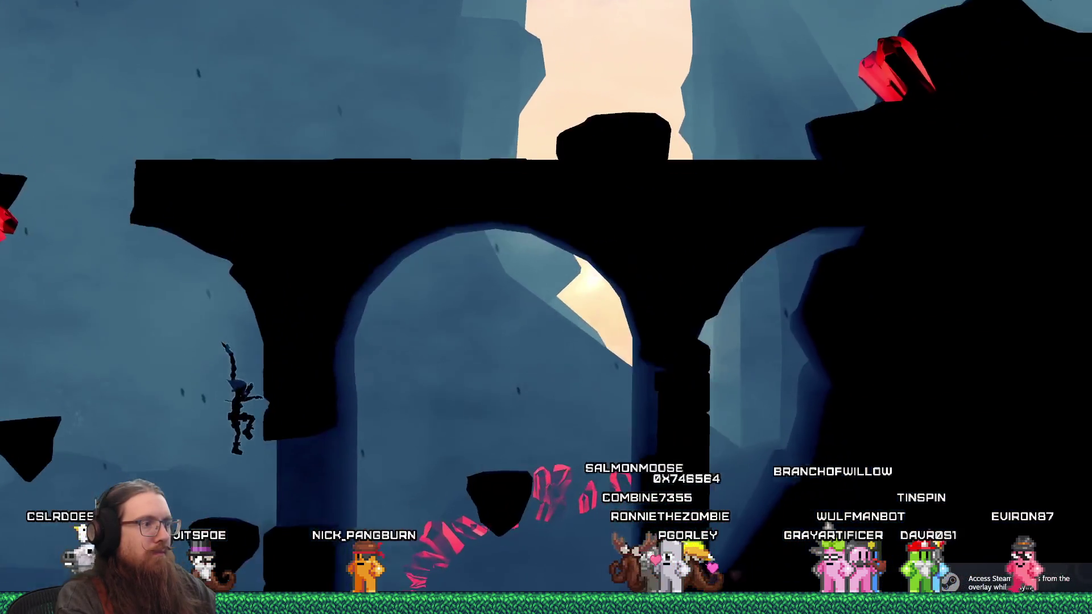
{"action": "key", "text": "Right"}
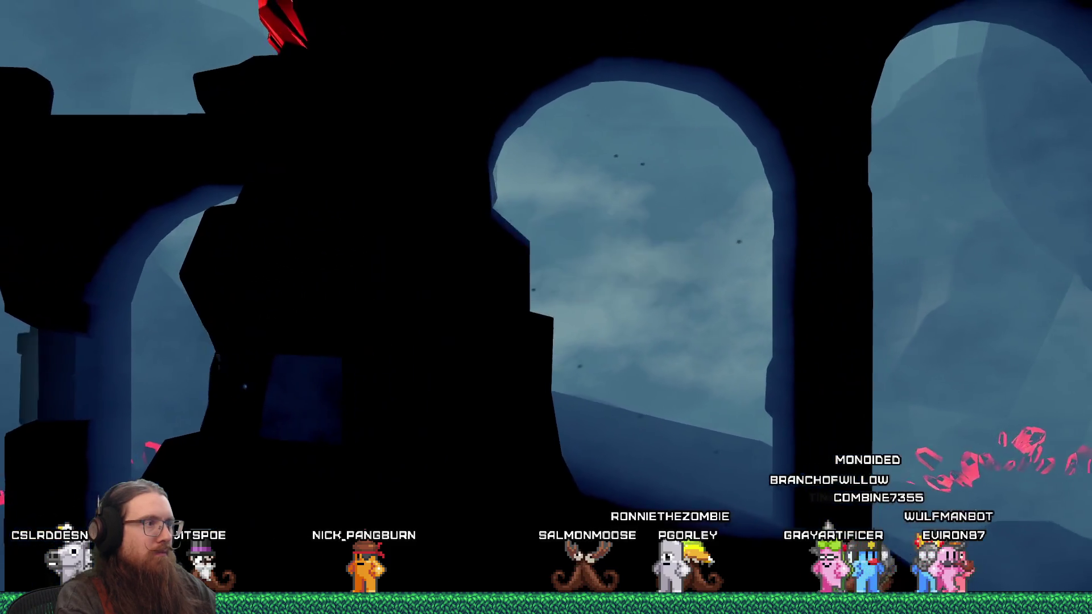
{"action": "key", "text": "Right"}
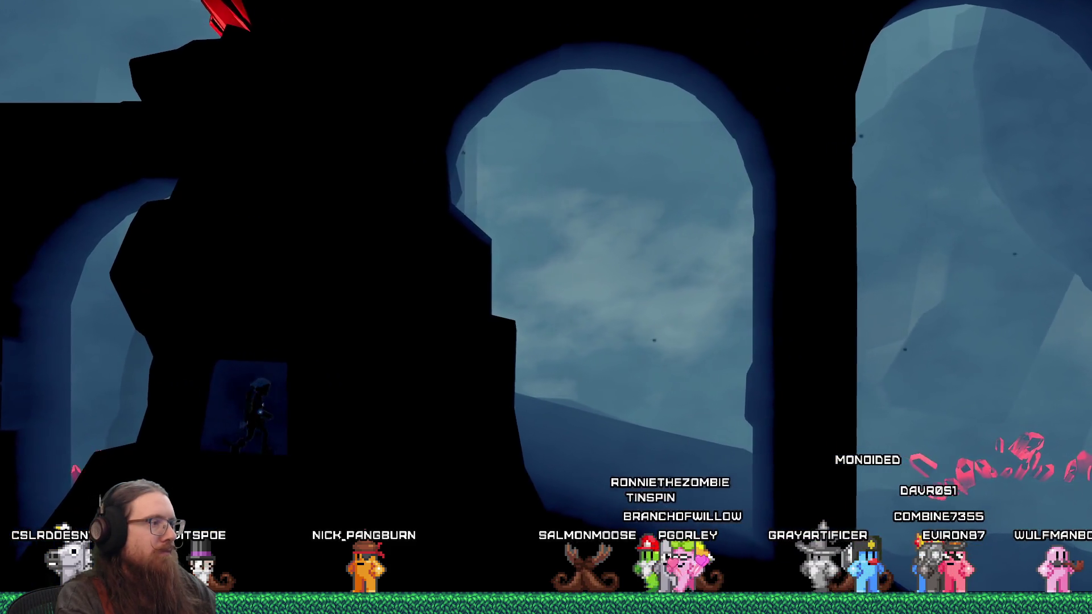
{"action": "key", "text": "Left"}
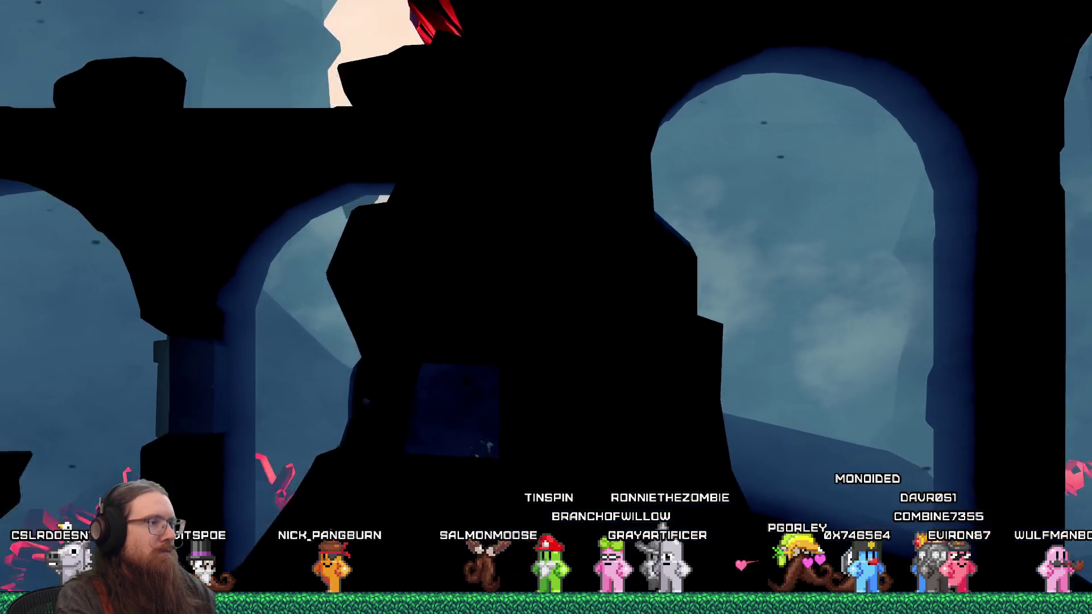
{"action": "key", "text": "Left"}
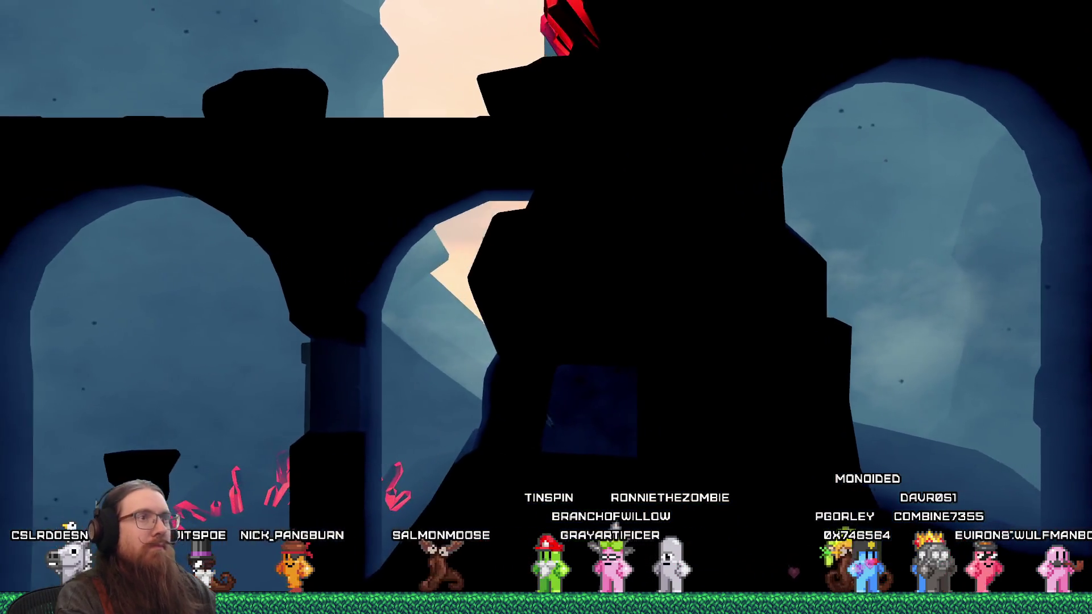
{"action": "key", "text": "Right"}
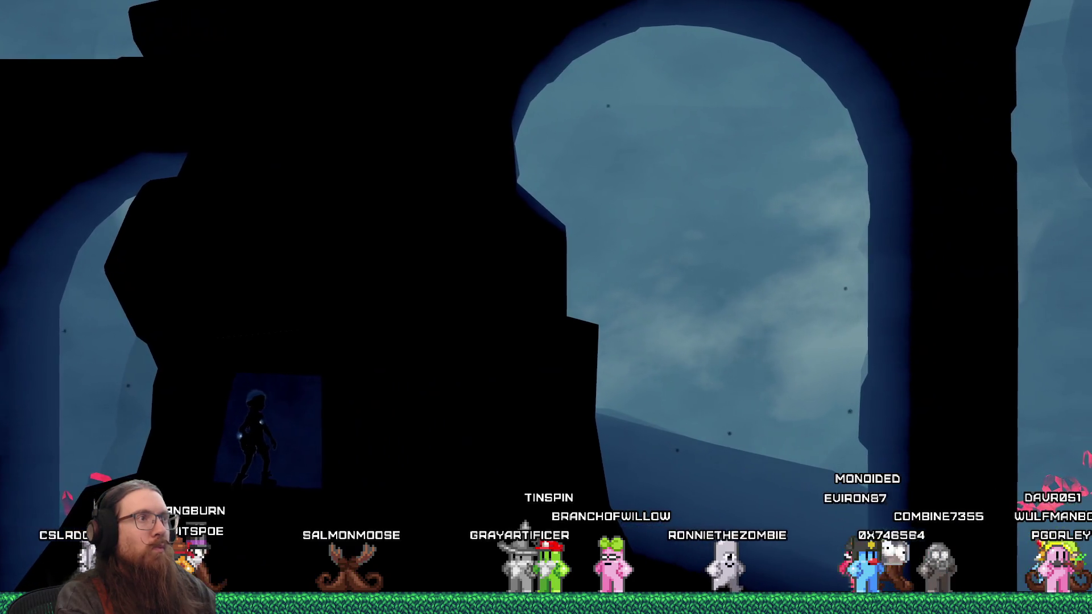
{"action": "key", "text": "Up"}
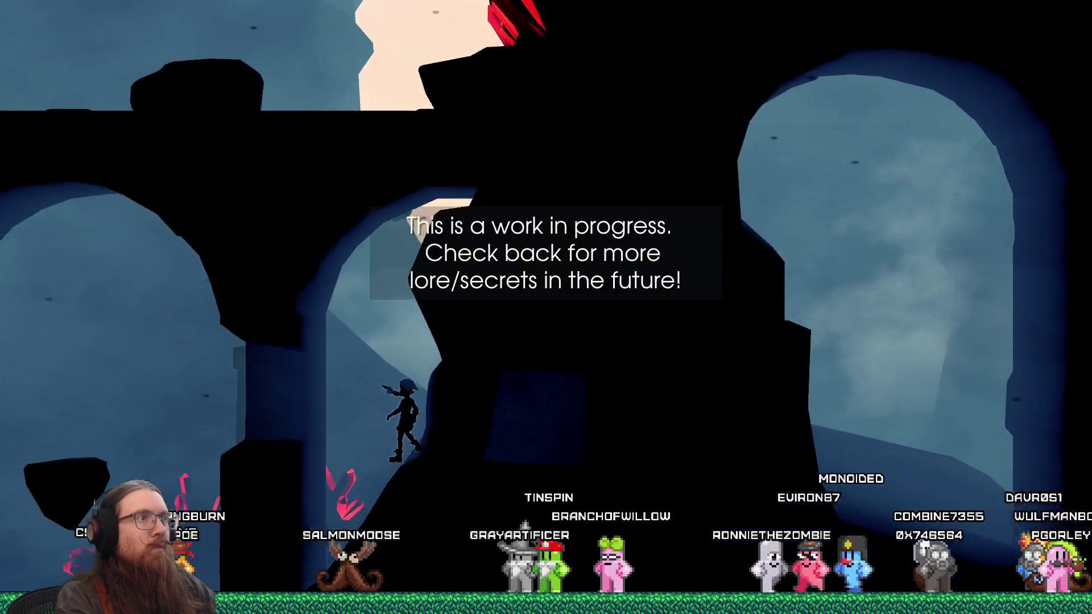
{"action": "key", "text": "Right"}
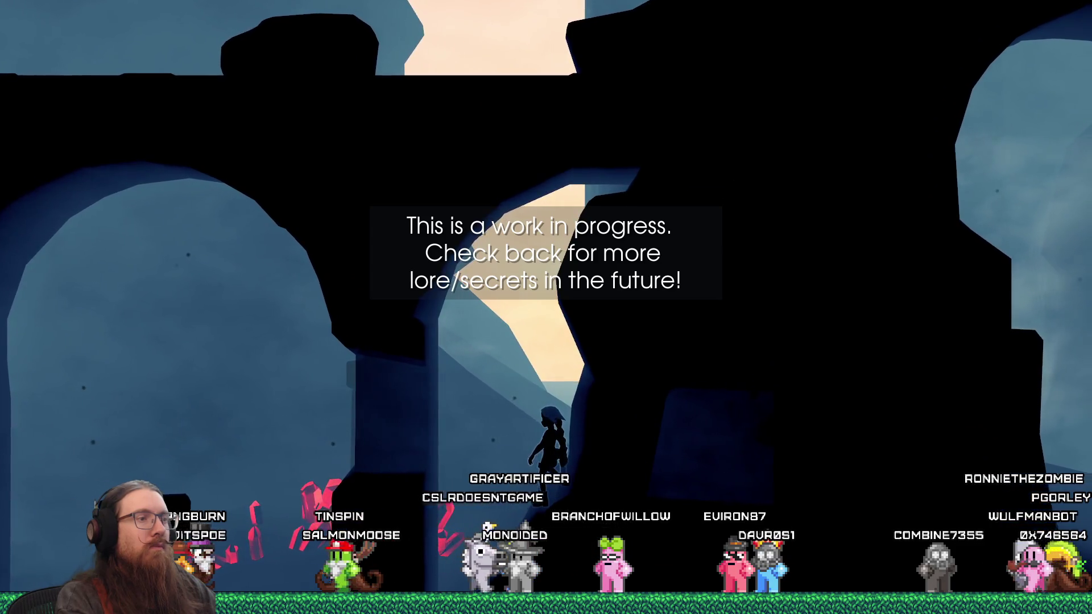
{"action": "key", "text": "Up"}
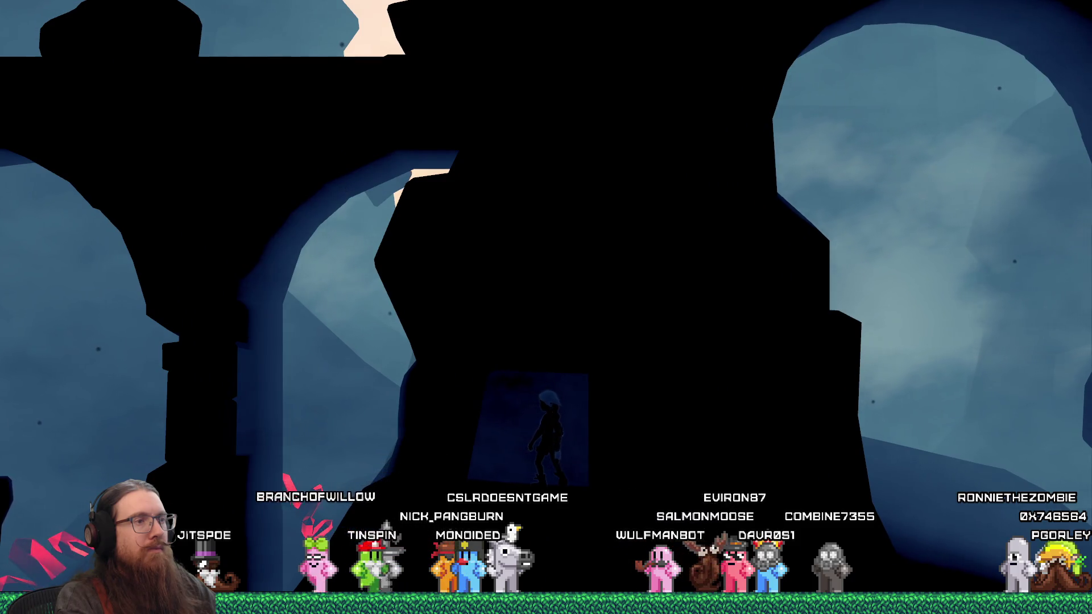
{"action": "key", "text": "Right"}
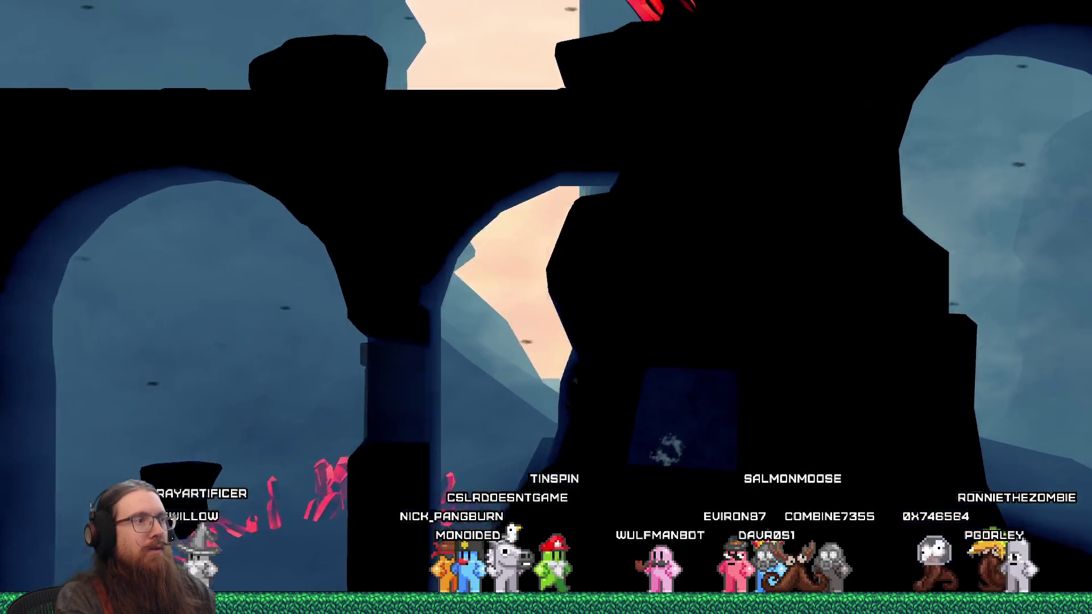
{"action": "key", "text": "Left"}
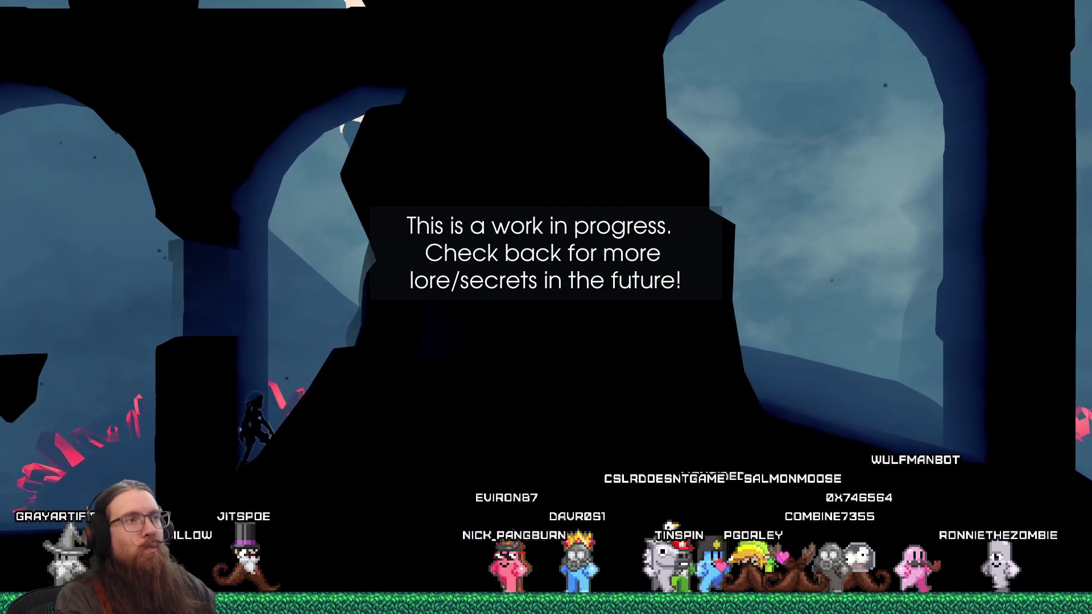
Step: Quit the game from the developer console
{"action": "key", "text": "grave"}
{"action": "type", "text": "q"}
{"action": "type", "text": "t"}
{"action": "key", "text": "Return"}
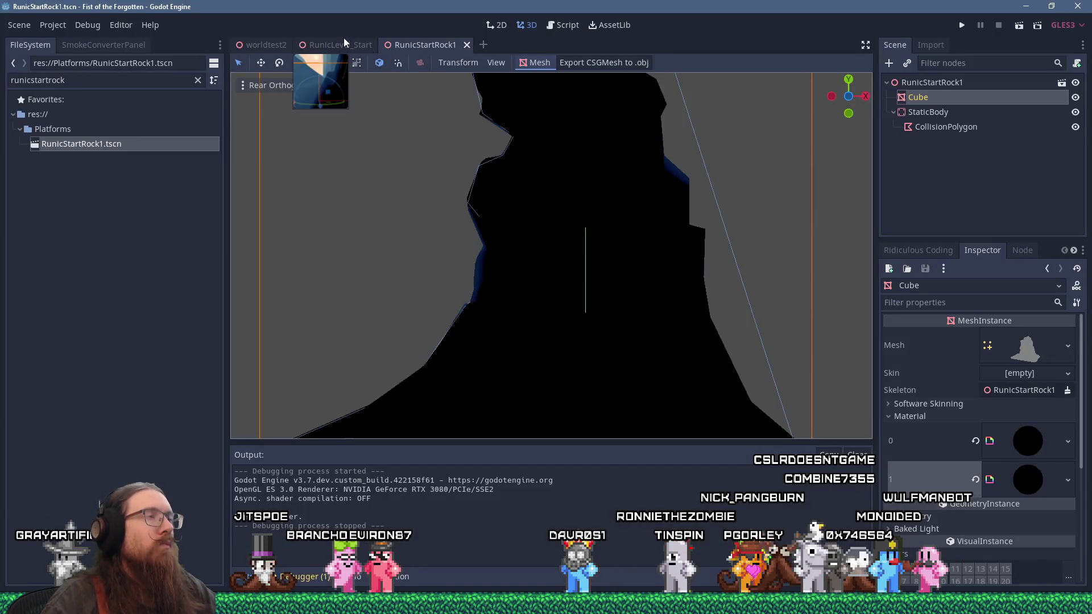
Step: Back in RunicLevel_Start, select RunicElevatedWalkwayAngled, frame it and orbit around its arches
{"action": "left_click", "coordinate": [344, 43]}
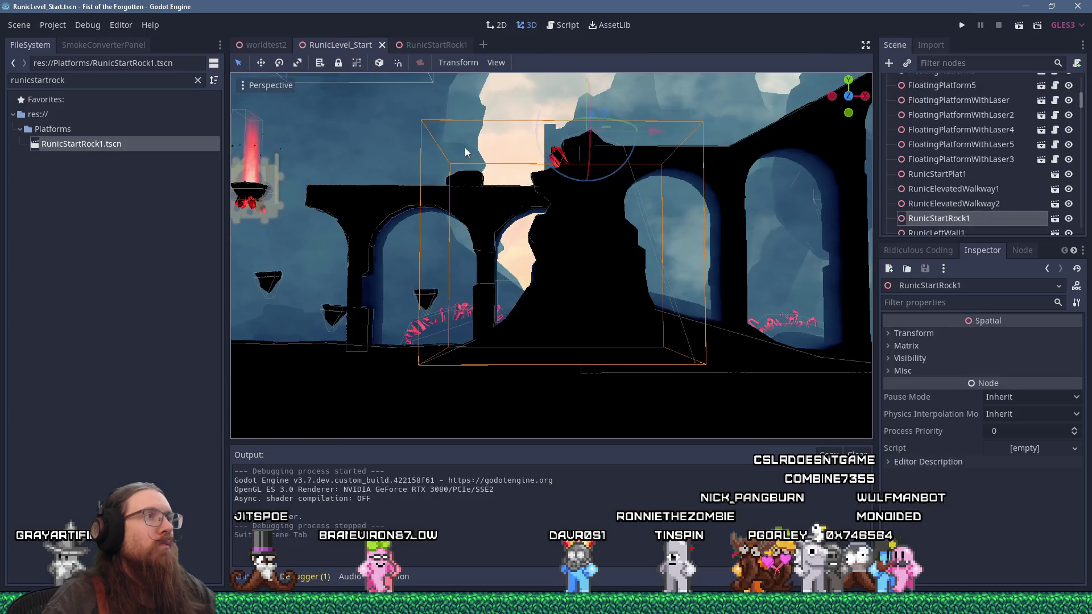
{"action": "scroll", "coordinate": [588, 171], "scroll_direction": "up", "scroll_amount": 3}
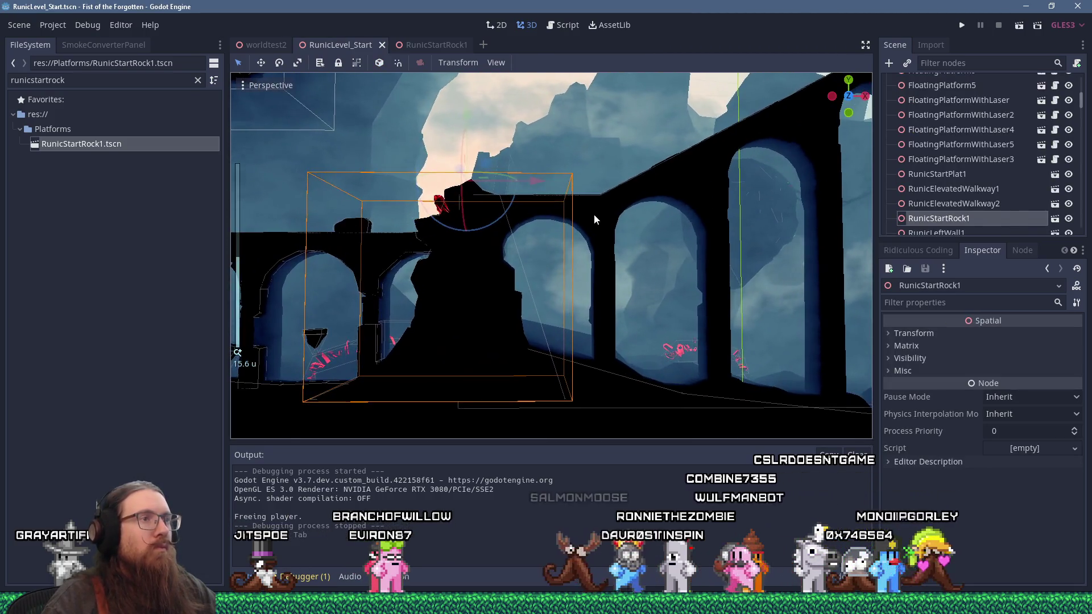
{"action": "left_click", "coordinate": [593, 215]}
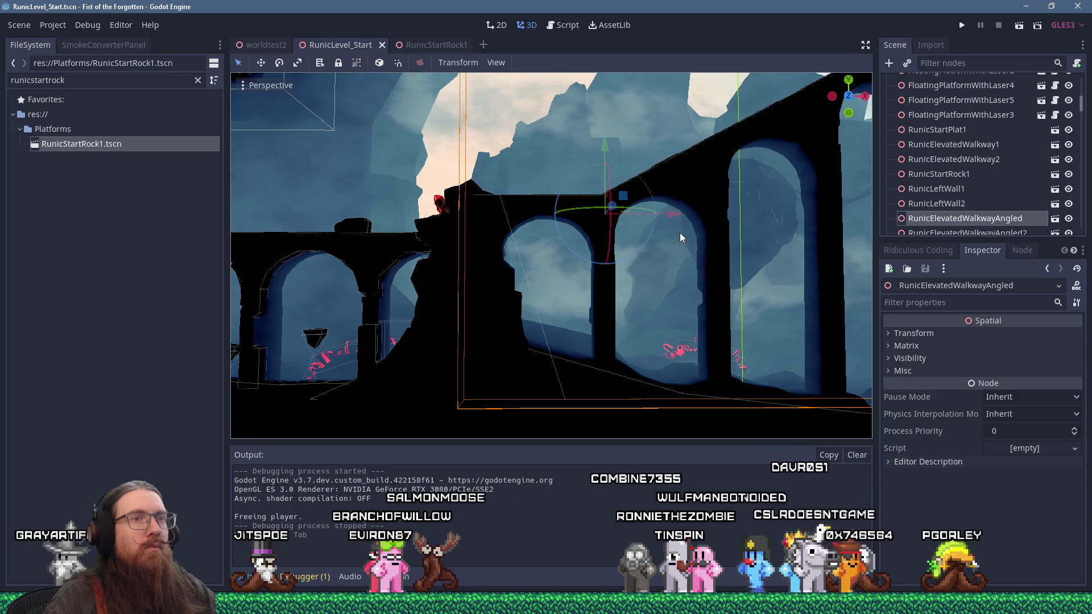
{"action": "scroll", "coordinate": [967, 205], "scroll_direction": "down", "scroll_amount": 2}
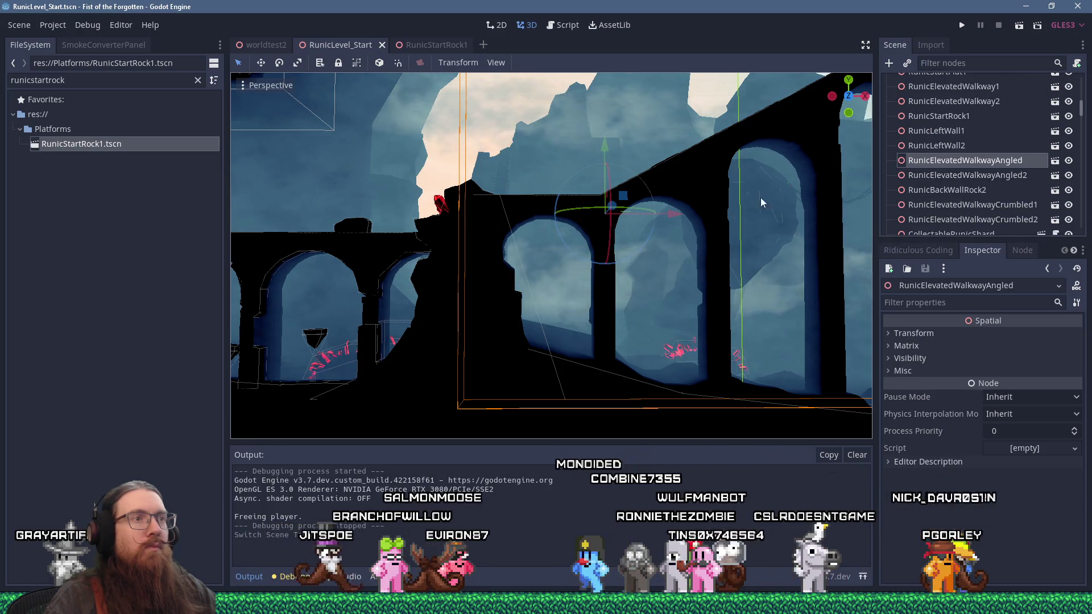
{"action": "scroll", "coordinate": [756, 205], "scroll_direction": "down", "scroll_amount": 6}
{"action": "scroll", "coordinate": [773, 214], "scroll_direction": "down", "scroll_amount": 4}
{"action": "left_click", "coordinate": [988, 175]}
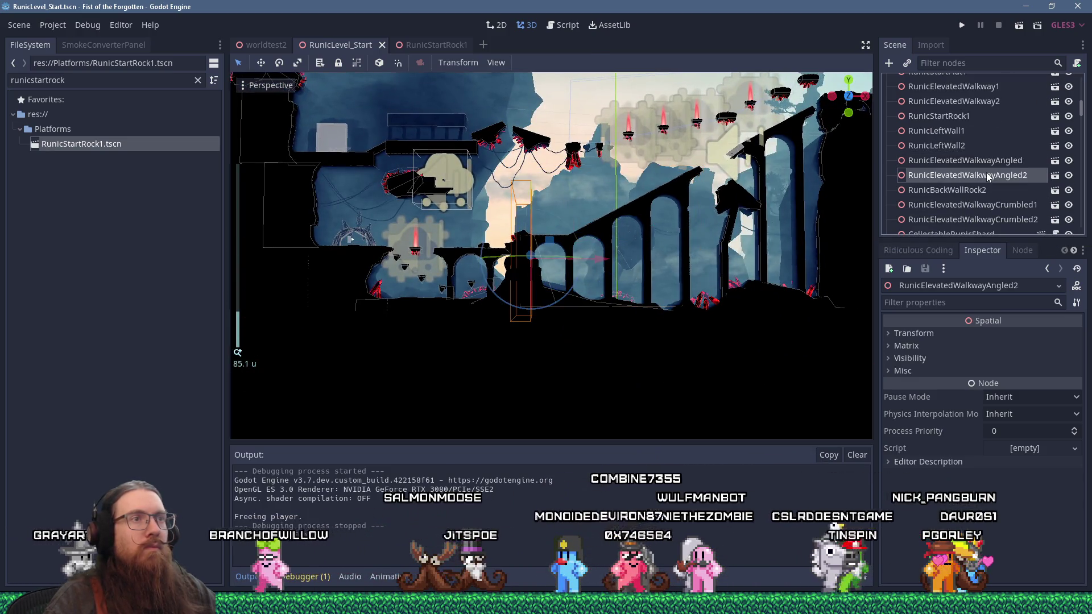
{"action": "scroll", "coordinate": [698, 239], "scroll_direction": "up", "scroll_amount": 5}
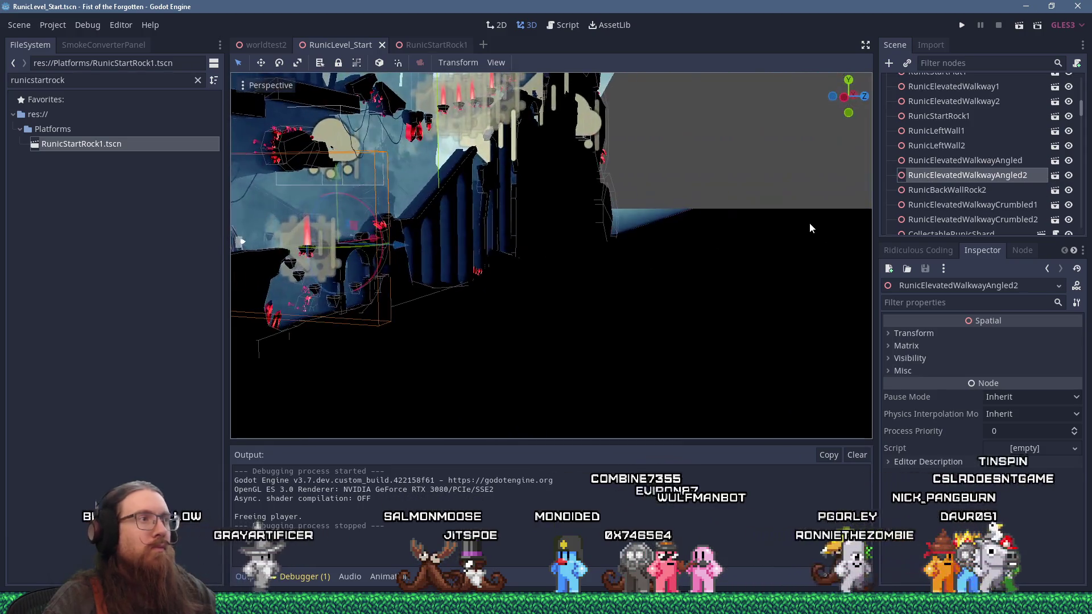
{"action": "left_click", "coordinate": [974, 159]}
{"action": "key", "text": "f"}
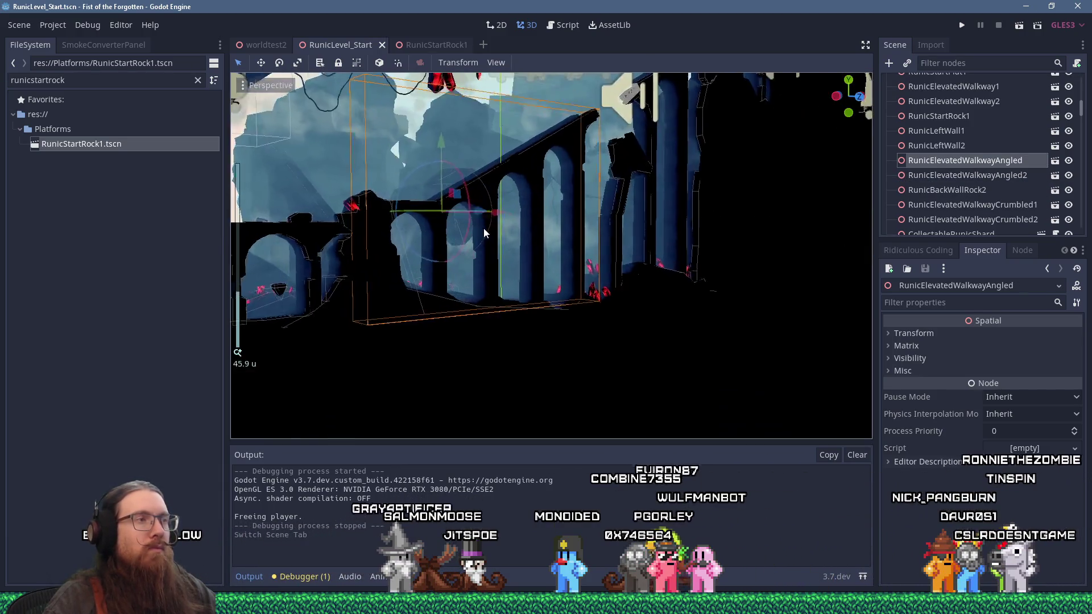
{"action": "scroll", "coordinate": [483, 228], "scroll_direction": "up", "scroll_amount": 3}
{"action": "mouse_move", "coordinate": [399, 237]}
{"action": "left_mouse_down"}
{"action": "mouse_move", "coordinate": [472, 210]}
{"action": "mouse_move", "coordinate": [554, 291]}
{"action": "mouse_move", "coordinate": [578, 297]}
{"action": "mouse_move", "coordinate": [653, 288]}
{"action": "mouse_move", "coordinate": [527, 250]}
{"action": "mouse_move", "coordinate": [593, 203]}
{"action": "mouse_move", "coordinate": [503, 298]}
{"action": "mouse_move", "coordinate": [528, 296]}
{"action": "mouse_move", "coordinate": [486, 254]}
{"action": "mouse_move", "coordinate": [515, 265]}
{"action": "mouse_move", "coordinate": [561, 194]}
{"action": "mouse_move", "coordinate": [645, 175]}
{"action": "mouse_move", "coordinate": [427, 193]}
{"action": "mouse_move", "coordinate": [631, 197]}
{"action": "mouse_move", "coordinate": [420, 244]}
{"action": "mouse_move", "coordinate": [570, 219]}
{"action": "mouse_move", "coordinate": [568, 207]}
{"action": "mouse_move", "coordinate": [784, 214]}
{"action": "left_mouse_up"}
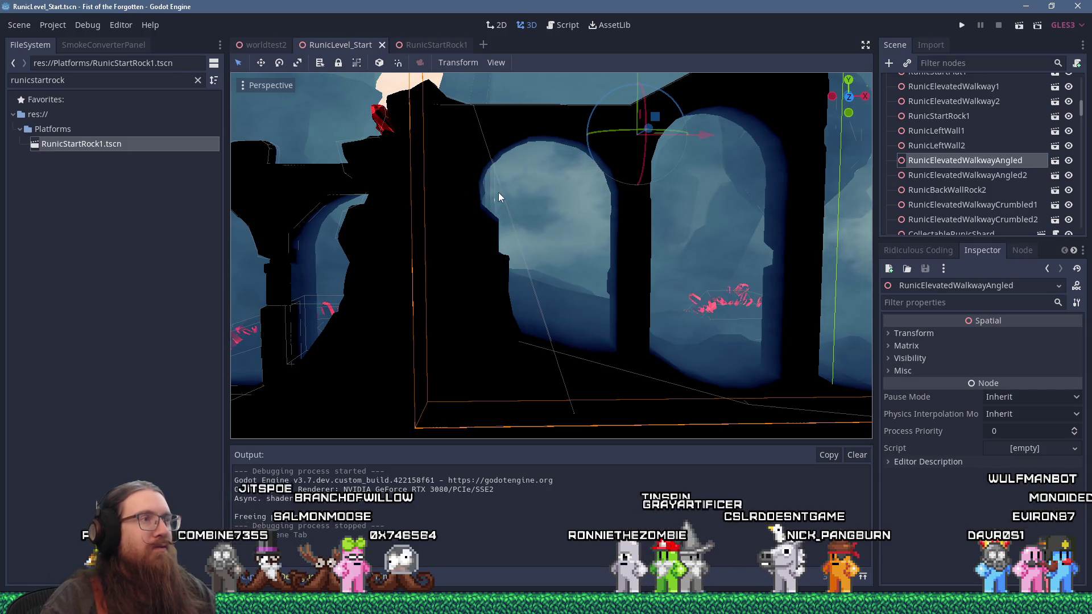
{"action": "scroll", "coordinate": [497, 192], "scroll_direction": "down", "scroll_amount": 5}
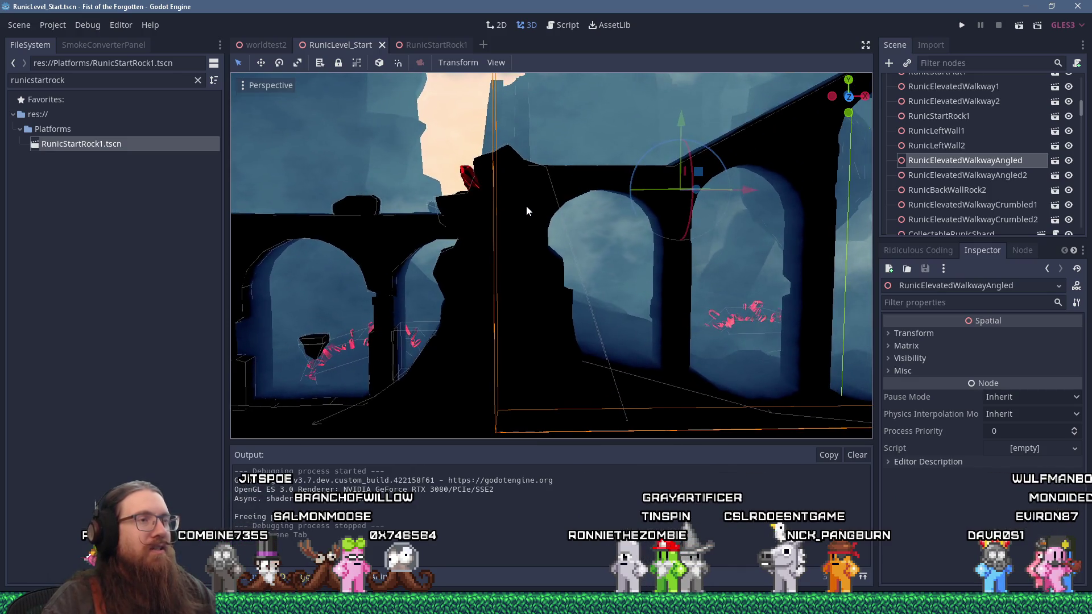
Step: Filter the FileSystem dock by 'runiceleva' to list only the RunicElevatedWalkway scenes
{"action": "key", "text": "f"}
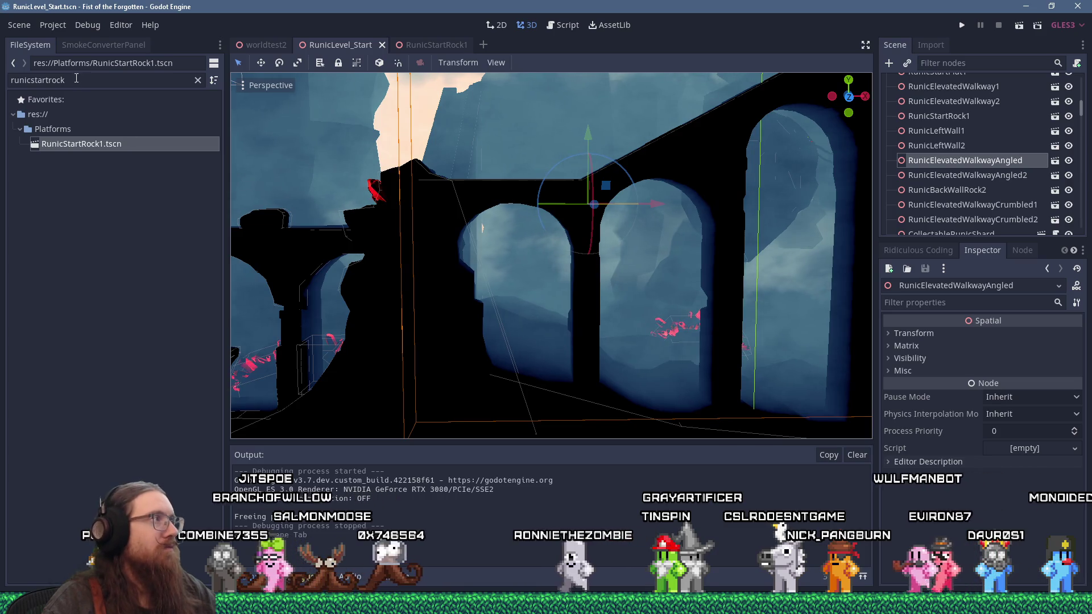
{"action": "left_click", "coordinate": [76, 80]}
{"action": "key", "text": "BackSpace"}
{"action": "key", "text": "BackSpace"}
{"action": "key", "text": "BackSpace"}
{"action": "type", "text": "el"}
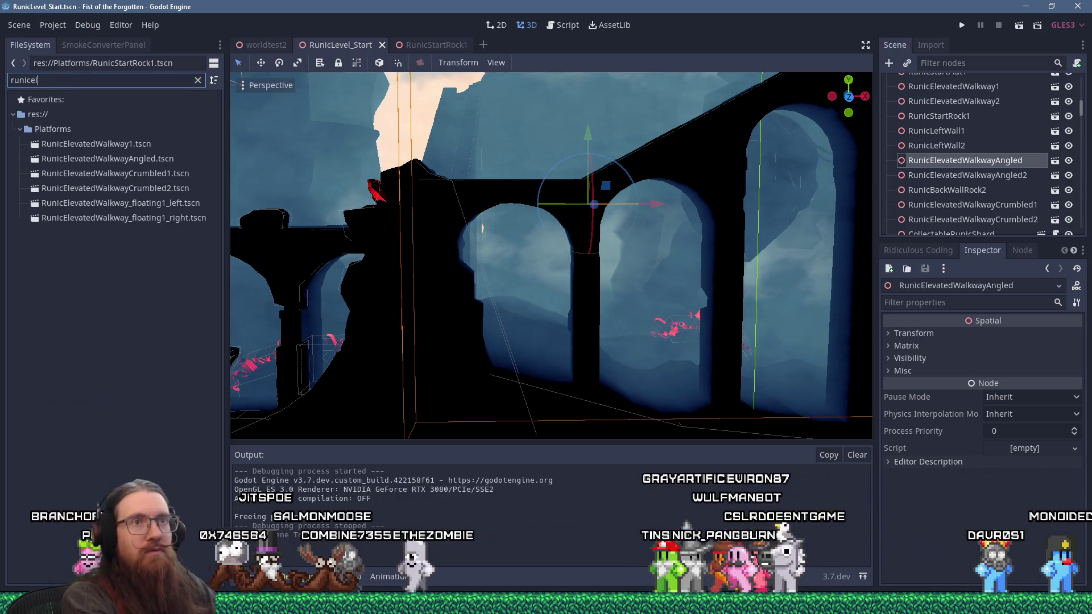
{"action": "type", "text": "evar"}
{"action": "key", "text": "BackSpace"}
{"action": "key", "text": "BackSpace"}
{"action": "key", "text": "BackSpace"}
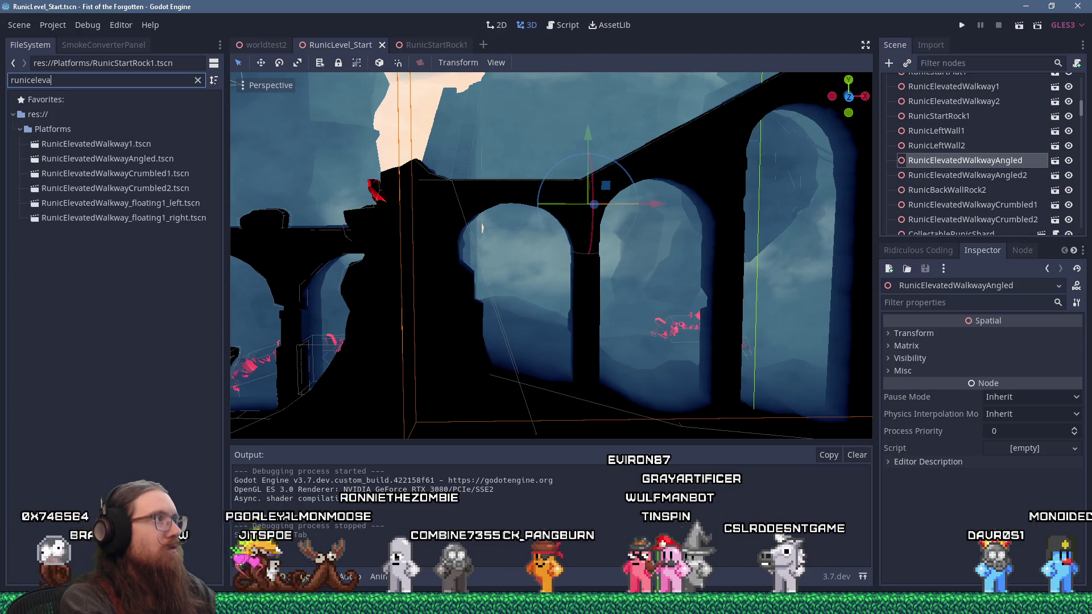
Step: View the owners of RunicElevatedWalkwayAngled.tscn, finding it used by two scenes
{"action": "right_click", "coordinate": [104, 159]}
{"action": "left_click", "coordinate": [157, 270]}
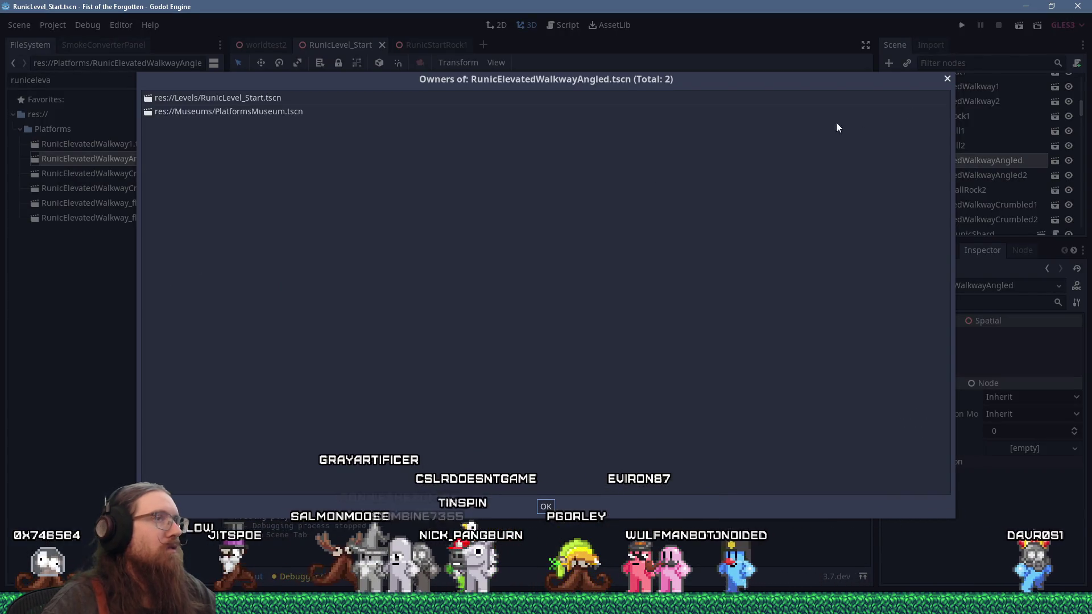
{"action": "left_click", "coordinate": [948, 79]}
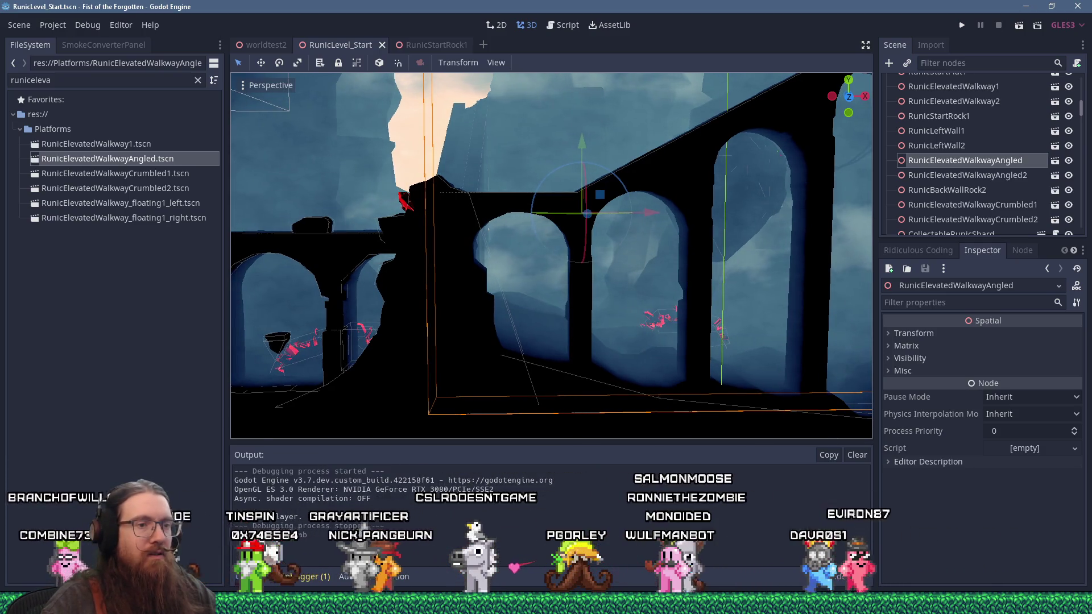
{"action": "mouse_move", "coordinate": [884, 603]}
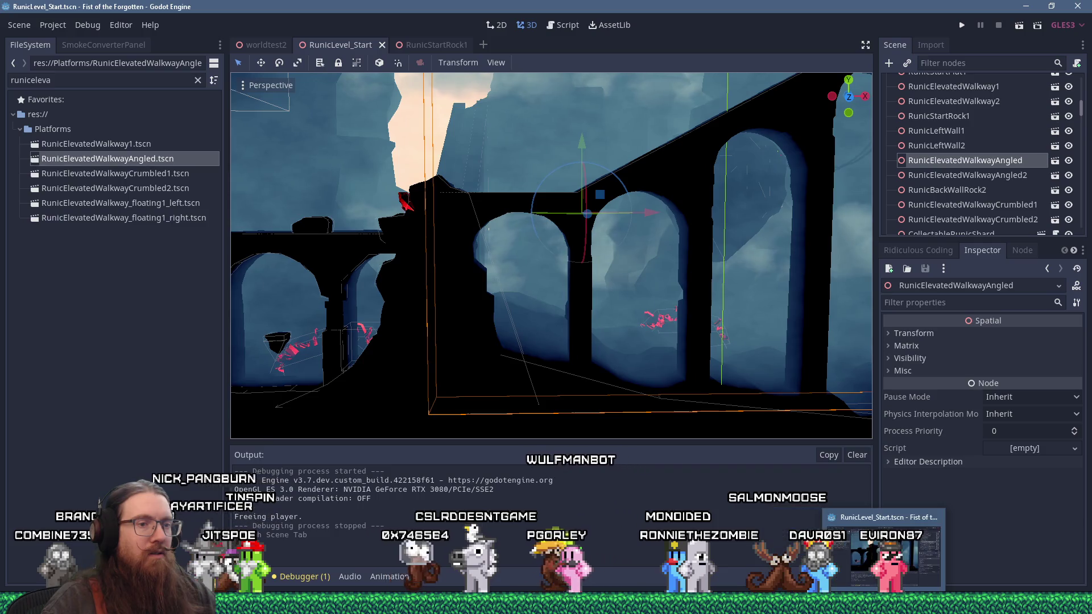
{"action": "key", "text": "alt+Tab"}
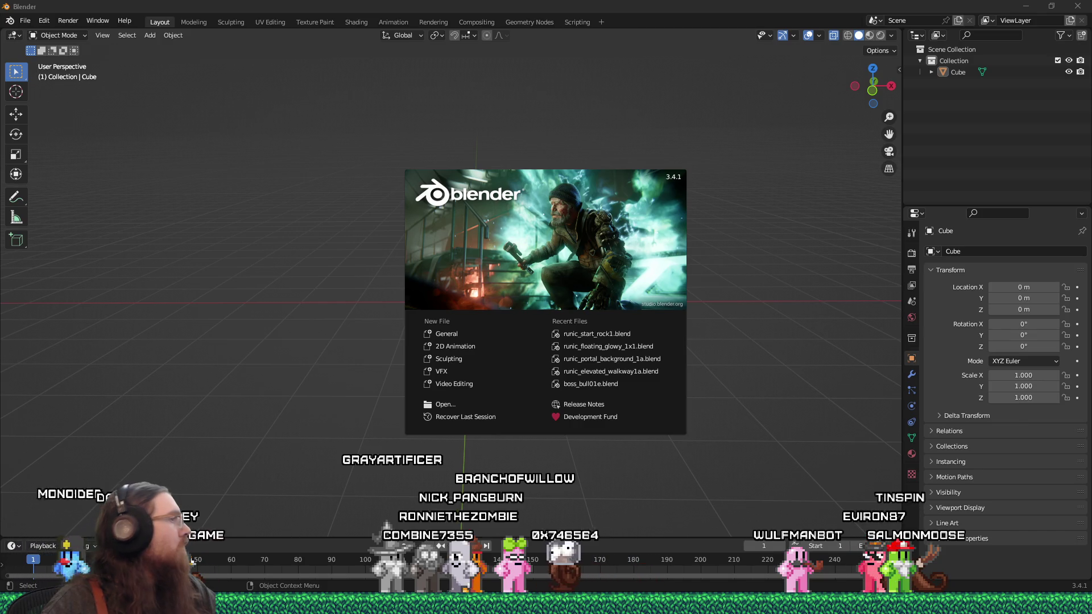
Step: Open runic_elevated_walkway_arches_angled1b.blend in Blender and orbit to a frontal view of the arches
{"action": "left_click_drag", "start_coordinate": [308, 278], "coordinate": [309, 278]}
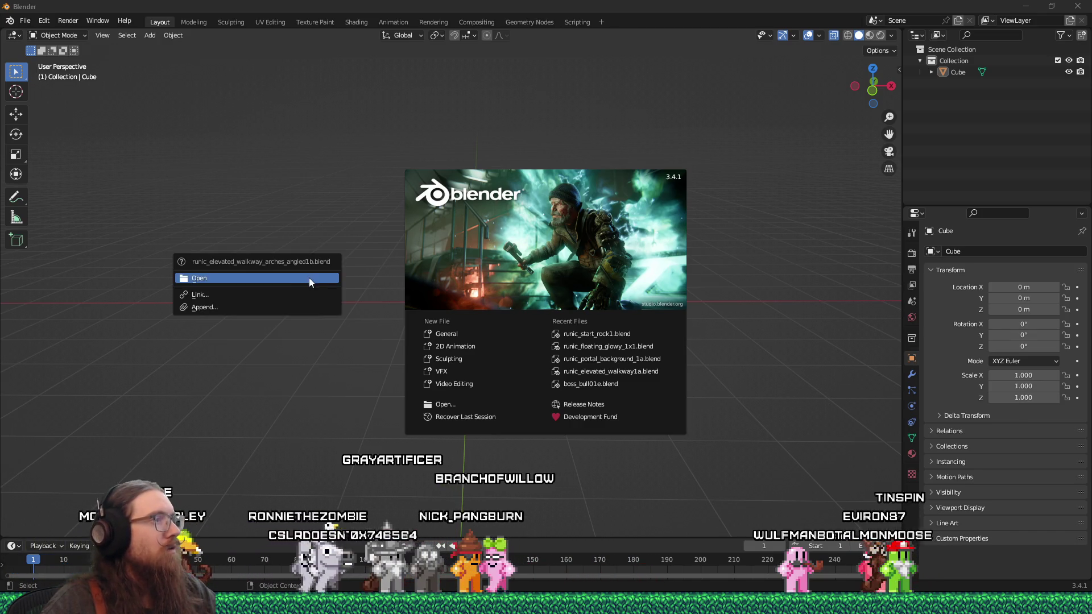
{"action": "left_click", "coordinate": [323, 281]}
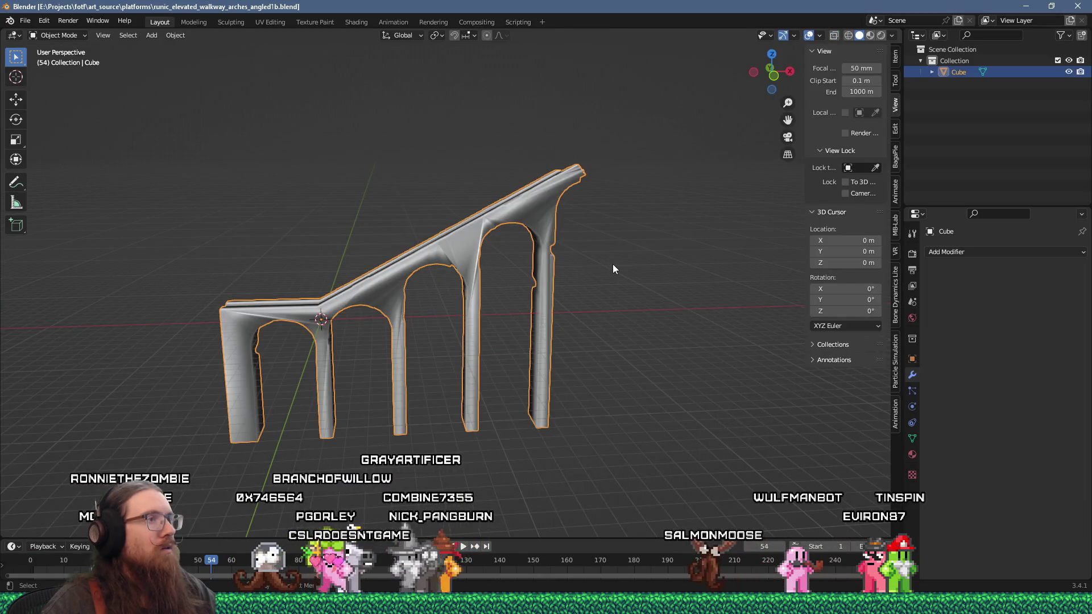
{"action": "scroll", "coordinate": [440, 284], "scroll_direction": "up", "scroll_amount": 8}
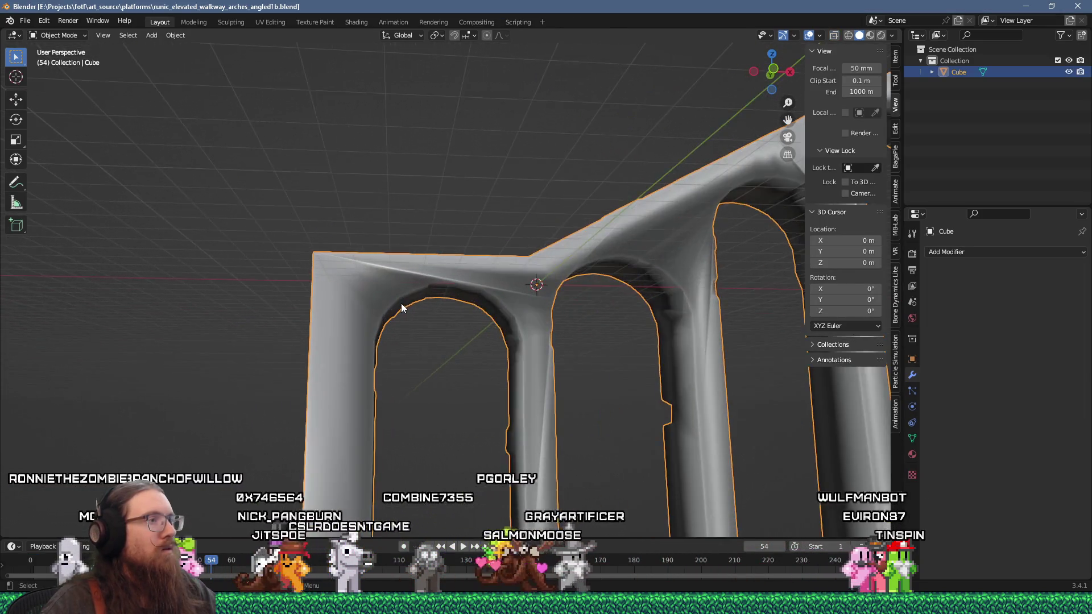
{"action": "scroll", "coordinate": [364, 311], "scroll_direction": "down", "scroll_amount": 5}
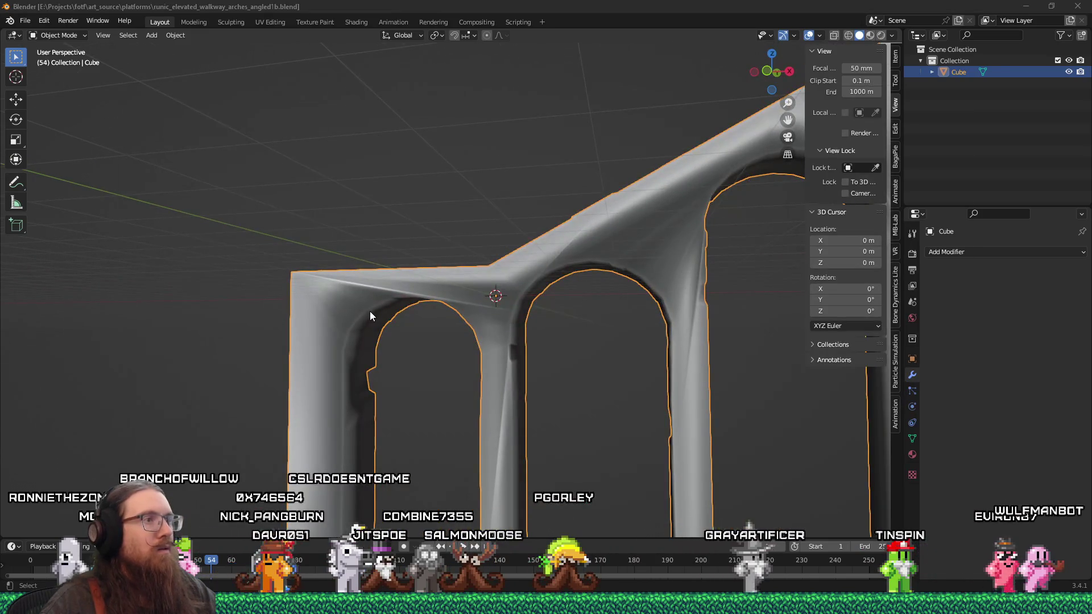
{"action": "key", "text": "alt+Tab"}
{"action": "key", "text": "Tab"}
{"action": "key", "text": "Tab"}
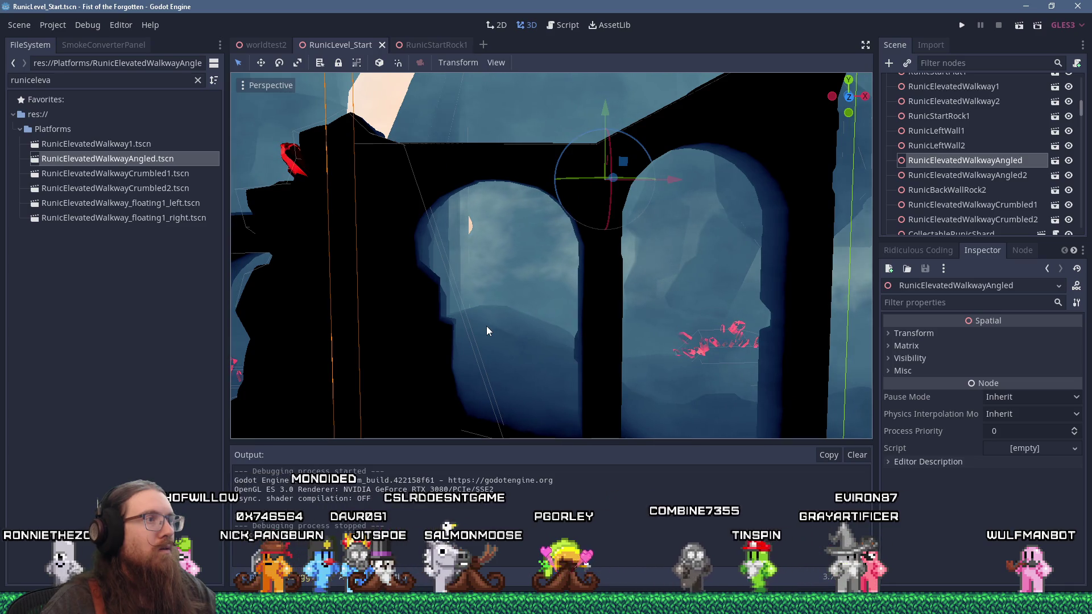
{"action": "key", "text": "alt+Tab"}
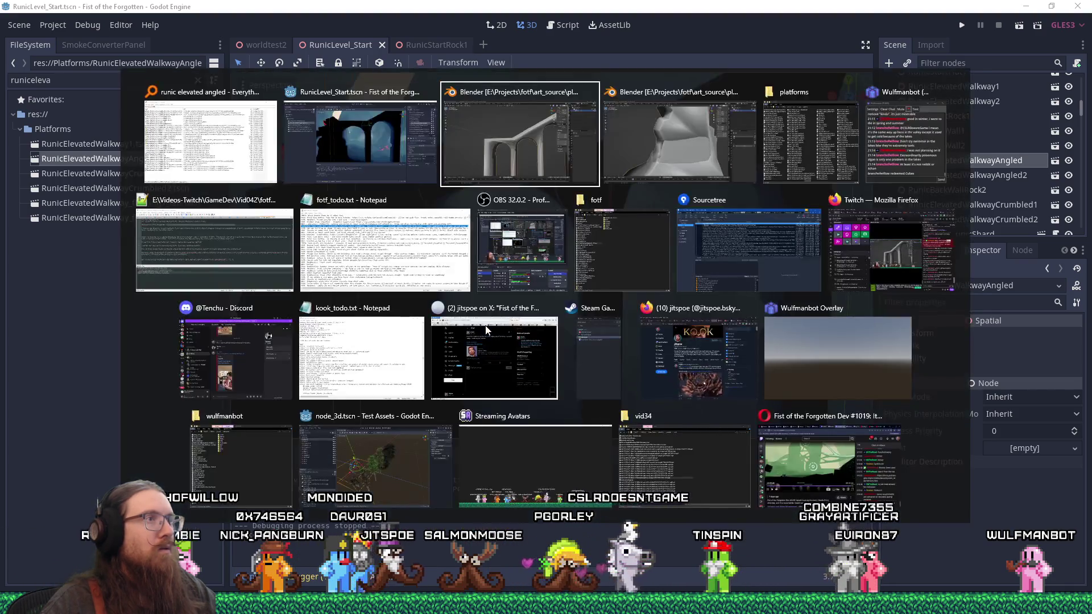
{"action": "mouse_move", "coordinate": [445, 339]}
{"action": "left_mouse_down"}
{"action": "mouse_move", "coordinate": [483, 353]}
{"action": "mouse_move", "coordinate": [439, 298]}
{"action": "mouse_move", "coordinate": [382, 345]}
{"action": "mouse_move", "coordinate": [353, 284]}
{"action": "left_mouse_up"}
Step: In Edit Mode, knife-cut an edge across the arch ending at the wall's left edge
{"action": "key", "text": "Tab"}
{"action": "scroll", "coordinate": [343, 266], "scroll_direction": "up", "scroll_amount": 3}
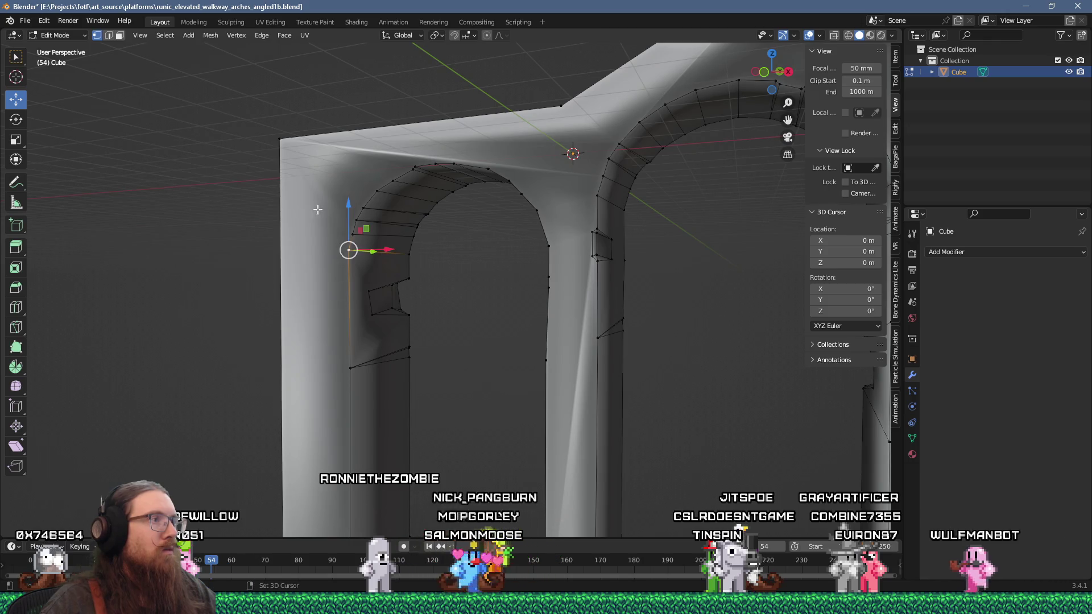
{"action": "left_click_drag", "start_coordinate": [448, 259], "coordinate": [544, 230]}
{"action": "mouse_move", "coordinate": [587, 149]}
{"action": "left_mouse_down"}
{"action": "mouse_move", "coordinate": [654, 188]}
{"action": "mouse_move", "coordinate": [609, 244]}
{"action": "mouse_move", "coordinate": [732, 251]}
{"action": "left_mouse_up"}
{"action": "mouse_move", "coordinate": [407, 284]}
{"action": "left_mouse_down"}
{"action": "mouse_move", "coordinate": [365, 269]}
{"action": "mouse_move", "coordinate": [398, 286]}
{"action": "left_mouse_up"}
{"action": "scroll", "coordinate": [398, 286], "scroll_direction": "up", "scroll_amount": 3}
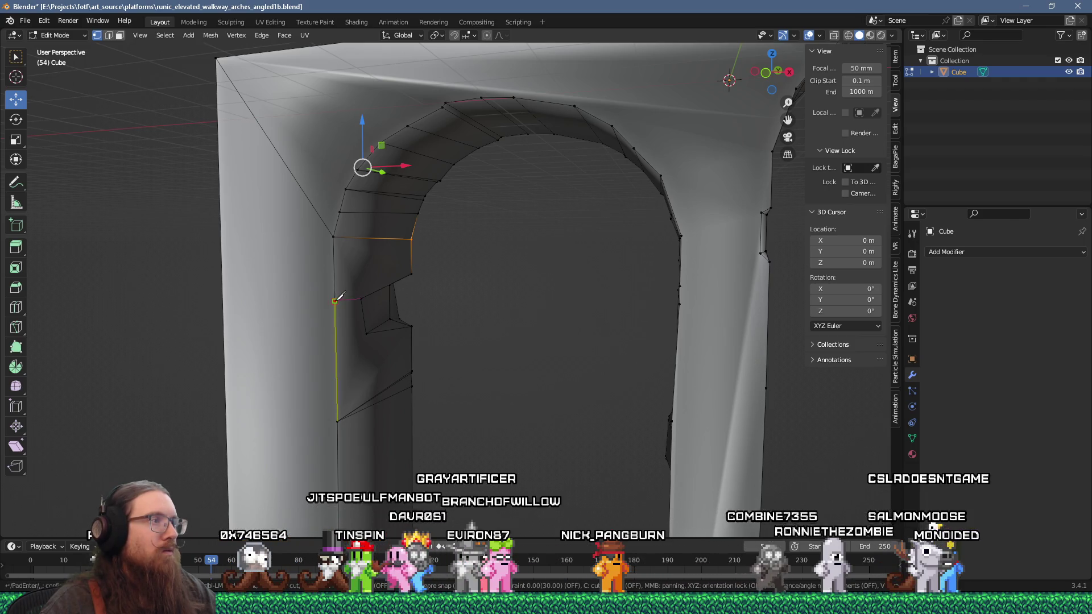
{"action": "left_click", "coordinate": [223, 297]}
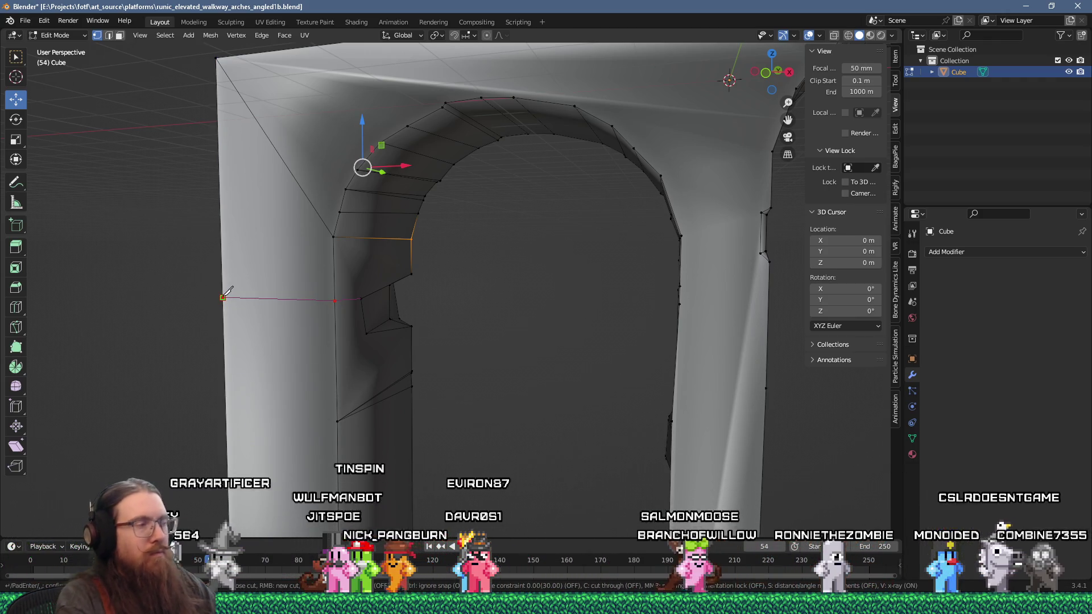
{"action": "key", "text": "Return"}
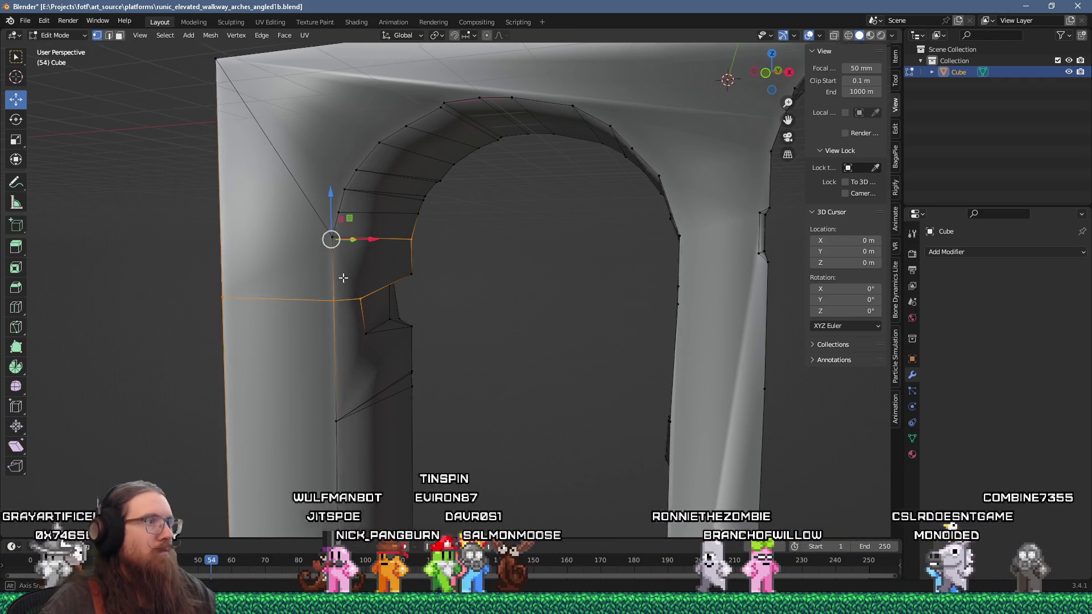
Step: Make a second knife cut starting at the arch's corner vertex
{"action": "left_click_drag", "start_coordinate": [227, 292], "coordinate": [134, 272]}
{"action": "key", "text": "k"}
{"action": "left_click", "coordinate": [515, 283]}
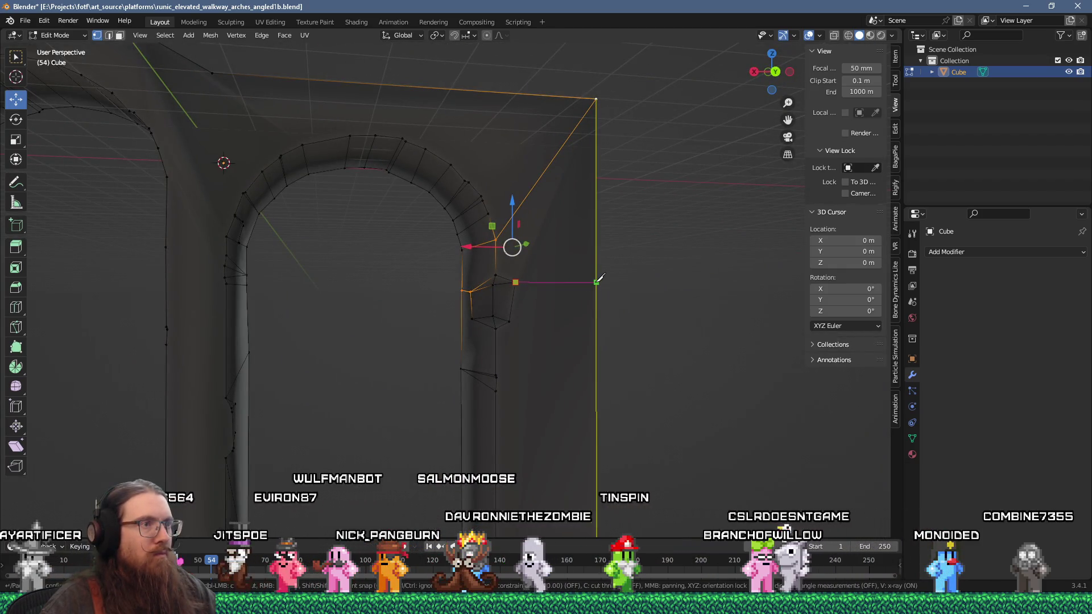
{"action": "left_click_drag", "start_coordinate": [598, 280], "coordinate": [472, 300]}
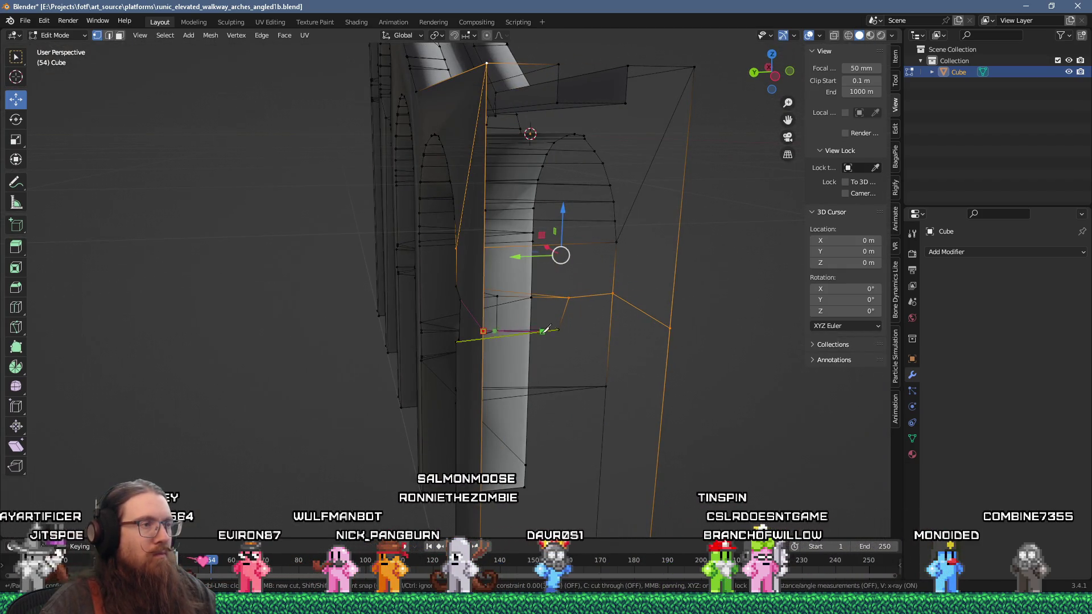
{"action": "key", "text": "Return"}
Step: Box-select the lower pillar faces below the cut and delete them
{"action": "left_click_drag", "start_coordinate": [429, 344], "coordinate": [532, 357]}
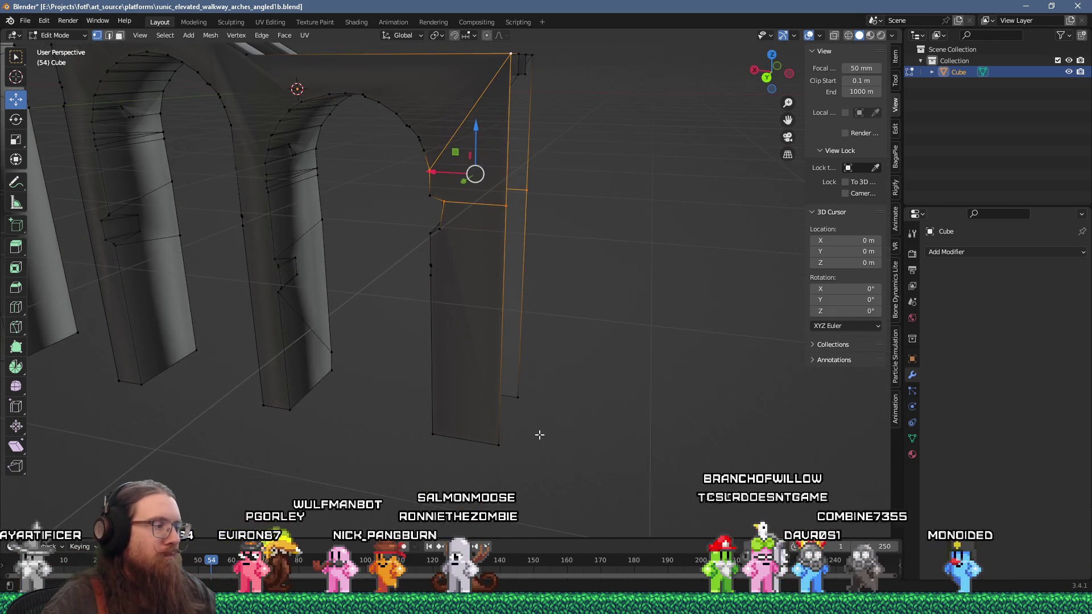
{"action": "left_click", "coordinate": [499, 442]}
{"action": "mouse_move", "coordinate": [557, 397]}
{"action": "left_mouse_down"}
{"action": "mouse_move", "coordinate": [353, 370]}
{"action": "mouse_move", "coordinate": [376, 409]}
{"action": "mouse_move", "coordinate": [495, 468]}
{"action": "left_mouse_up"}
{"action": "left_click_drag", "start_coordinate": [504, 416], "coordinate": [386, 279]}
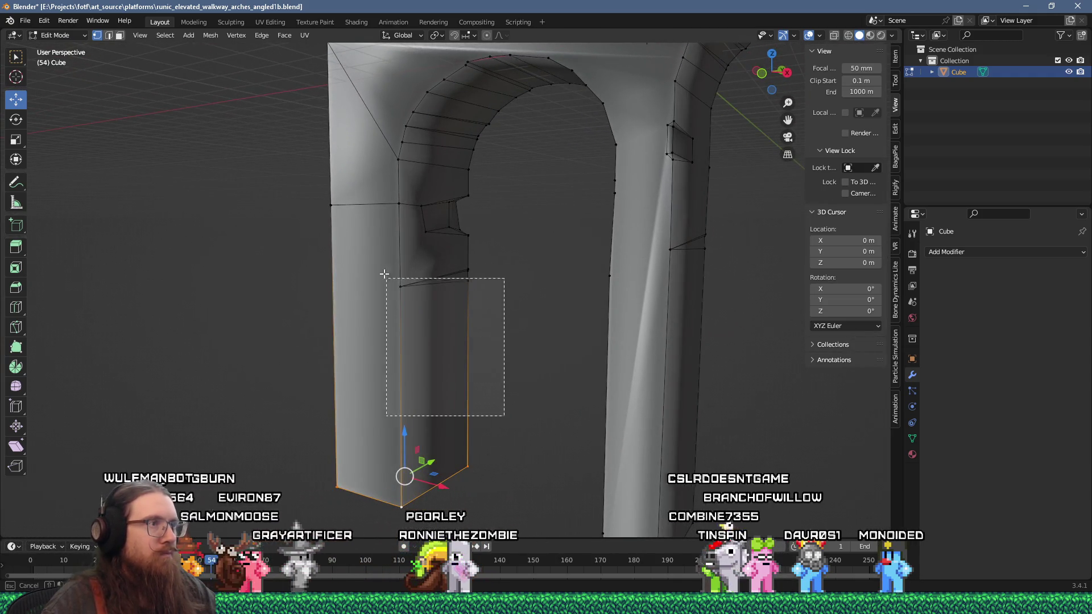
{"action": "left_click_drag", "start_coordinate": [366, 221], "coordinate": [366, 221]}
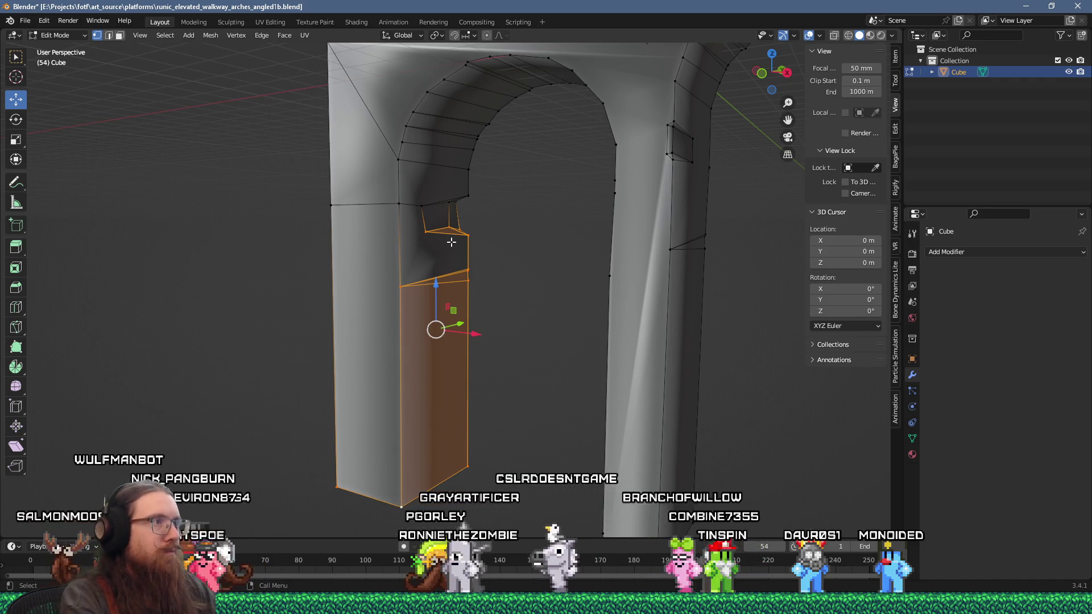
{"action": "key", "text": "x"}
{"action": "left_click", "coordinate": [451, 241]}
Step: Select the bottom-edge vertices near the arch's foot, then return to Object Mode
{"action": "mouse_move", "coordinate": [451, 242]}
{"action": "left_mouse_down"}
{"action": "mouse_move", "coordinate": [471, 161]}
{"action": "mouse_move", "coordinate": [504, 196]}
{"action": "mouse_move", "coordinate": [485, 207]}
{"action": "mouse_move", "coordinate": [478, 161]}
{"action": "mouse_move", "coordinate": [479, 220]}
{"action": "left_mouse_up"}
{"action": "left_click_drag", "start_coordinate": [388, 284], "coordinate": [325, 247]}
{"action": "left_click", "coordinate": [324, 263]}
{"action": "left_click", "coordinate": [465, 273], "text": "shift"}
{"action": "left_click", "coordinate": [461, 258], "text": "shift"}
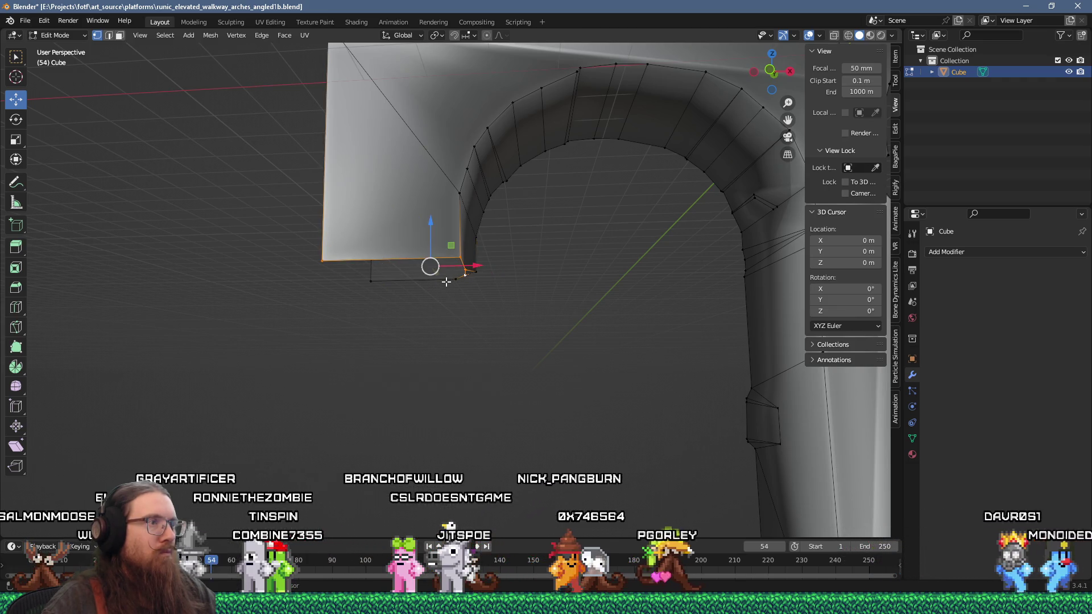
{"action": "left_click", "coordinate": [455, 279], "text": "shift"}
{"action": "left_click", "coordinate": [372, 282], "text": "shift"}
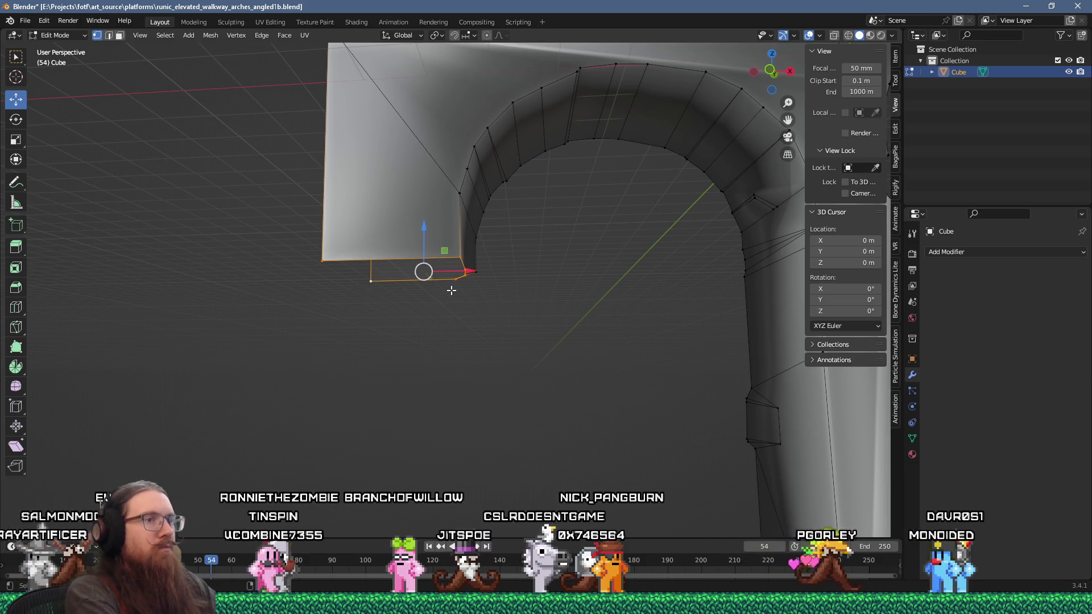
{"action": "key", "text": "Tab"}
{"action": "mouse_move", "coordinate": [483, 340]}
{"action": "left_mouse_down"}
{"action": "mouse_move", "coordinate": [493, 371]}
{"action": "mouse_move", "coordinate": [459, 370]}
{"action": "mouse_move", "coordinate": [466, 363]}
{"action": "mouse_move", "coordinate": [480, 376]}
{"action": "mouse_move", "coordinate": [495, 349]}
{"action": "mouse_move", "coordinate": [428, 335]}
{"action": "left_mouse_up"}
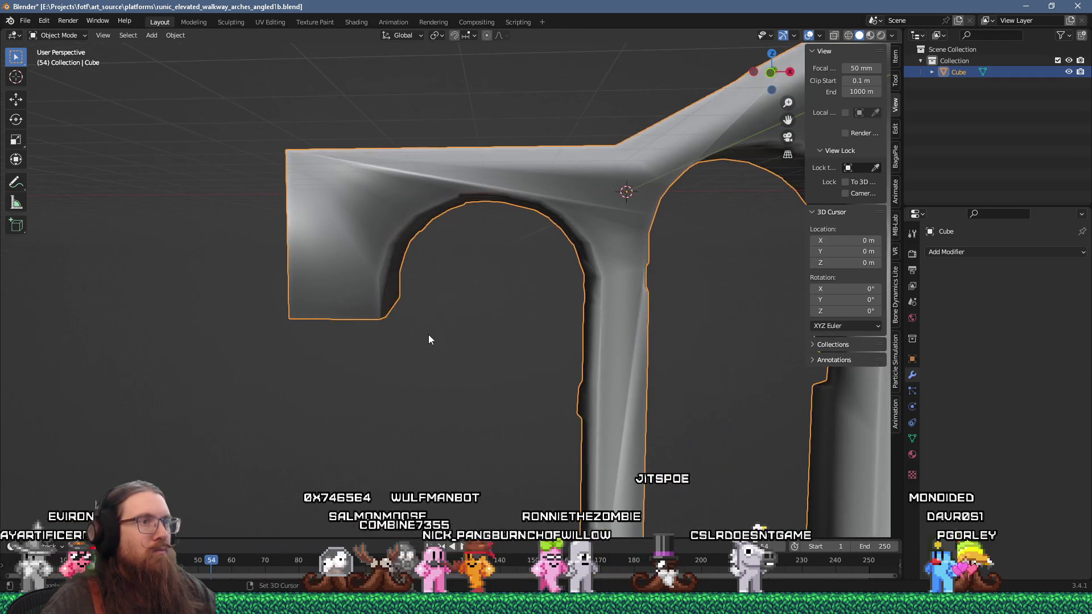
Step: Save the blend file and start a glTF 2.0 export
{"action": "left_click", "coordinate": [23, 21]}
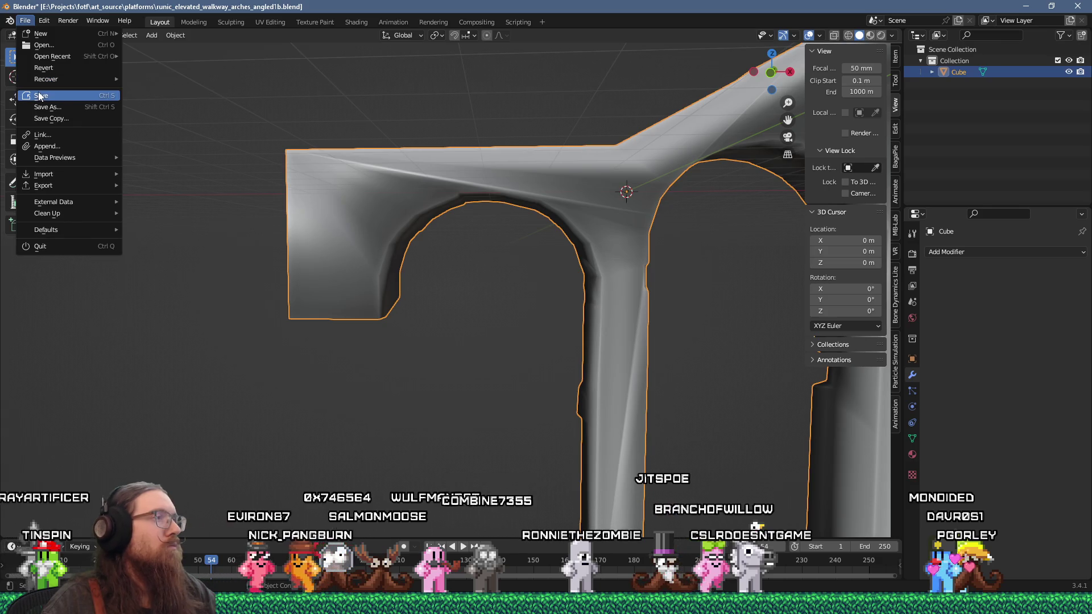
{"action": "left_click", "coordinate": [38, 94]}
{"action": "left_click", "coordinate": [23, 21]}
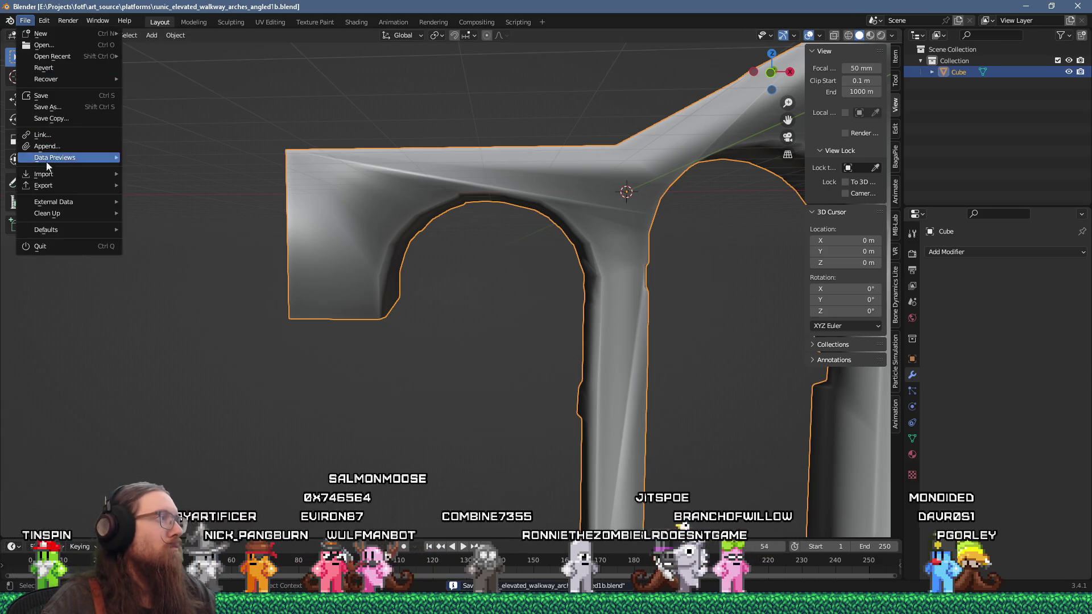
{"action": "mouse_move", "coordinate": [49, 186]}
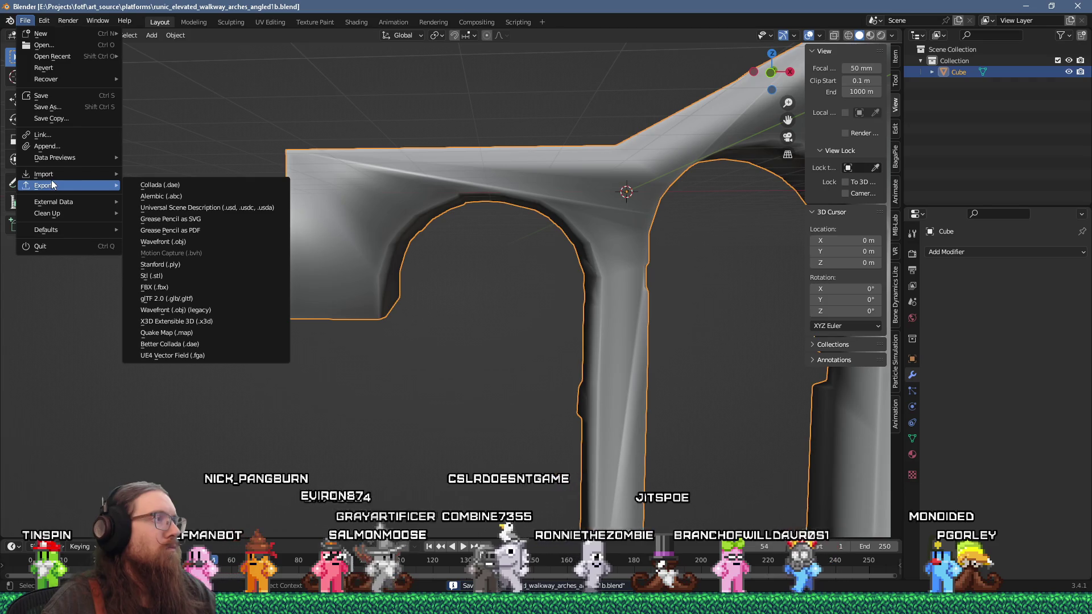
{"action": "left_click", "coordinate": [217, 298]}
Step: Set glTF export to remember settings, skip animation, shape keys, UVs and normals, with Placeholder materials
{"action": "left_click", "coordinate": [919, 197]}
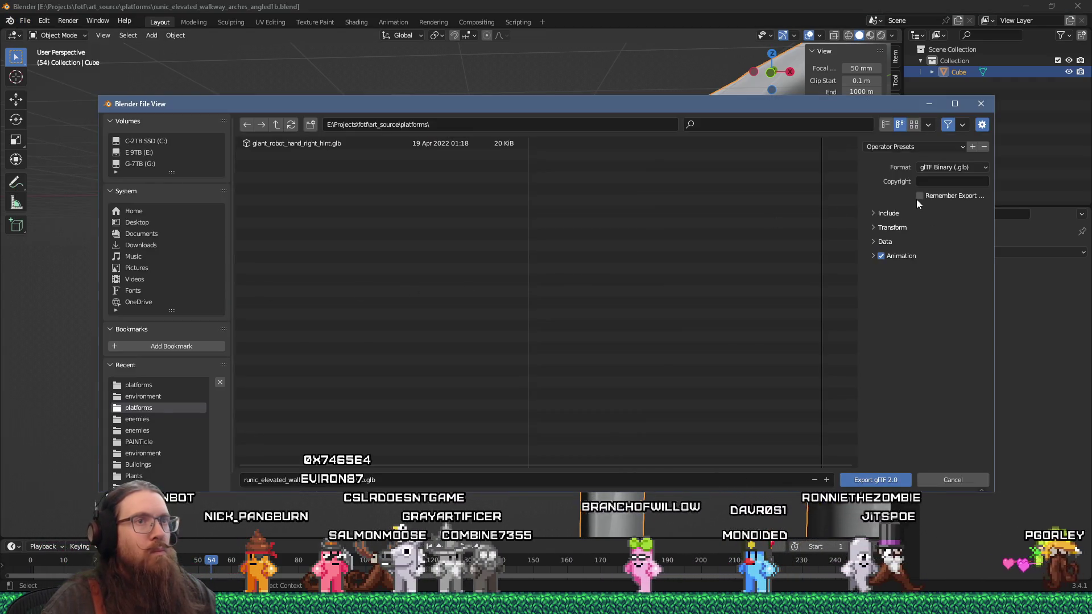
{"action": "left_click", "coordinate": [881, 256]}
{"action": "left_click", "coordinate": [874, 241]}
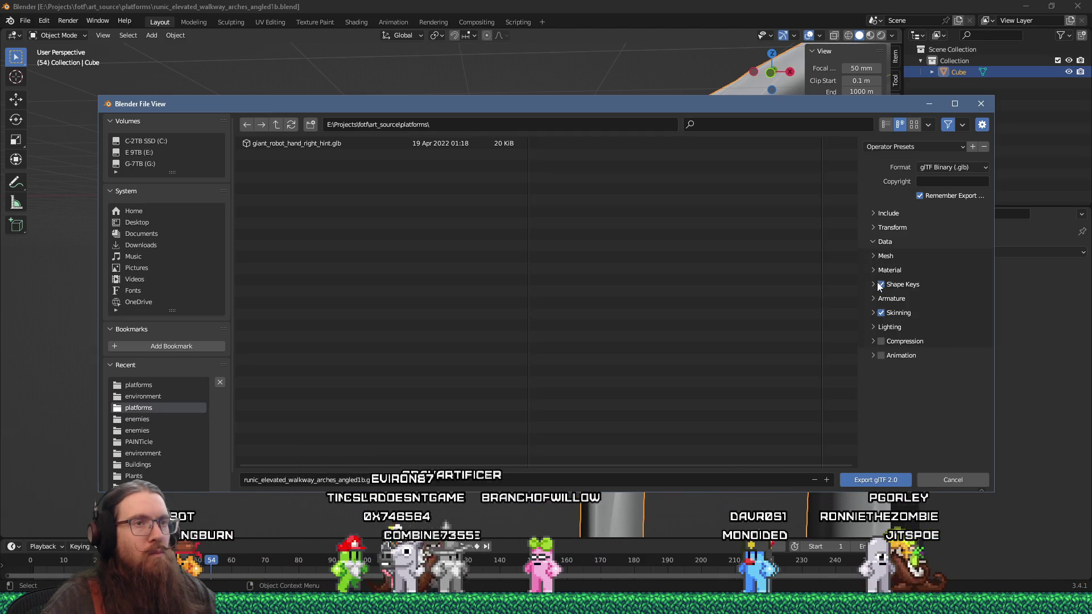
{"action": "left_click", "coordinate": [878, 282]}
{"action": "left_click", "coordinate": [874, 284]}
{"action": "left_click", "coordinate": [873, 267]}
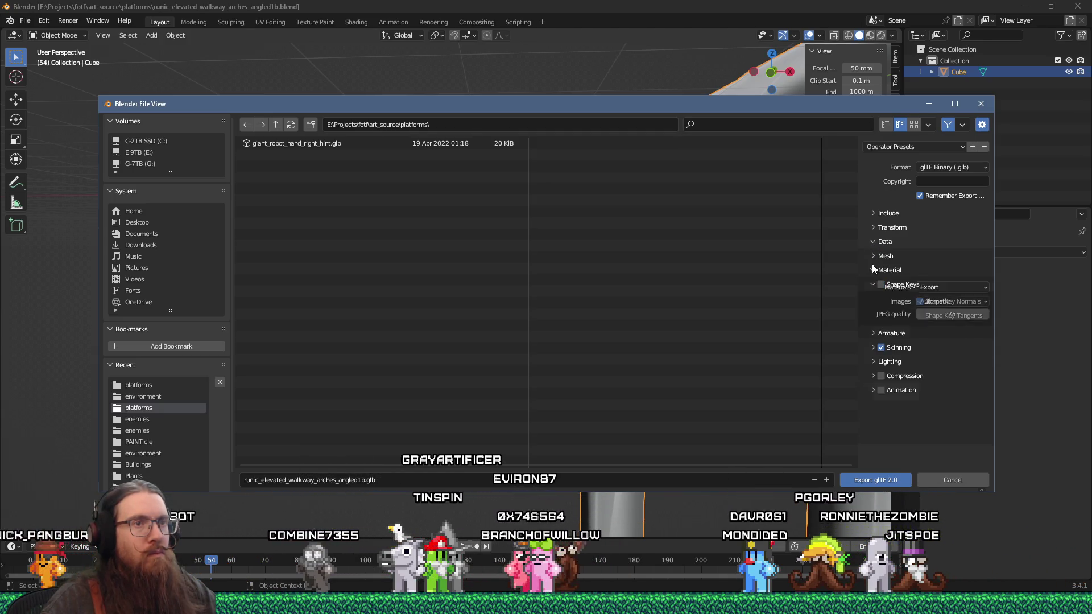
{"action": "left_click", "coordinate": [952, 288]}
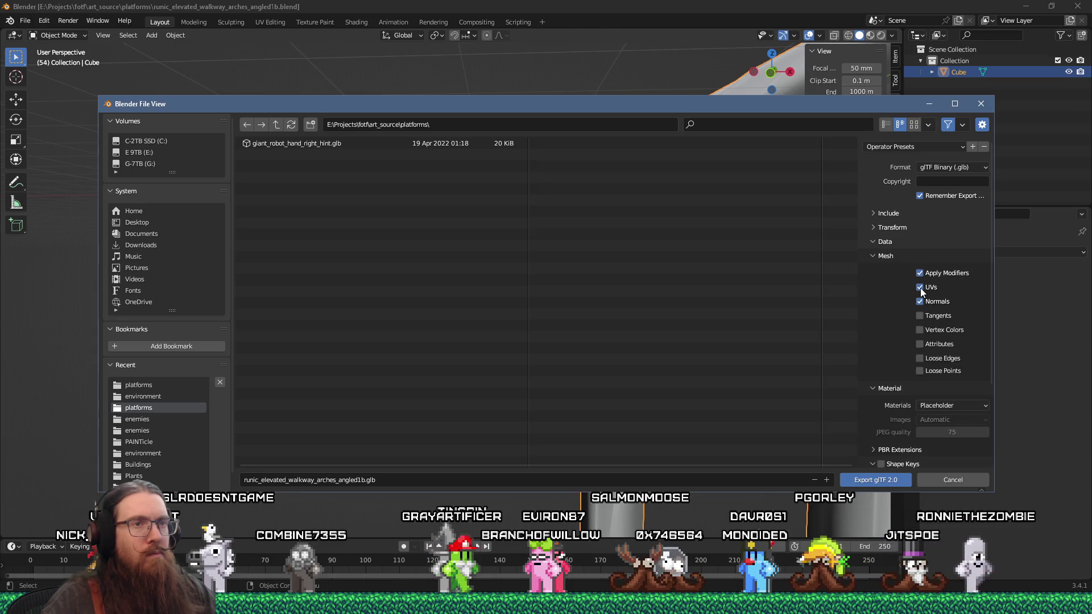
{"action": "left_click", "coordinate": [920, 301]}
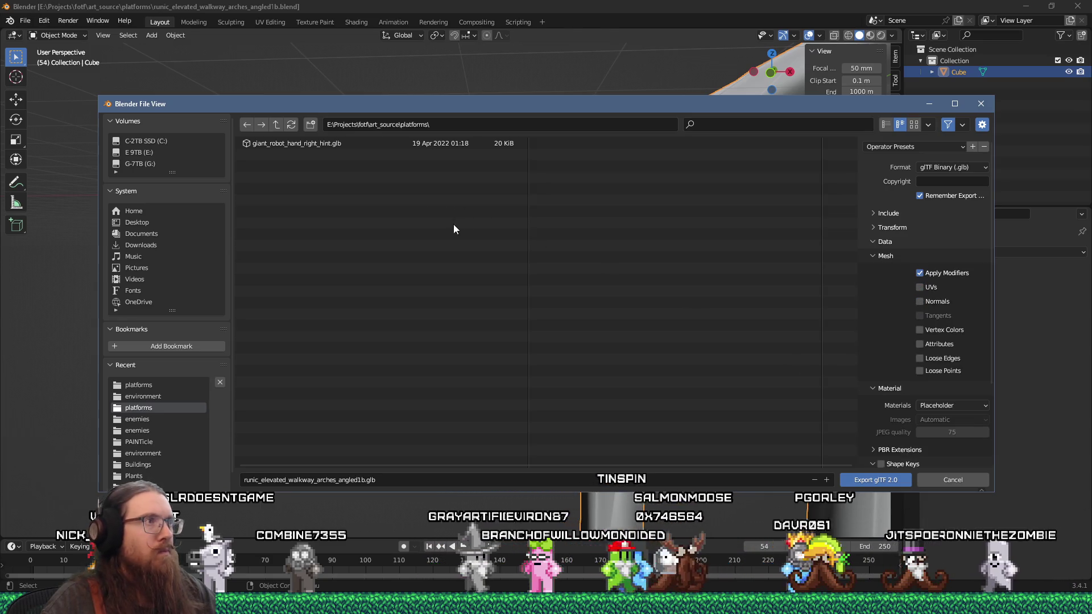
{"action": "left_click", "coordinate": [413, 124]}
Step: Point the export at toimport\platforms and choose runic_elevated_walkway_angled1.glb to overwrite
{"action": "left_click", "coordinate": [368, 124]}
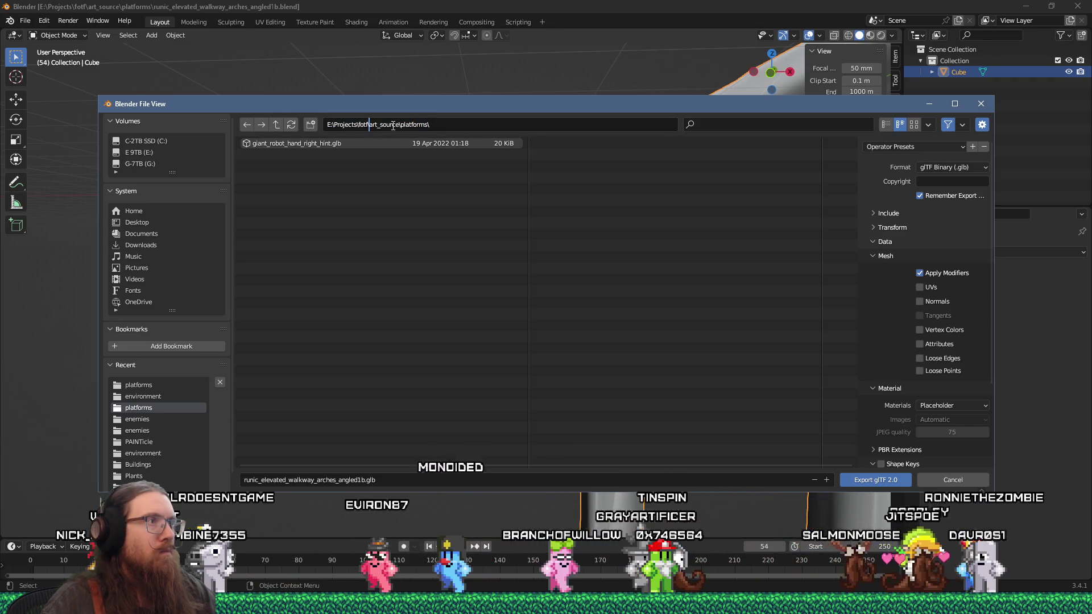
{"action": "key", "text": "Delete"}
{"action": "key", "text": "Delete"}
{"action": "key", "text": "Delete"}
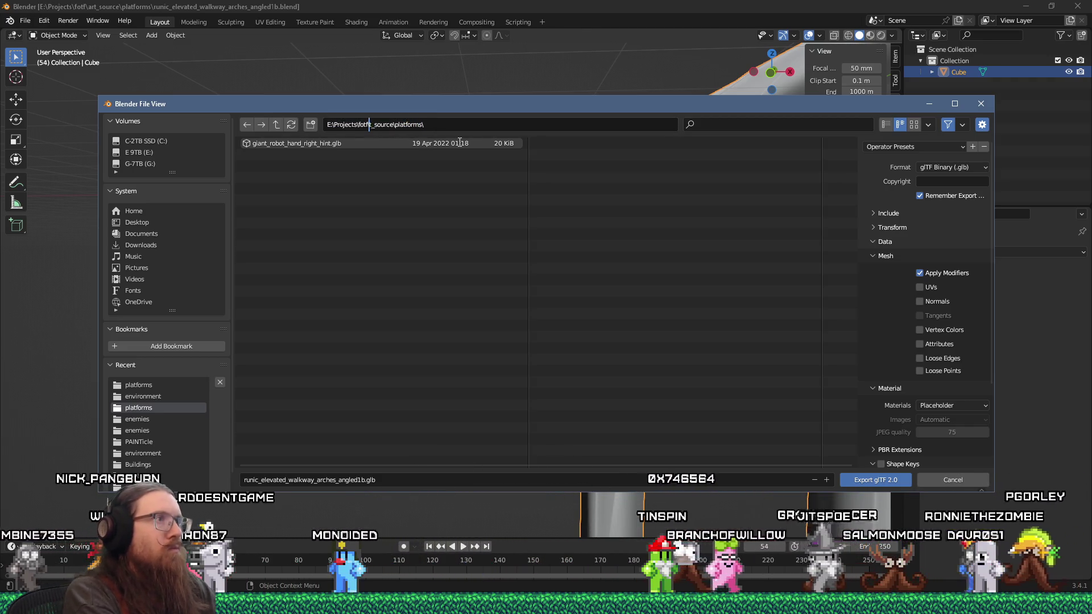
{"action": "key", "text": "Delete"}
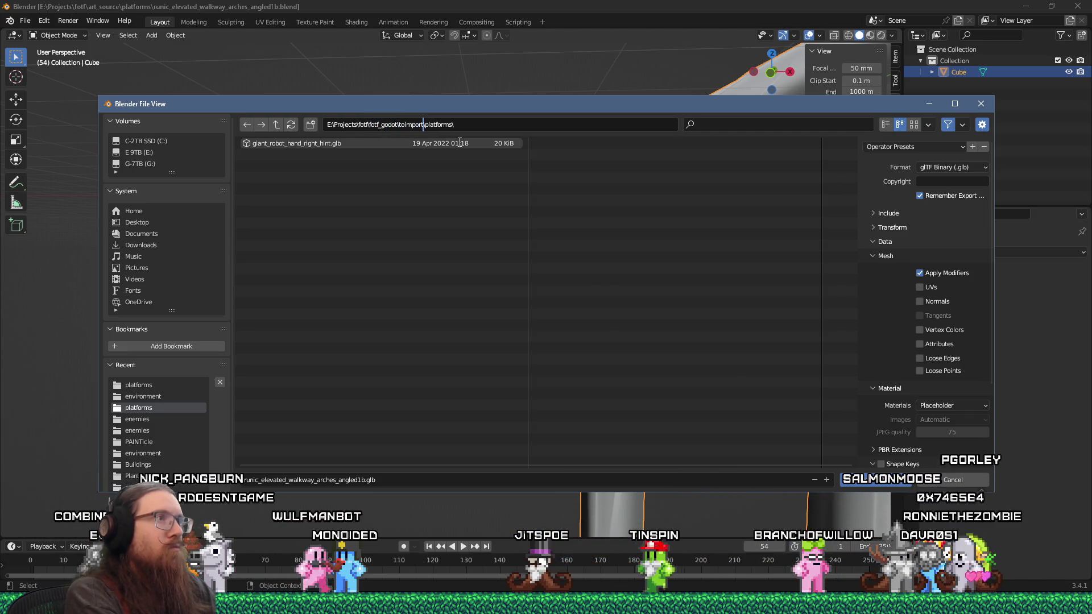
{"action": "key", "text": "Return"}
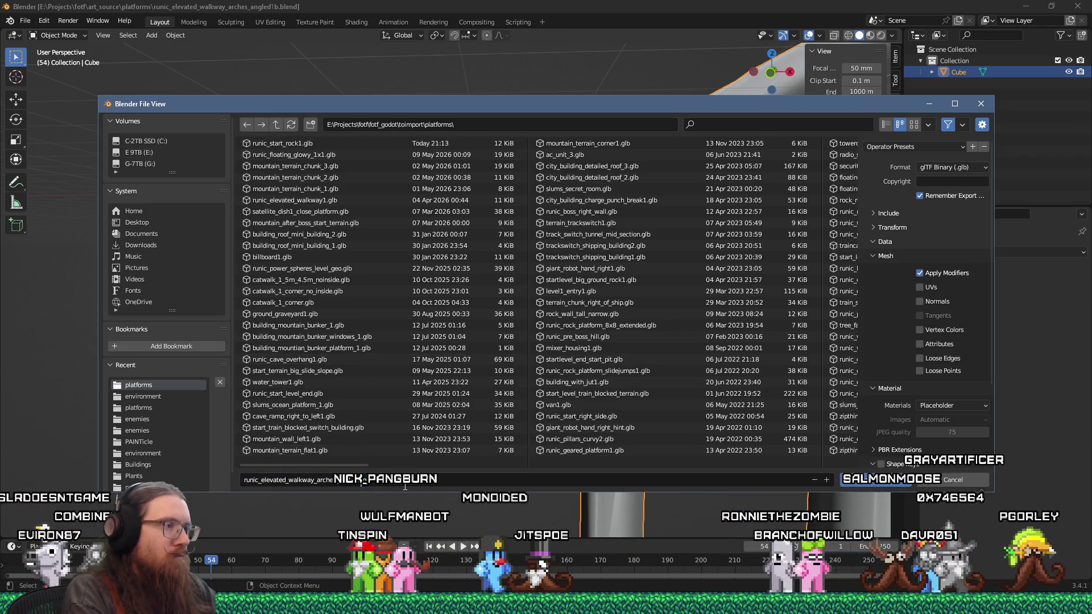
{"action": "key", "text": "BackSpace"}
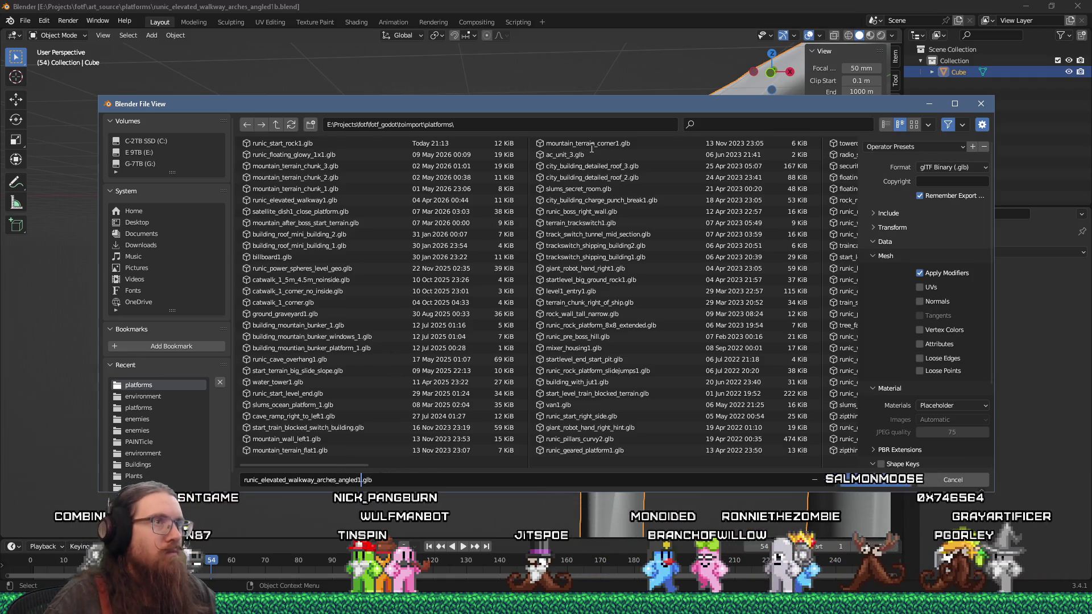
{"action": "left_click", "coordinate": [739, 119]}
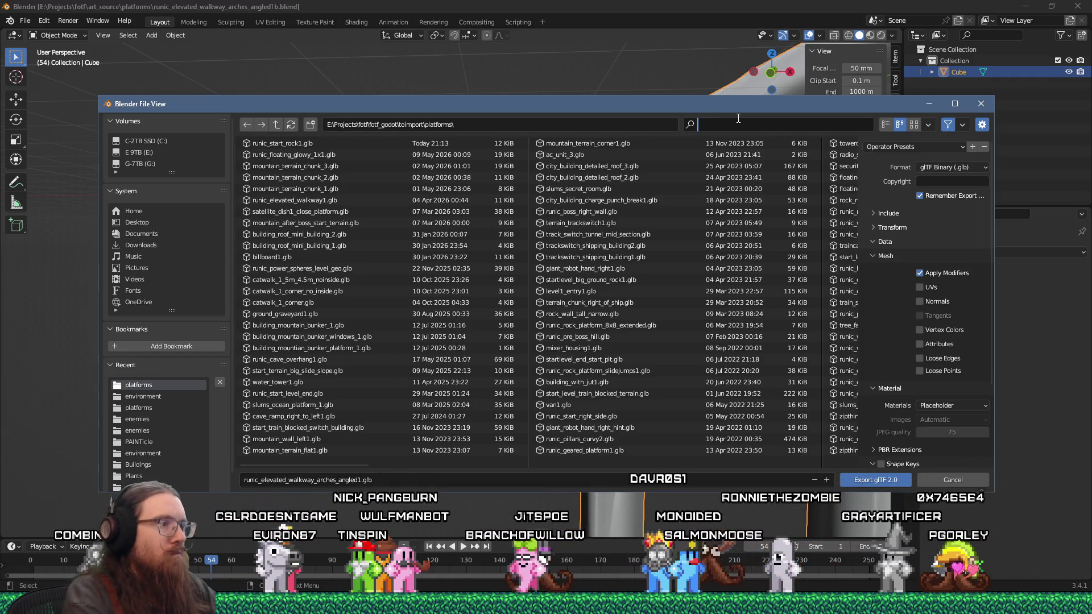
{"action": "type", "text": "angled"}
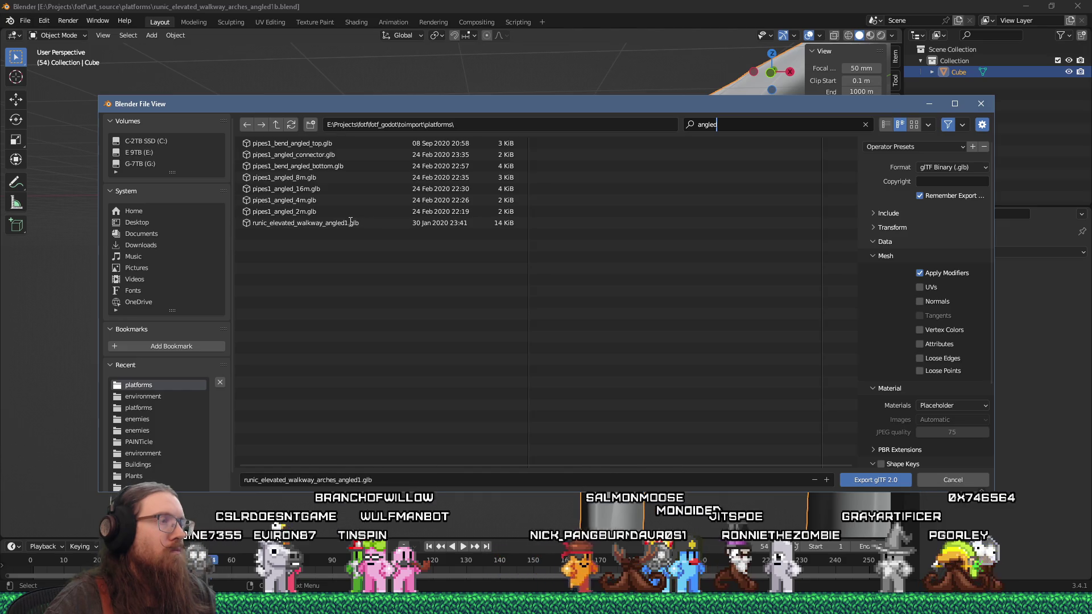
{"action": "key", "text": "Return"}
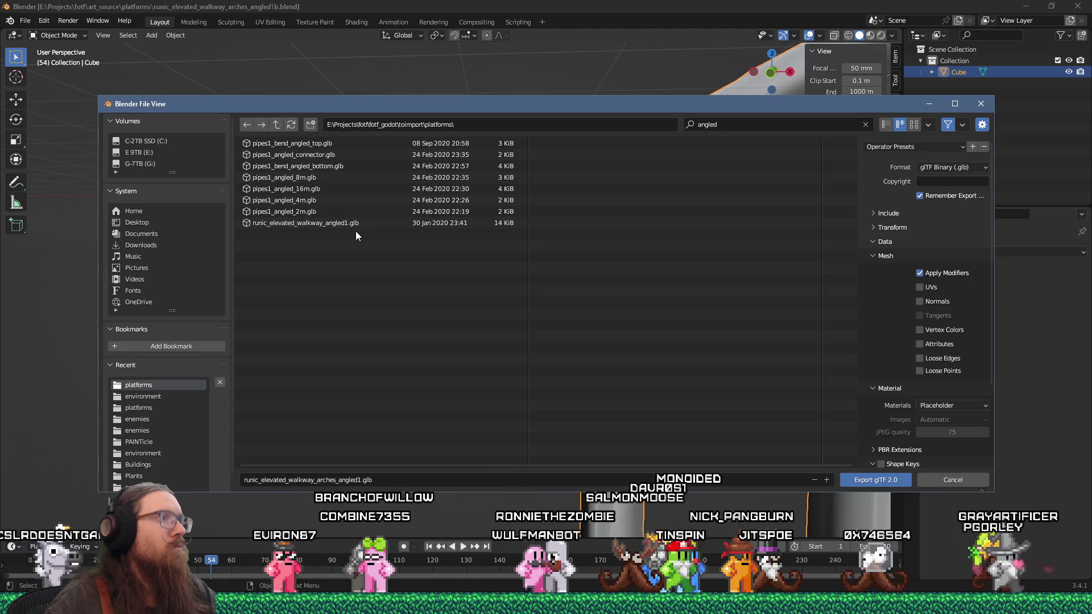
{"action": "left_click", "coordinate": [347, 223]}
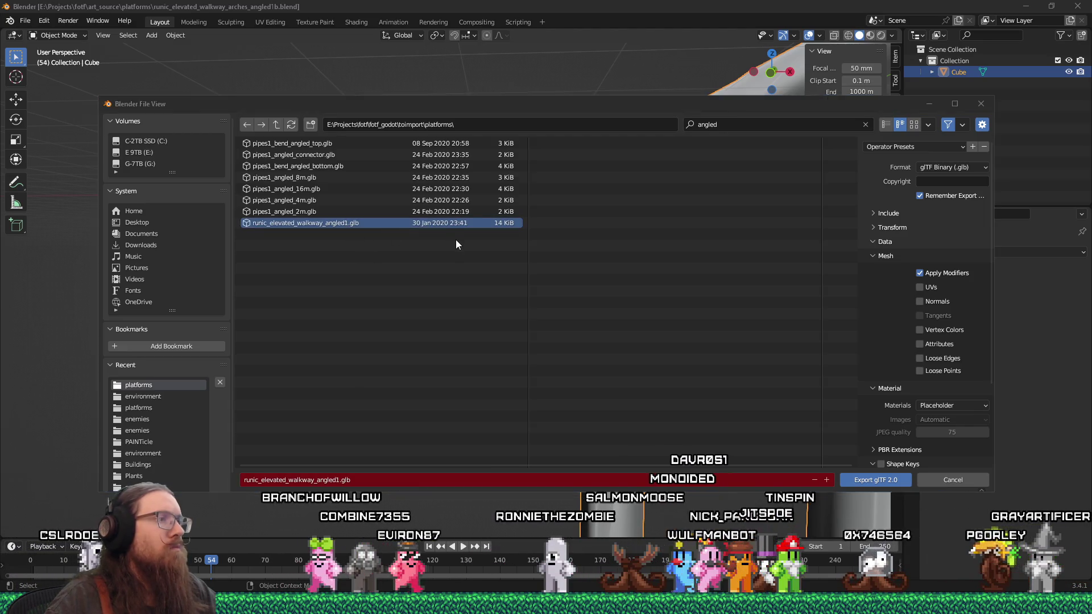
{"action": "key", "text": "alt+Tab"}
{"action": "key", "text": "alt+Tab"}
{"action": "key", "text": "alt+Tab"}
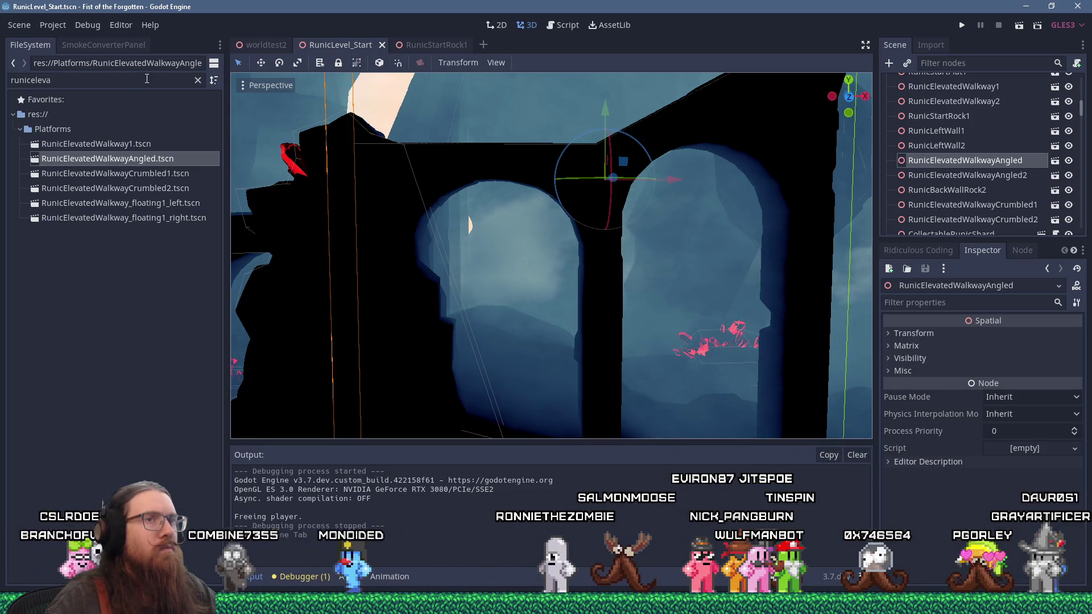
Step: In Godot, open the angled walkway scenes and filter the FileSystem by 'walkwaya'
{"action": "left_click", "coordinate": [1055, 161]}
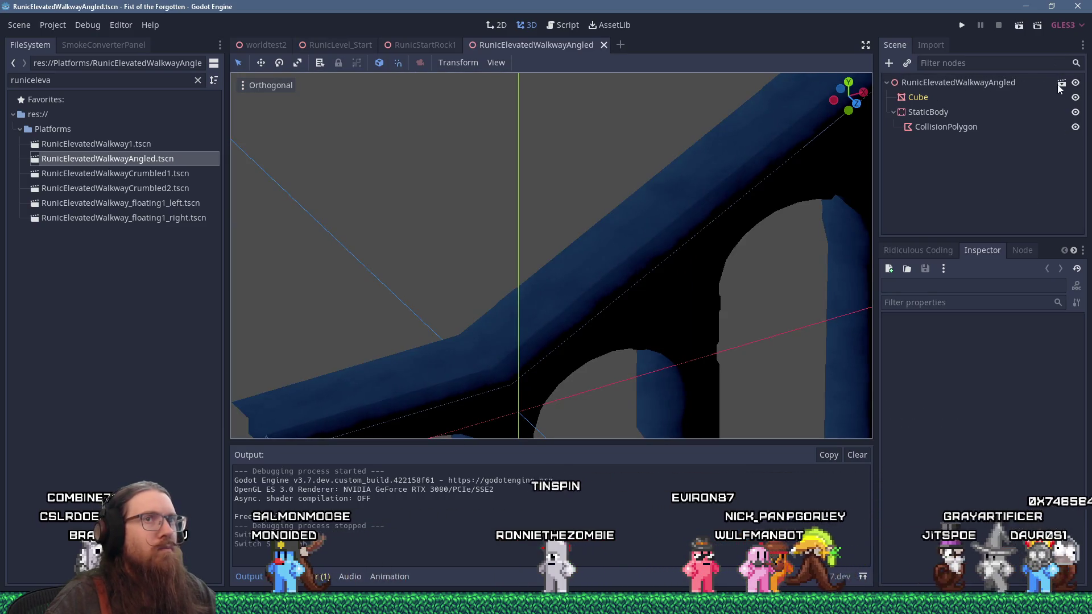
{"action": "left_click", "coordinate": [1062, 83]}
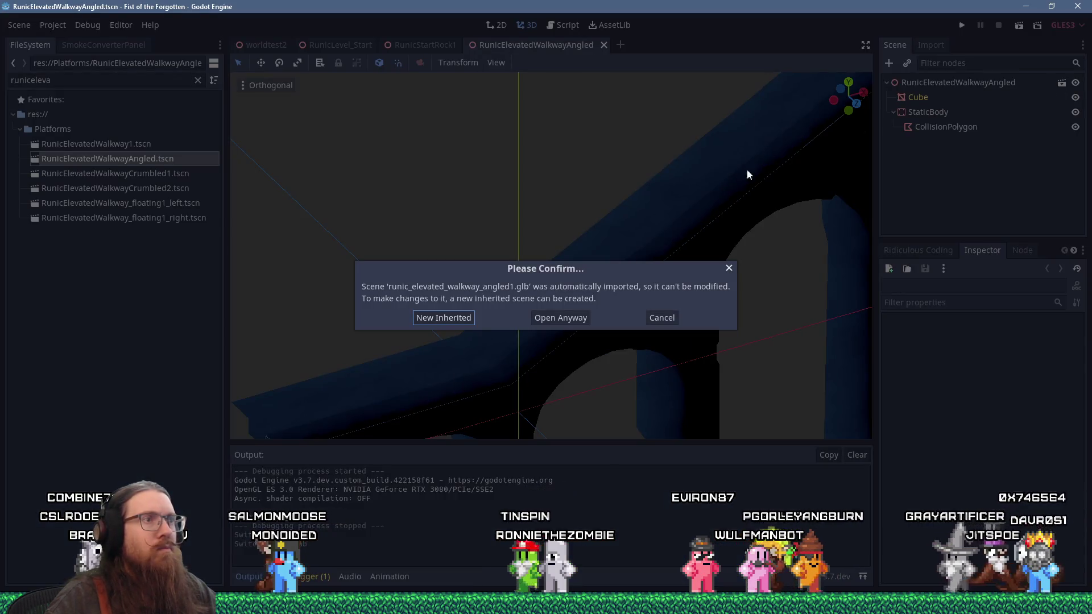
{"action": "left_click", "coordinate": [730, 268]}
{"action": "key", "text": "alt+Tab"}
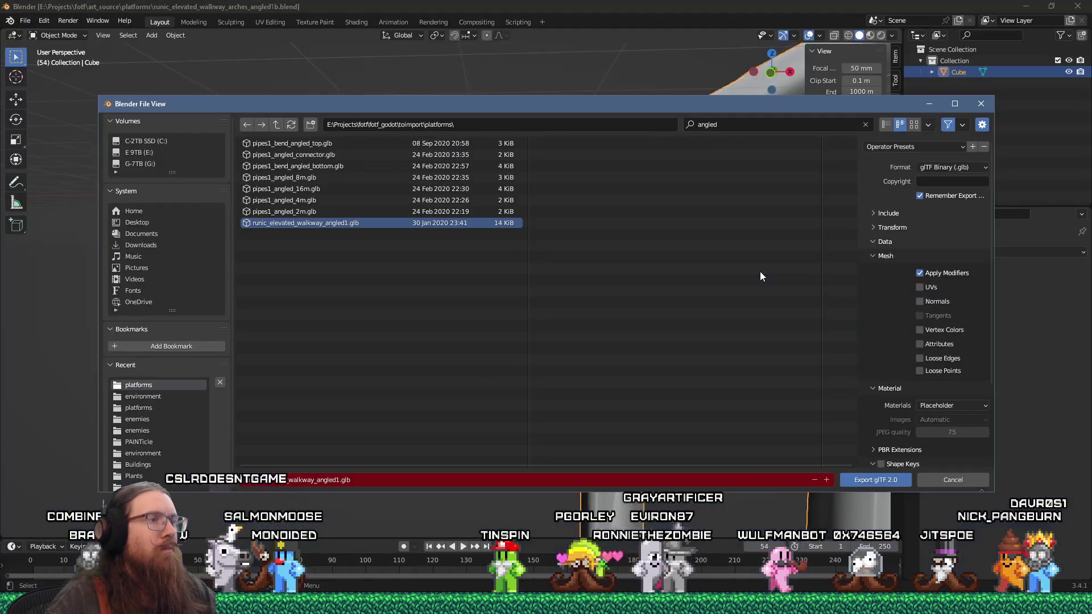
{"action": "key", "text": "alt+Tab"}
{"action": "key", "text": "alt+Tab"}
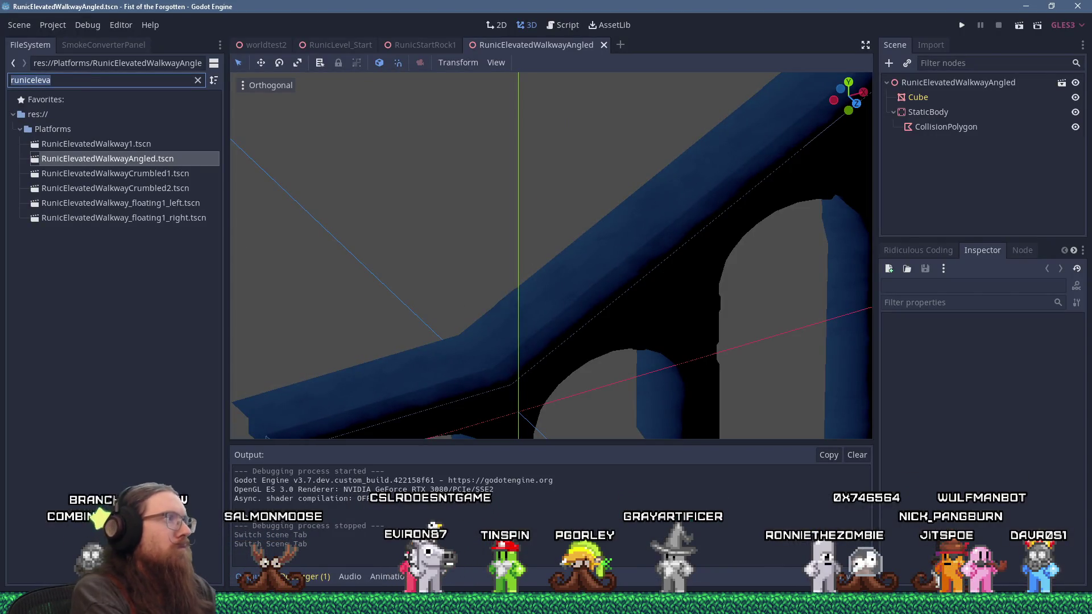
{"action": "type", "text": "archesan"}
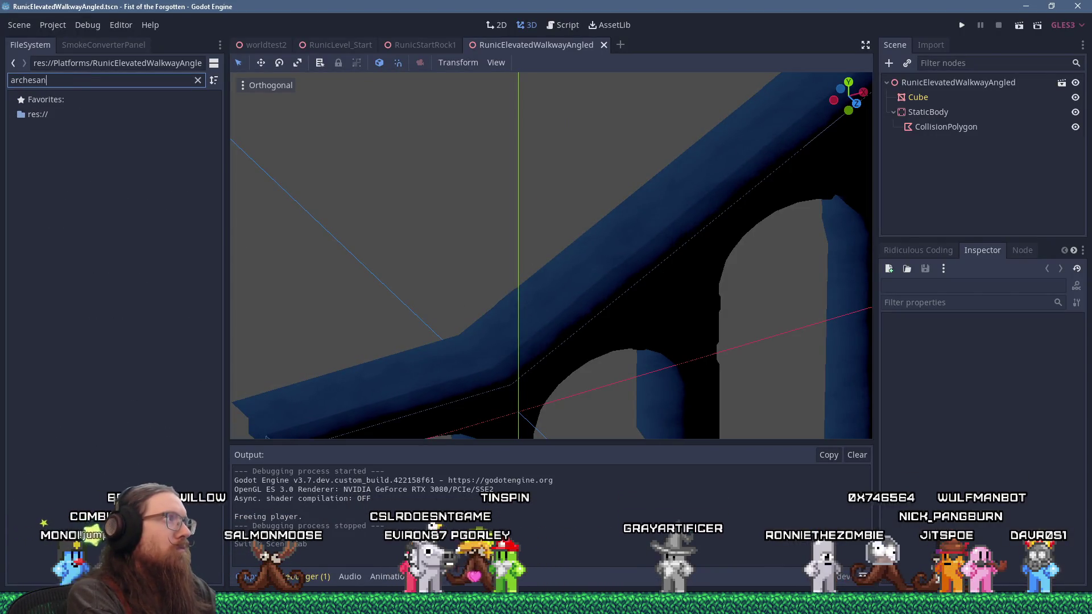
{"action": "key", "text": "ctrl+a"}
{"action": "type", "text": "walkwaya"}
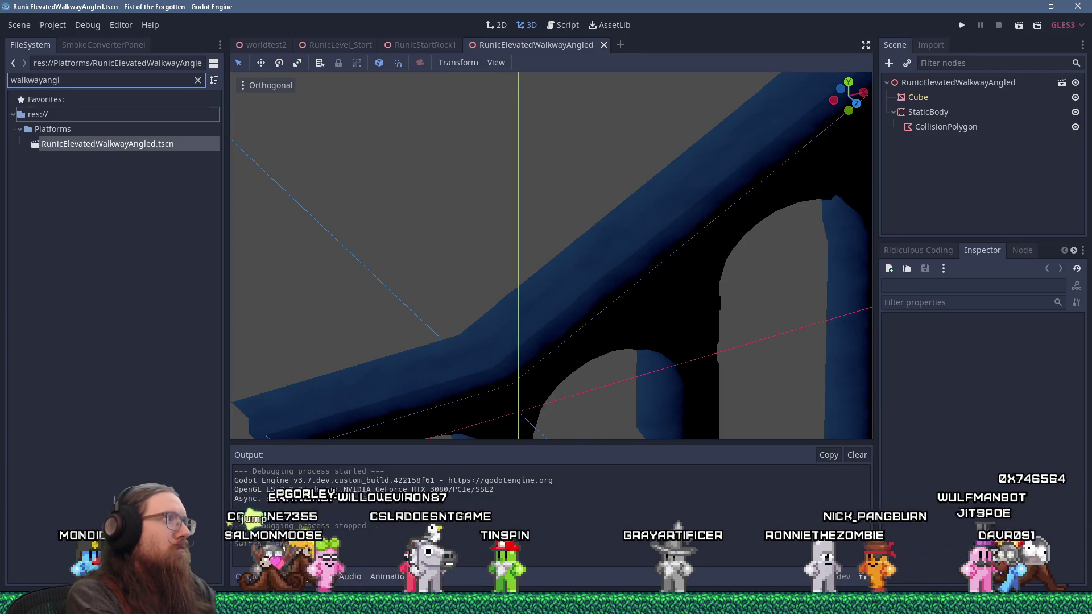
Step: Export the walkway arches over runic_elevated_walkway_angled1.glb from Blender
{"action": "key", "text": "alt+Tab"}
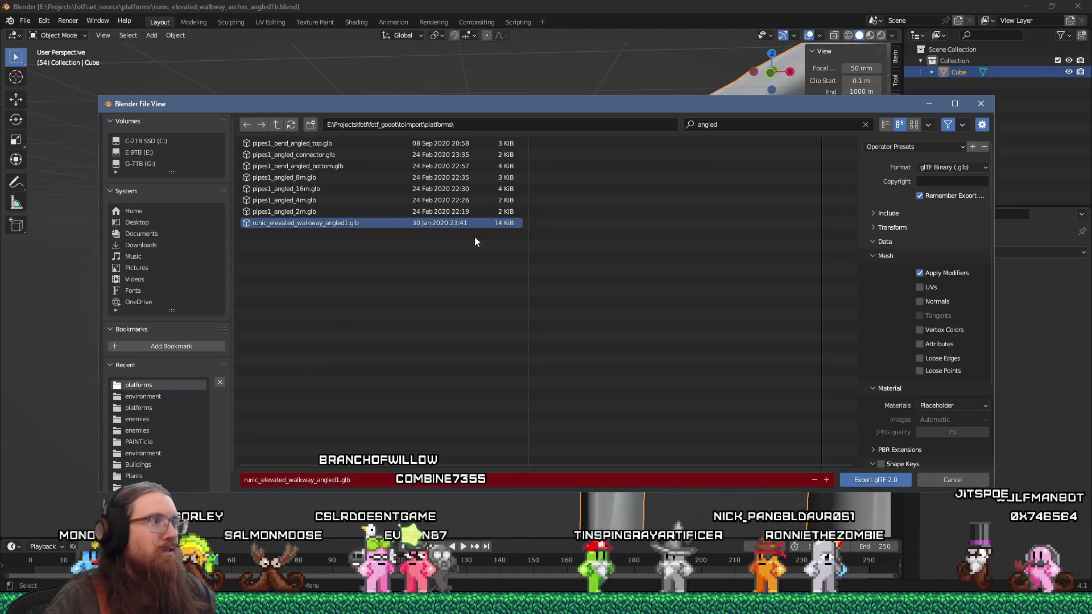
{"action": "left_click", "coordinate": [861, 480]}
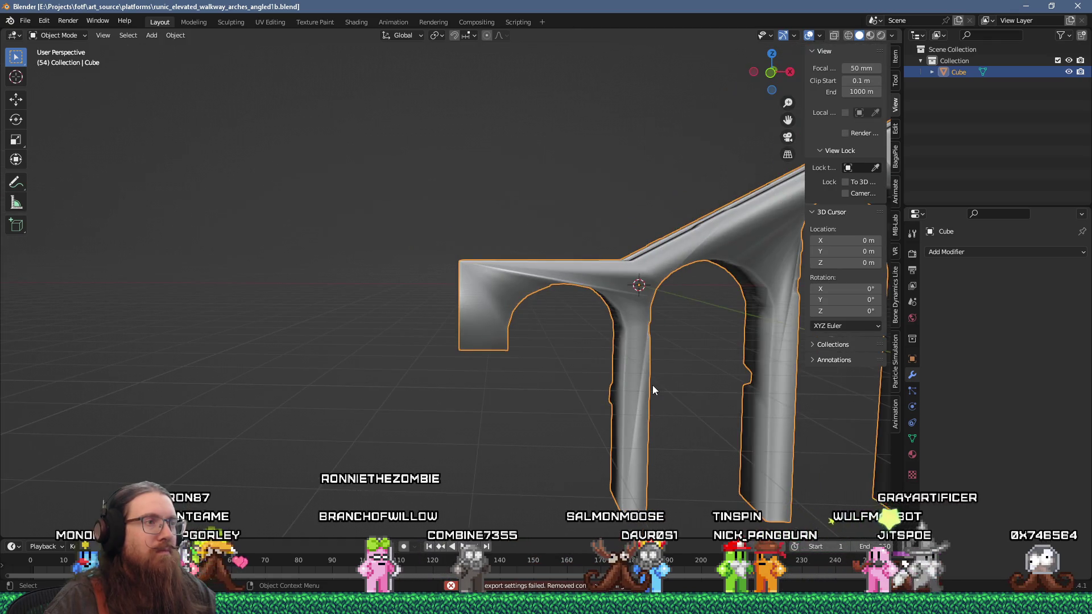
{"action": "key", "text": "alt+Tab"}
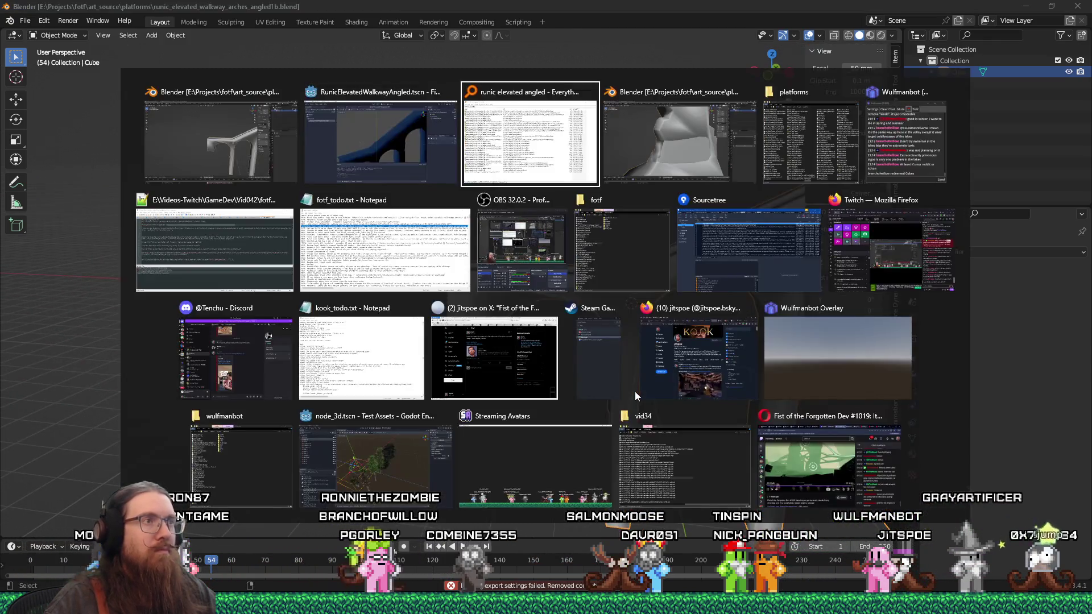
Step: Refresh the RunicStartRock1, RunicElevatedWalkwayAngled and RunicLevel_Start tabs and orbit around the reshaped arches
{"action": "key", "text": "alt+shift+Tab"}
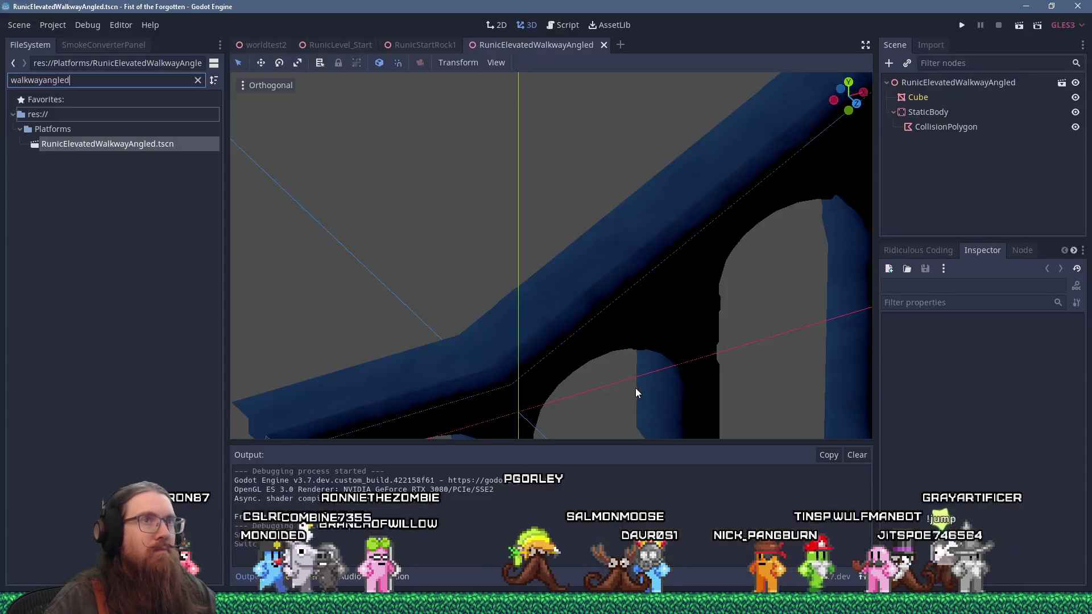
{"action": "left_click", "coordinate": [445, 43]}
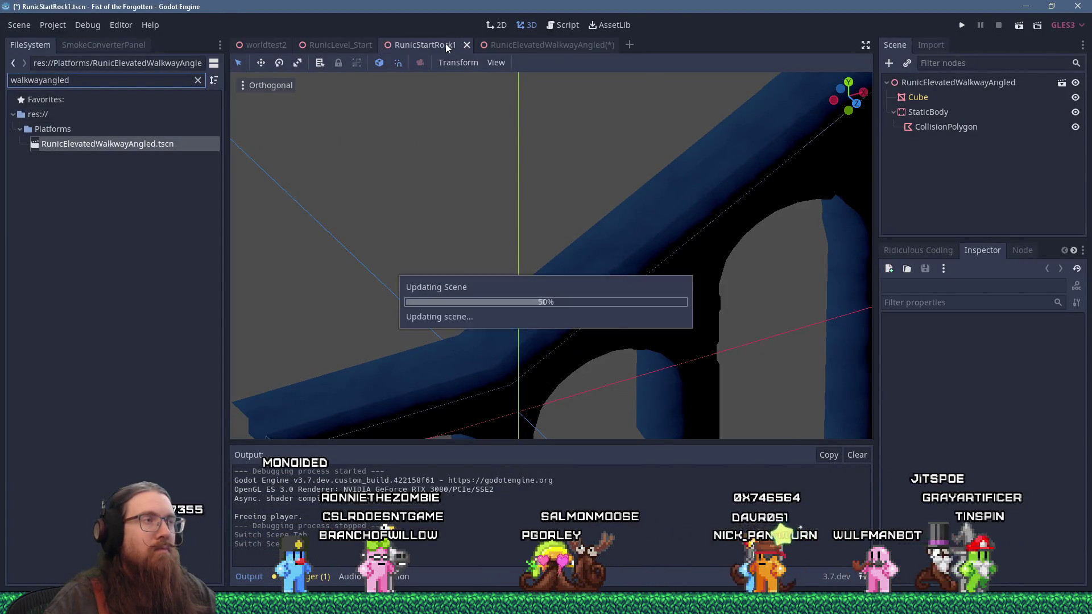
{"action": "left_click", "coordinate": [528, 46]}
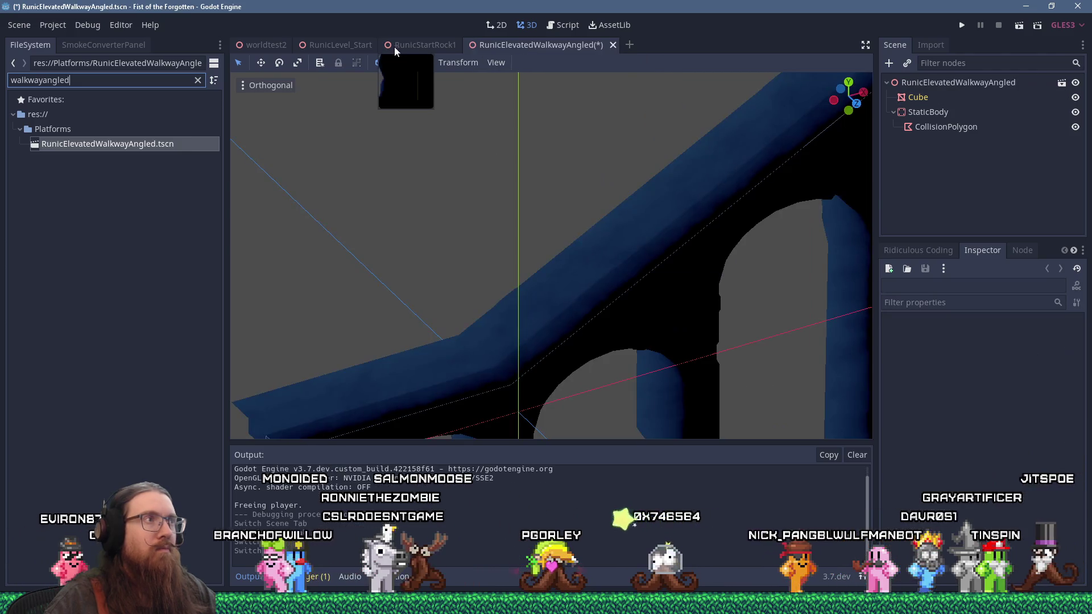
{"action": "left_click", "coordinate": [356, 43]}
{"action": "mouse_move", "coordinate": [493, 290]}
{"action": "left_mouse_down"}
{"action": "mouse_move", "coordinate": [593, 278]}
{"action": "mouse_move", "coordinate": [790, 155]}
{"action": "left_mouse_up"}
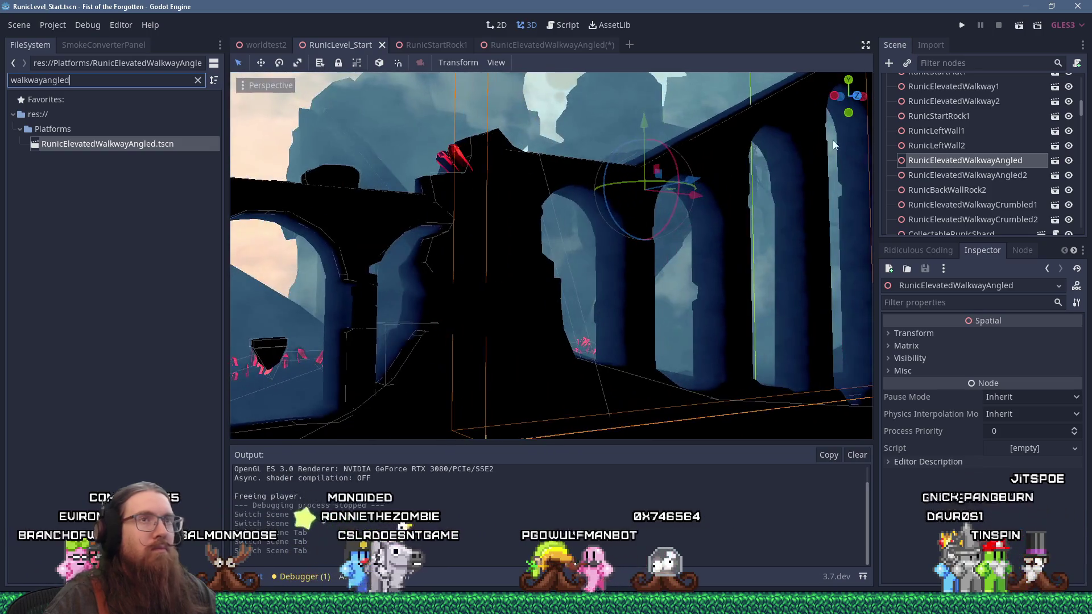
{"action": "key", "text": "alt+Tab"}
{"action": "key", "text": "Tab"}
{"action": "key", "text": "Tab"}
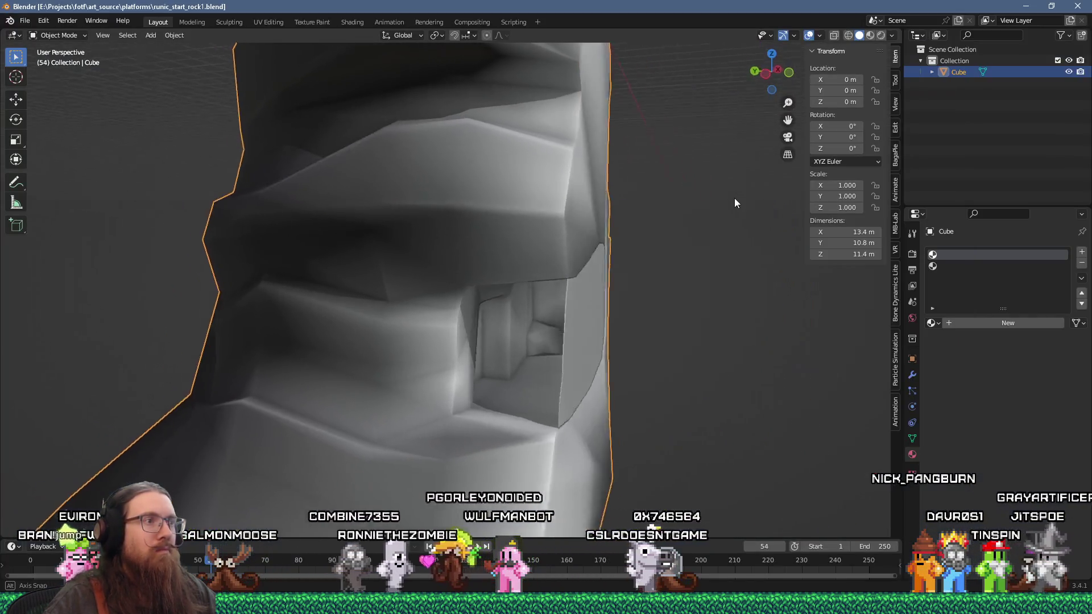
Step: In face select mode, select the rock alcove's inner faces and the small face beside the doorway
{"action": "key", "text": "Tab"}
{"action": "left_click", "coordinate": [478, 310]}
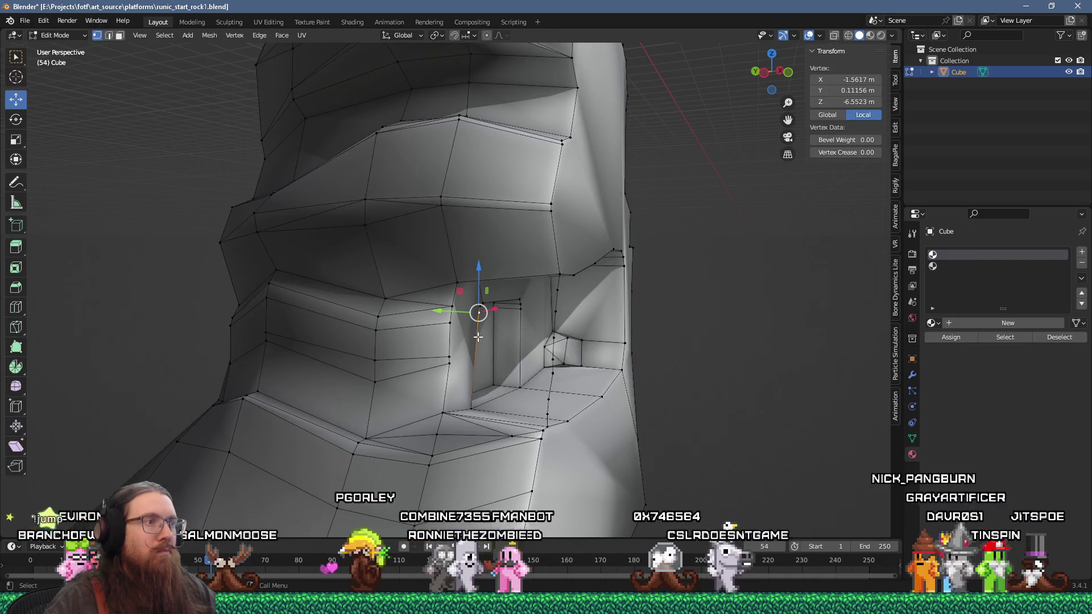
{"action": "left_click_drag", "start_coordinate": [530, 355], "coordinate": [474, 347]}
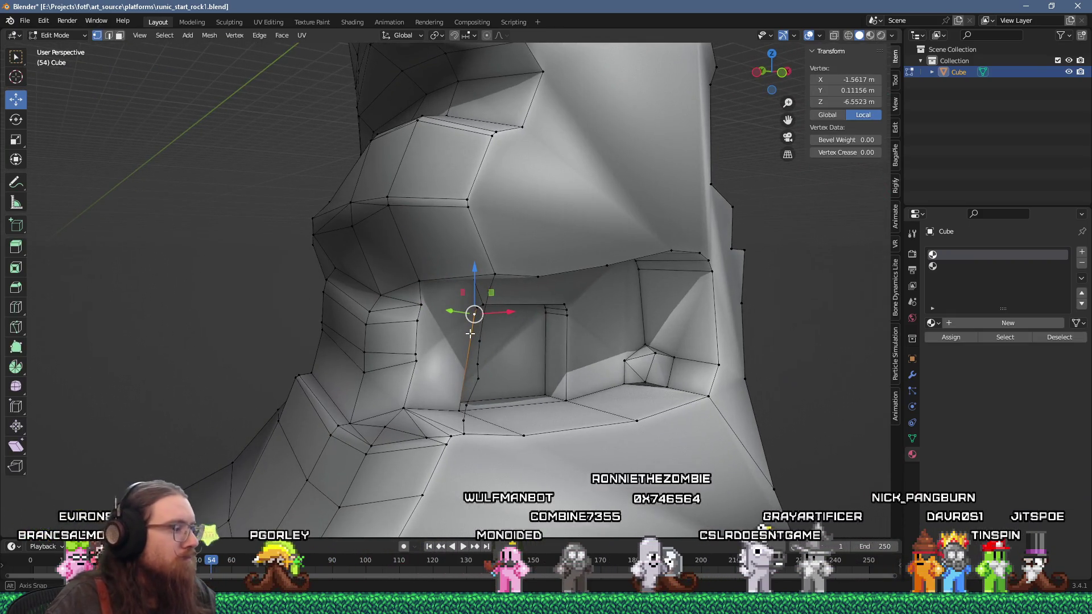
{"action": "key", "text": "3"}
{"action": "left_click", "coordinate": [433, 352]}
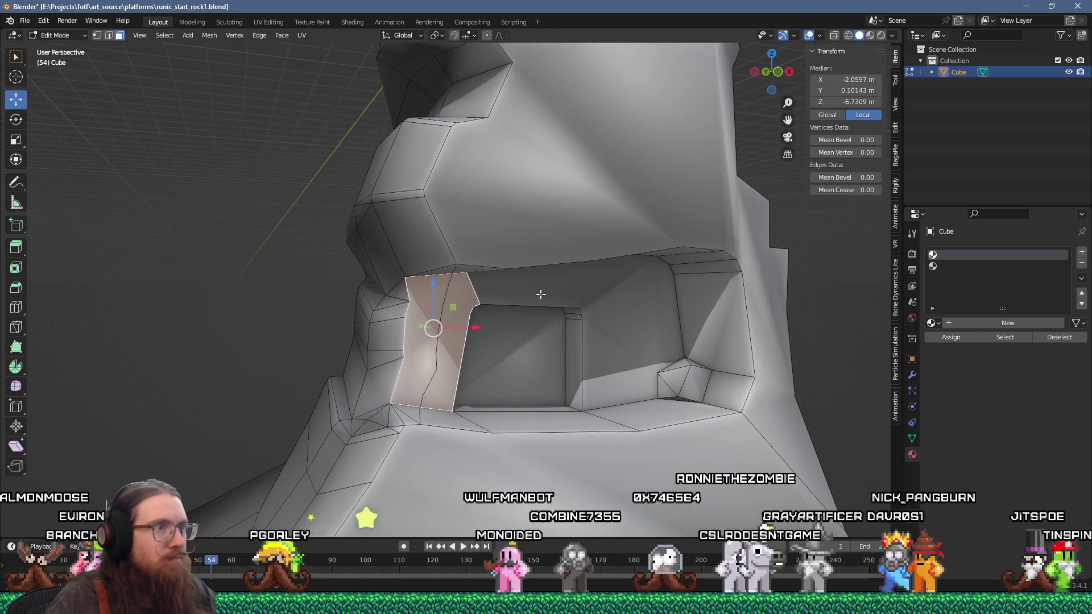
{"action": "left_click", "coordinate": [557, 354], "text": "shift"}
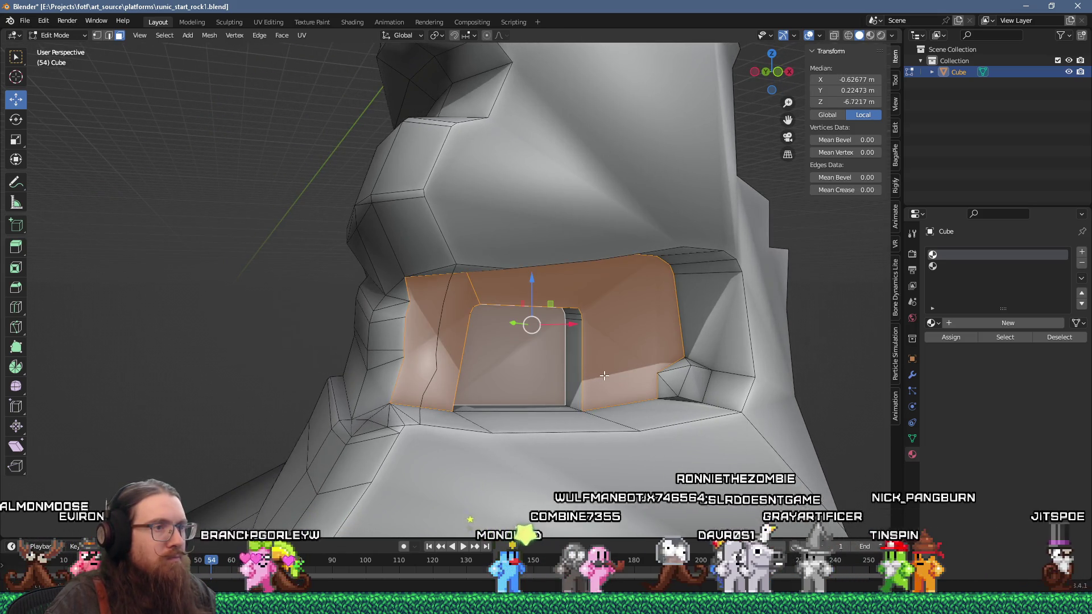
{"action": "left_click", "coordinate": [686, 381], "text": "shift"}
{"action": "mouse_move", "coordinate": [686, 381]}
{"action": "left_mouse_down"}
{"action": "mouse_move", "coordinate": [695, 366]}
{"action": "mouse_move", "coordinate": [518, 346]}
{"action": "left_mouse_up"}
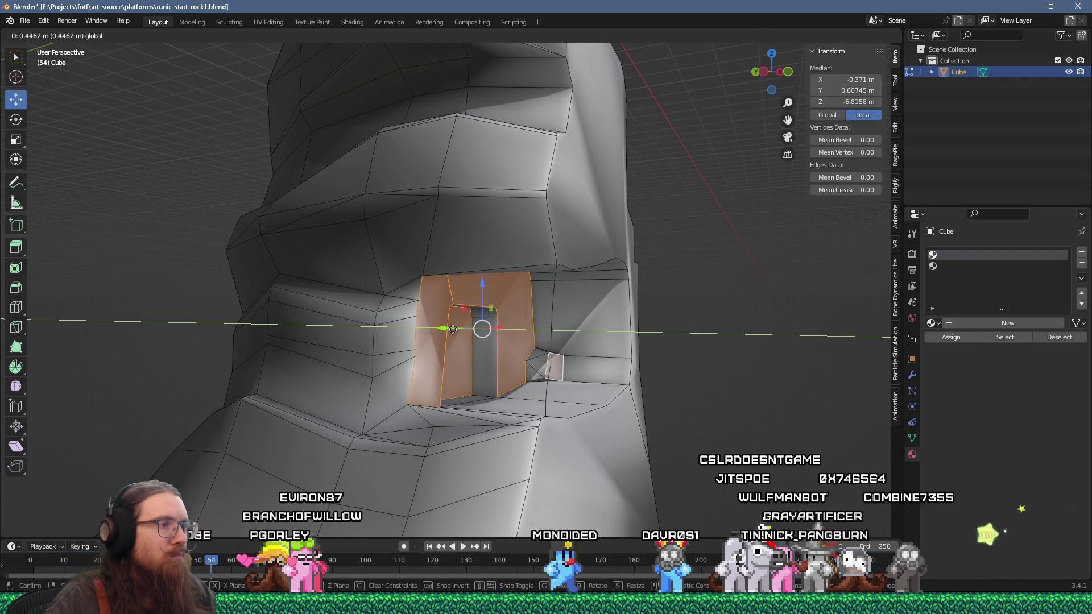
Step: Move the selected alcove faces about 0.45 m, then deselect them
{"action": "left_click", "coordinate": [450, 330]}
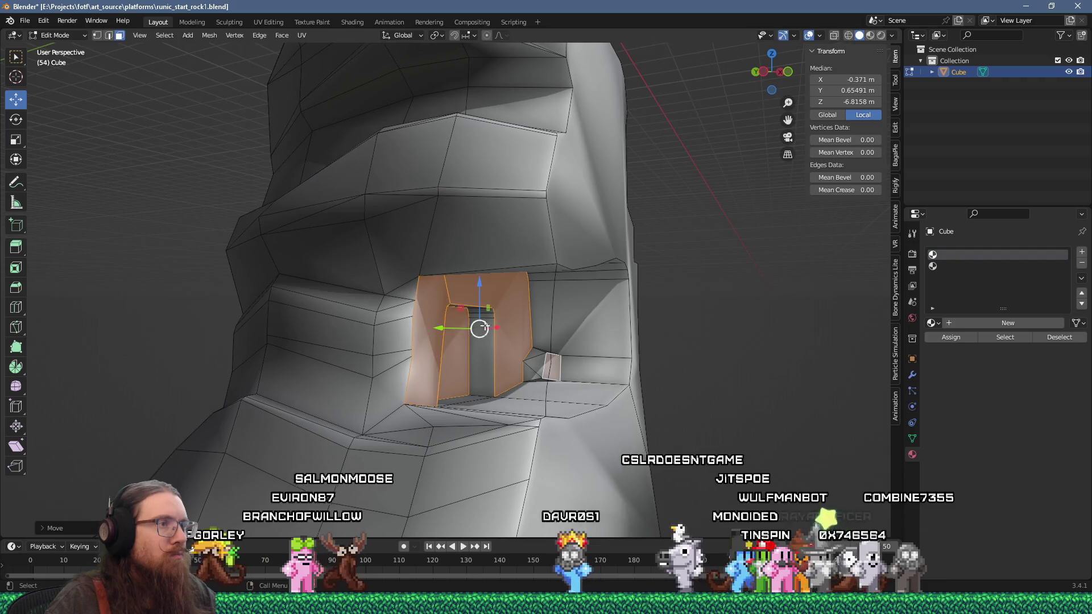
{"action": "scroll", "coordinate": [523, 325], "scroll_direction": "down", "scroll_amount": 6}
{"action": "mouse_move", "coordinate": [522, 324]}
{"action": "left_mouse_down"}
{"action": "mouse_move", "coordinate": [501, 300]}
{"action": "mouse_move", "coordinate": [419, 299]}
{"action": "left_mouse_up"}
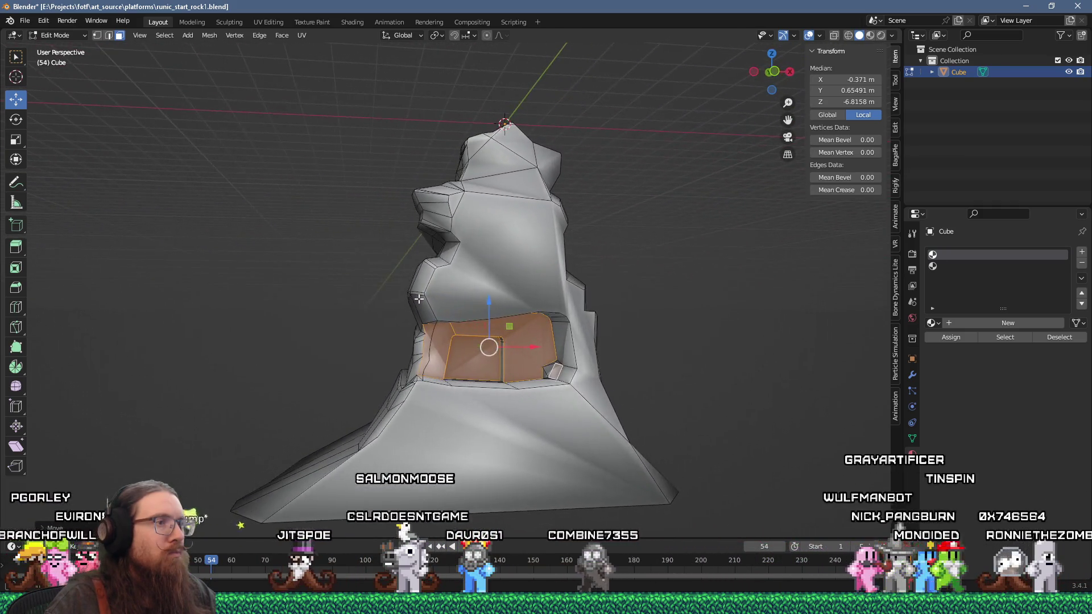
{"action": "key", "text": "KP_Decimal"}
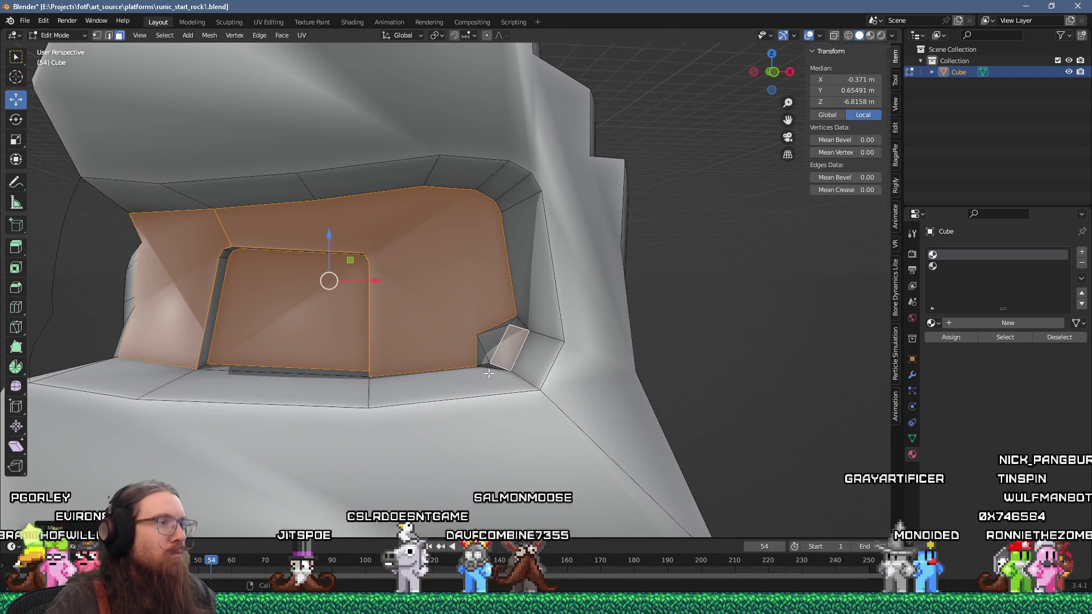
{"action": "key", "text": "alt+a"}
{"action": "left_click_drag", "start_coordinate": [426, 327], "coordinate": [505, 332]}
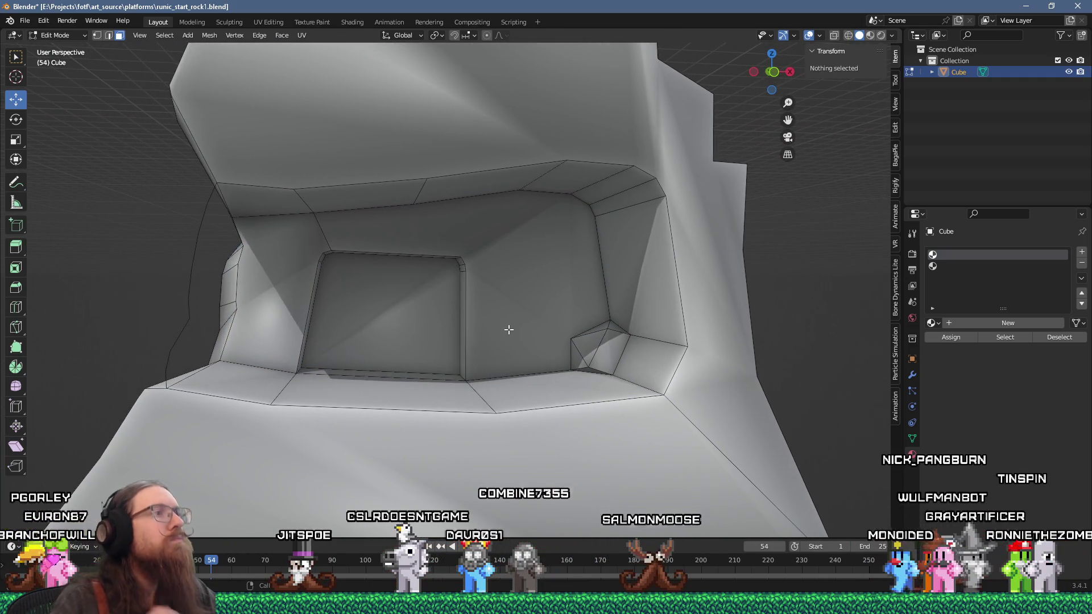
{"action": "left_click", "coordinate": [25, 20]}
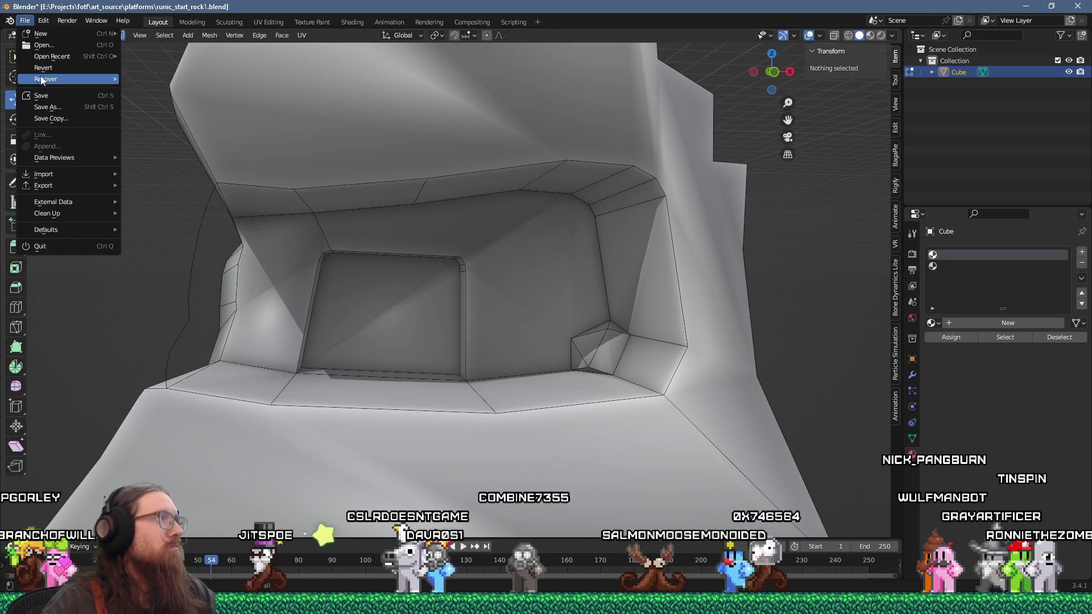
Step: Save runic_start_rock1.blend
{"action": "left_click", "coordinate": [45, 93]}
{"action": "key", "text": "alt+Tab"}
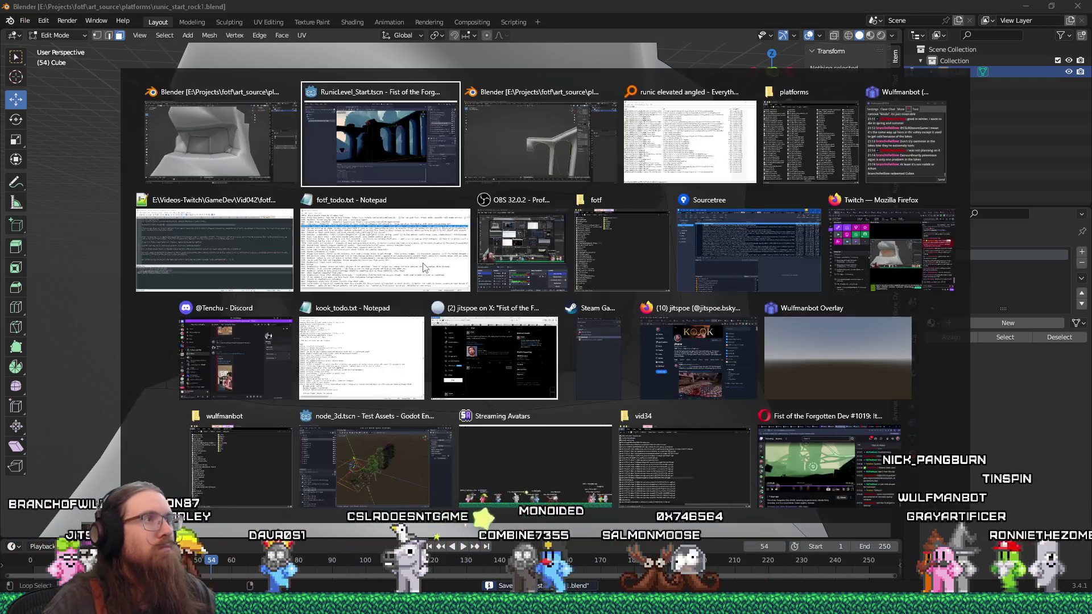
{"action": "key", "text": "Escape"}
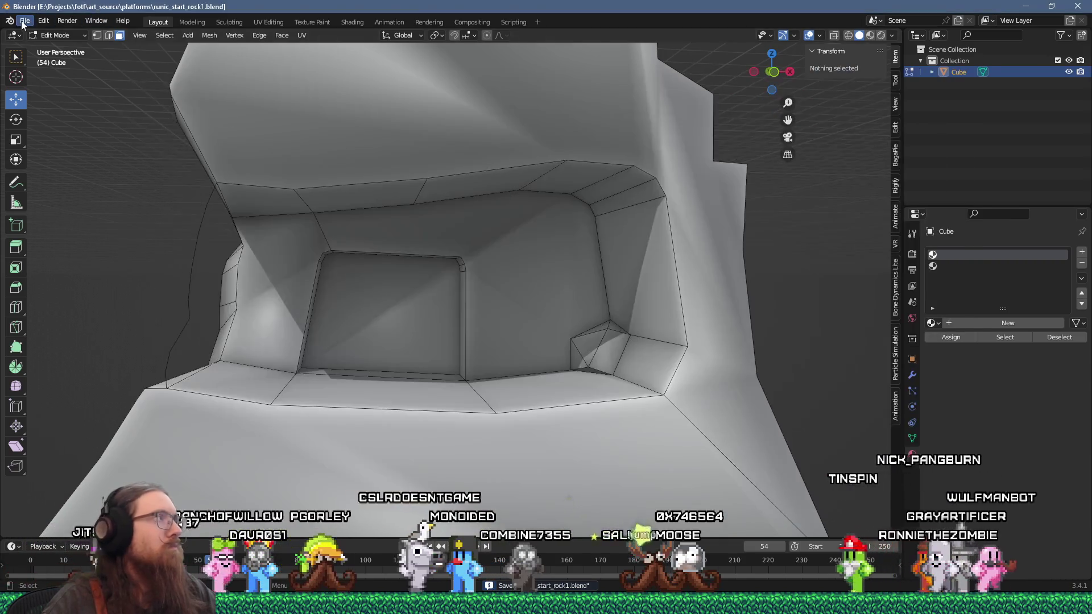
Step: Export the rock as runic_start_rock1.glb via glTF 2.0 with Placeholder materials
{"action": "left_click", "coordinate": [26, 20]}
{"action": "mouse_move", "coordinate": [89, 183]}
{"action": "left_click", "coordinate": [170, 299]}
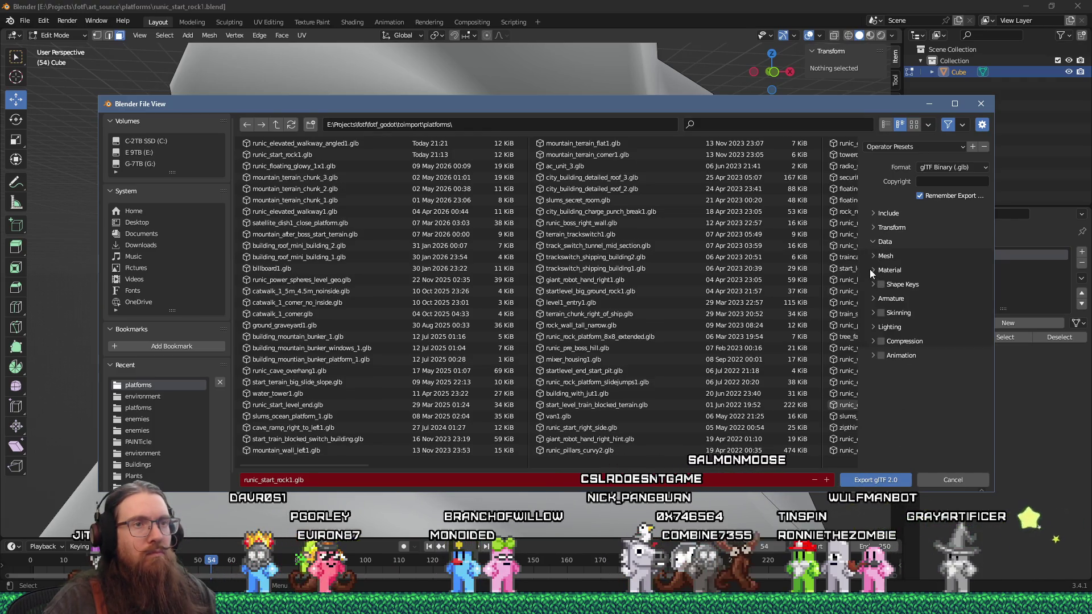
{"action": "left_click", "coordinate": [873, 270]}
{"action": "left_click", "coordinate": [930, 288]}
{"action": "left_click", "coordinate": [928, 320]}
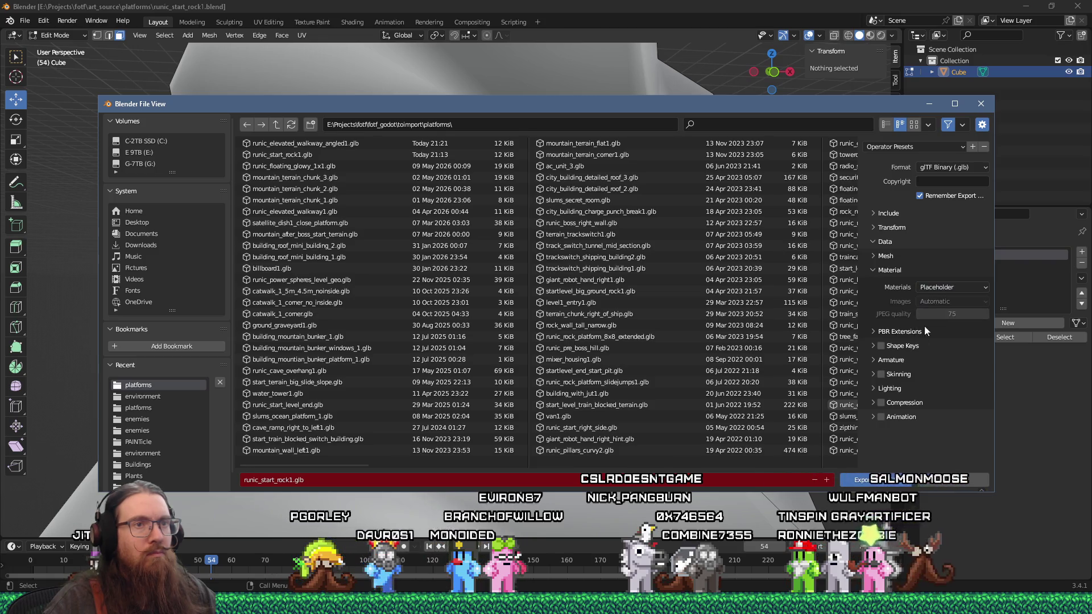
{"action": "left_click", "coordinate": [877, 479]}
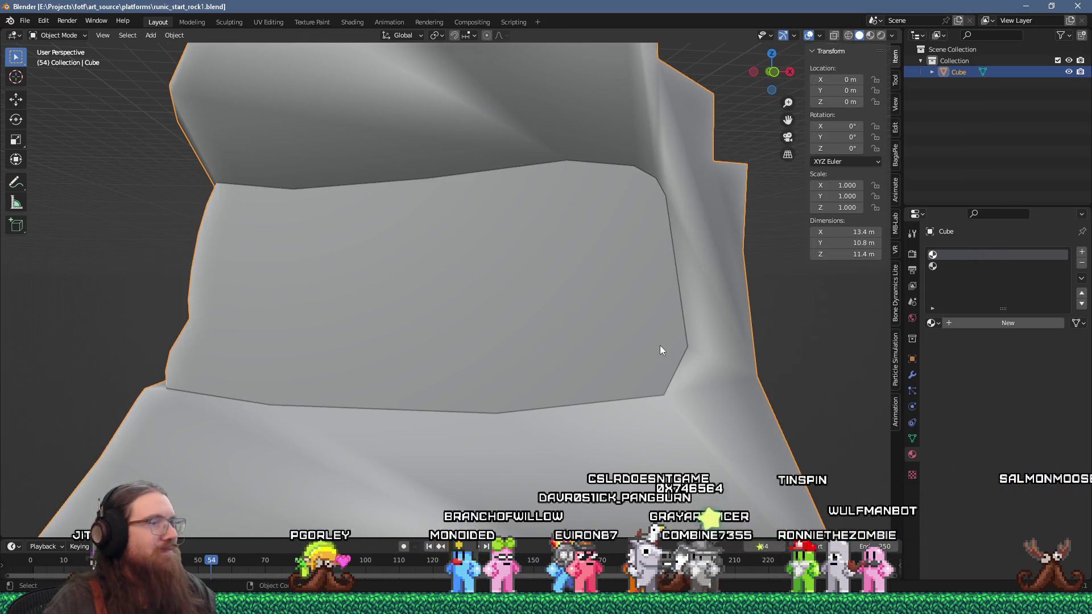
{"action": "key", "text": "alt+Tab"}
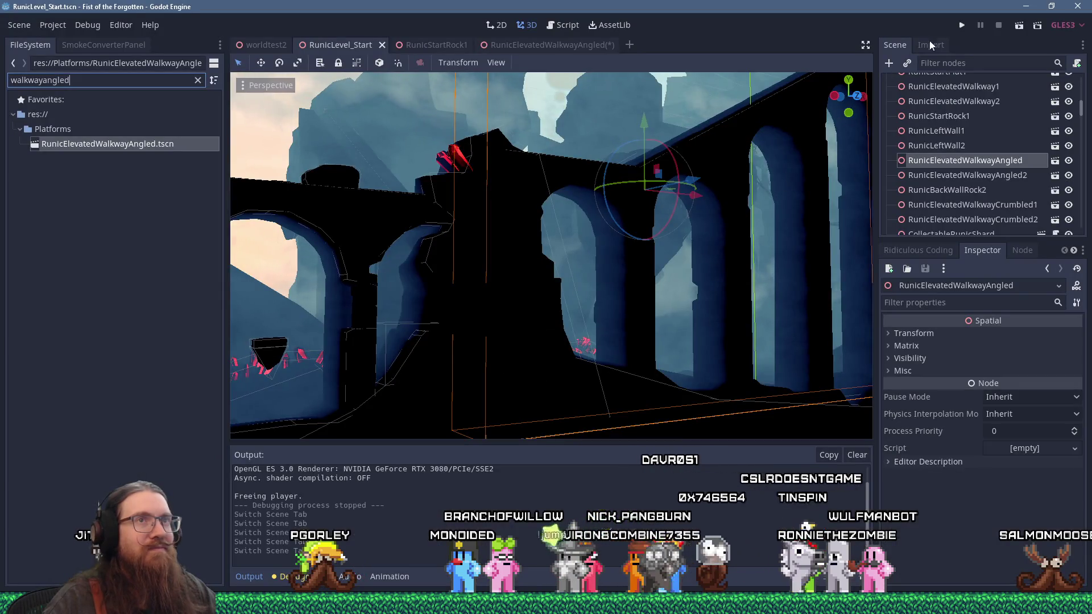
Step: Run the game and load RunicLevel_Start with the typed 'ramrt' command
{"action": "left_click", "coordinate": [960, 28]}
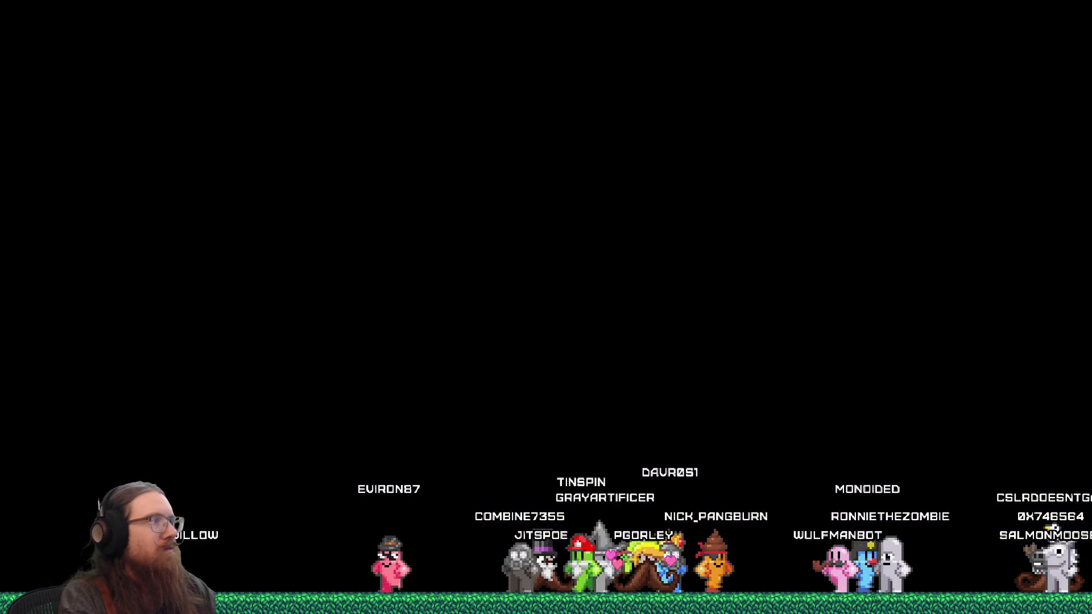
{"action": "type", "text": "ram"}
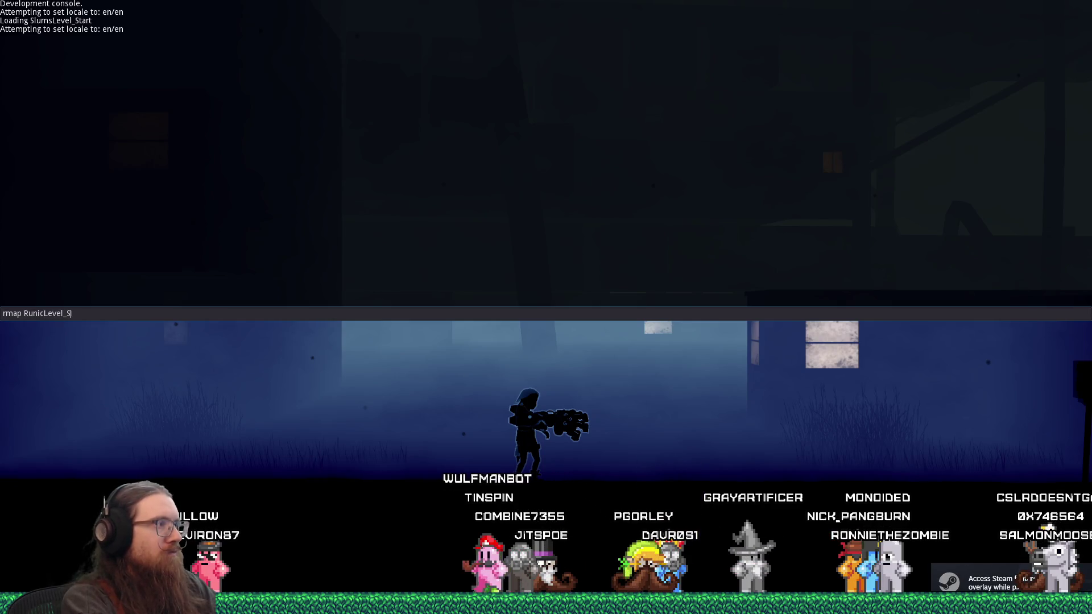
{"action": "type", "text": "rt"}
{"action": "key", "text": "Return"}
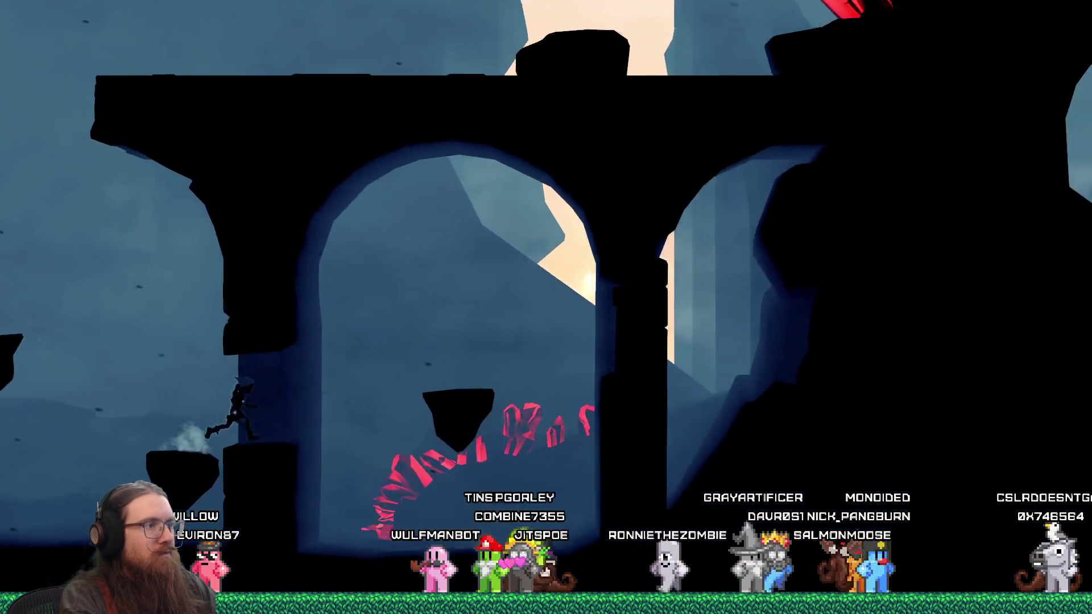
Step: Walk and jump the character along the ledge, into the alcove doorway and through the ruins
{"action": "key", "text": "space"}
{"action": "key", "text": "Right"}
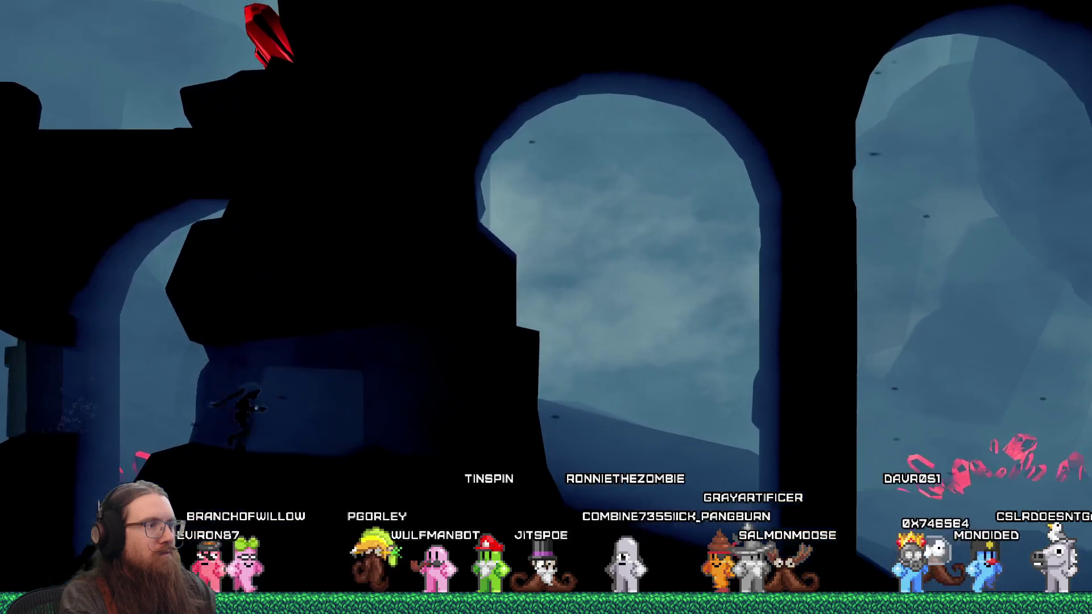
{"action": "key", "text": "Left"}
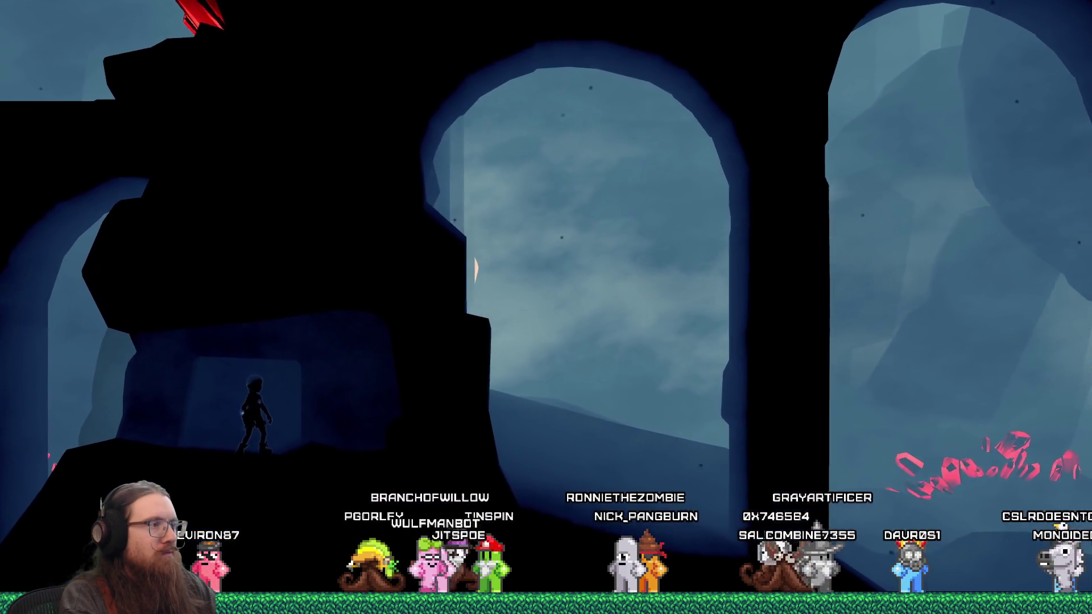
{"action": "key", "text": "Left"}
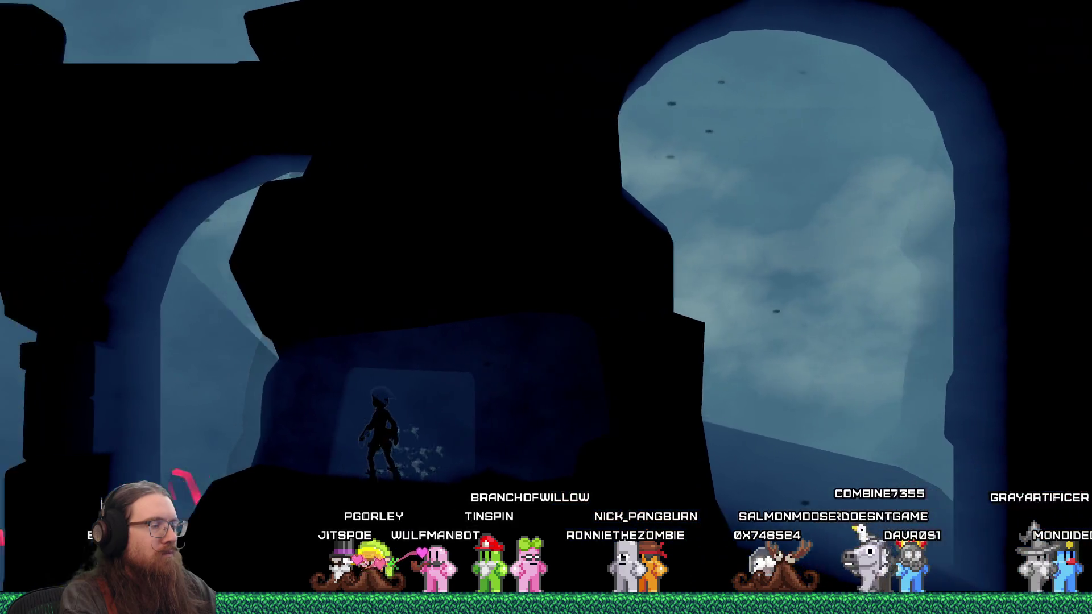
{"action": "key", "text": "Left"}
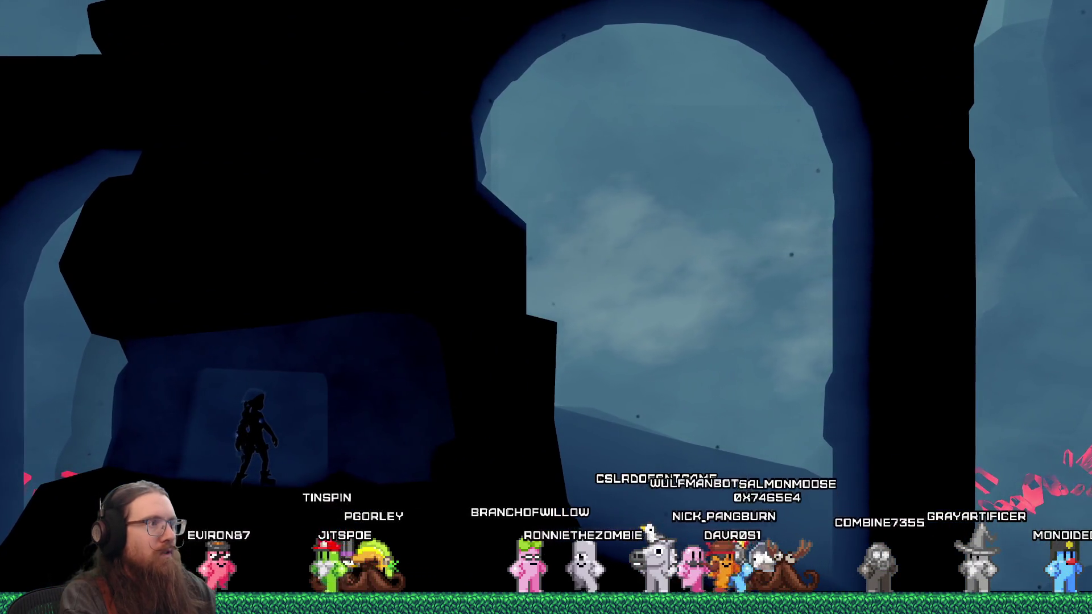
{"action": "key", "text": "Left"}
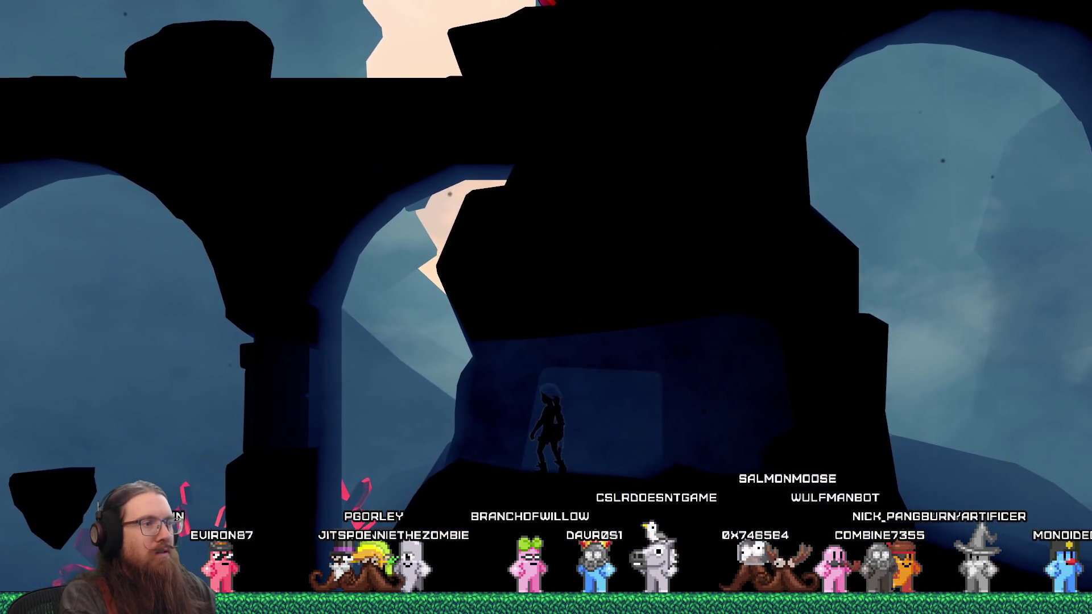
{"action": "key", "text": "Right"}
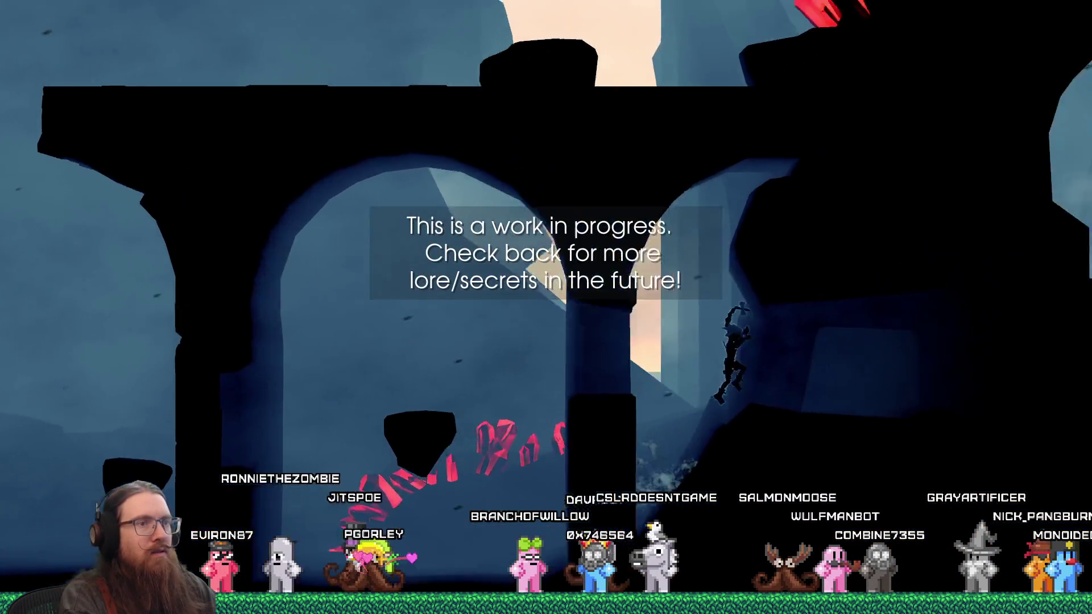
{"action": "key", "text": "space"}
{"action": "key", "text": "Left"}
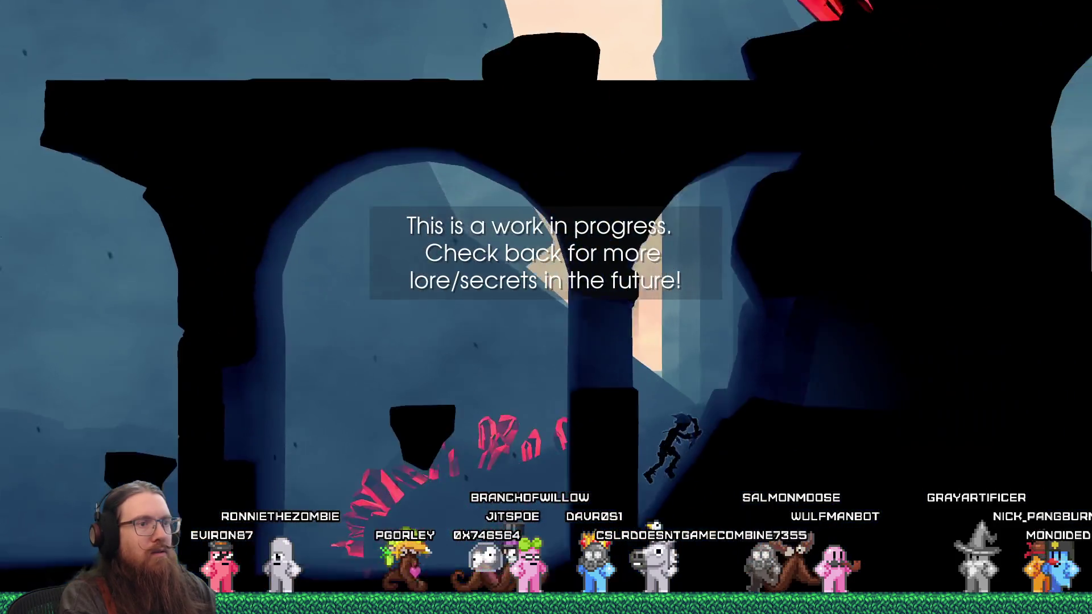
{"action": "key", "text": "Left"}
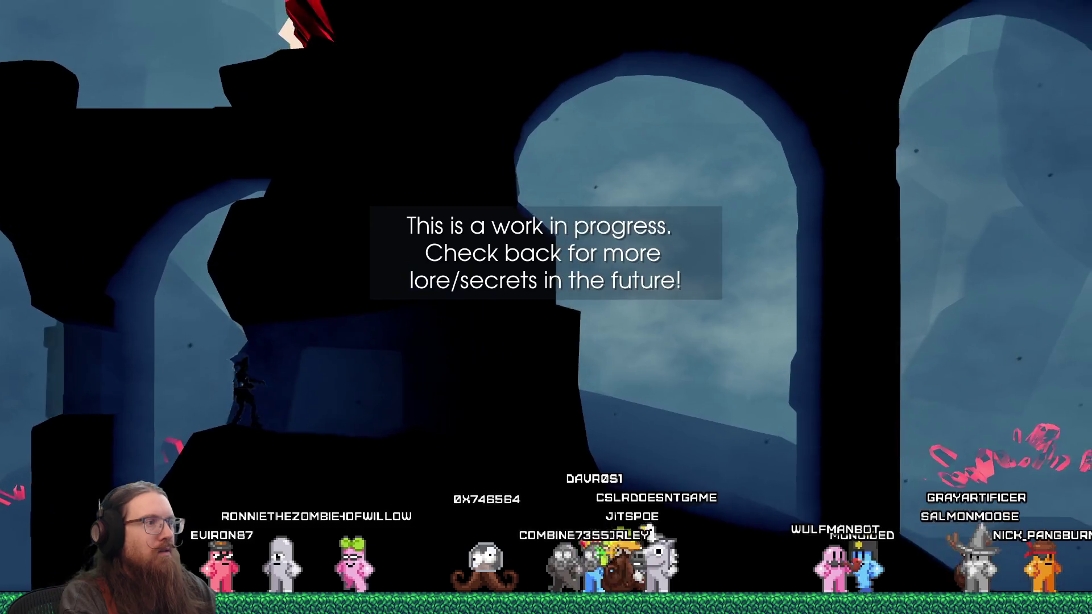
{"action": "key", "text": "Left"}
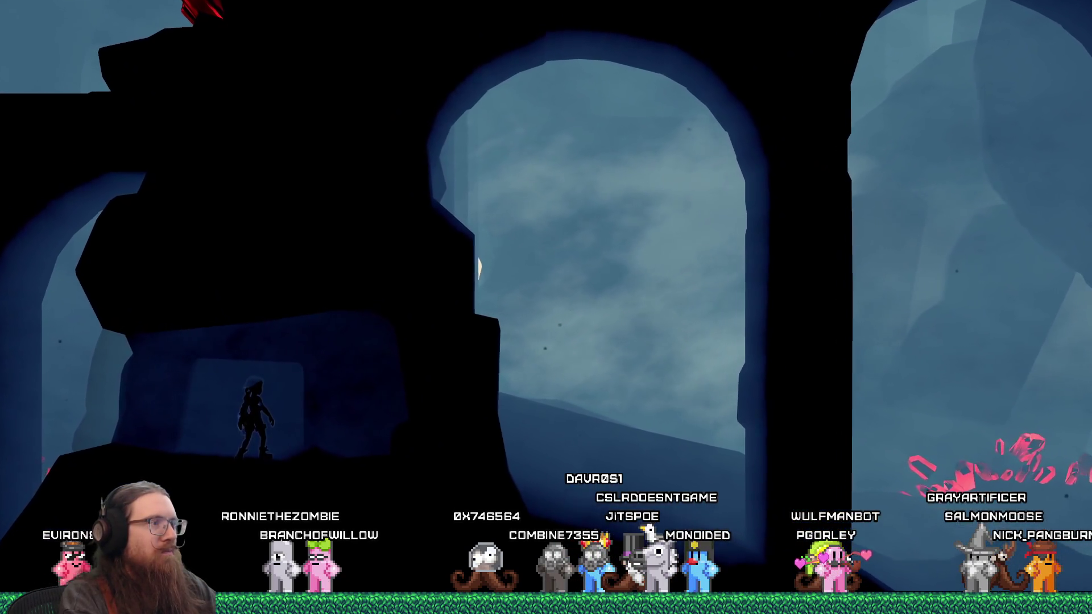
Step: Walk right through the ruins, then quit the game from the dev console
{"action": "key", "text": "grave"}
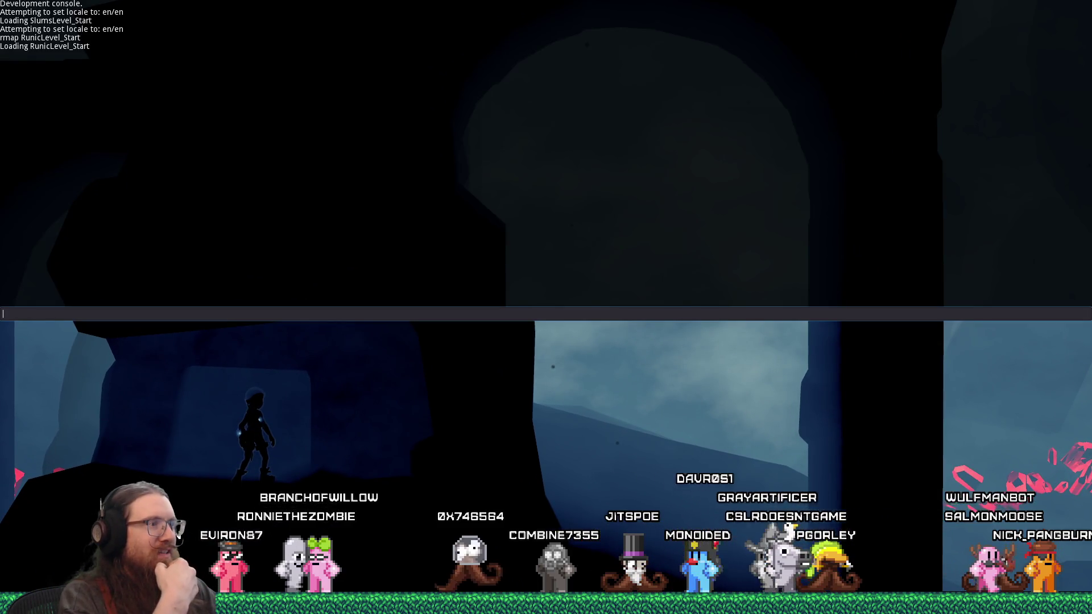
{"action": "key", "text": "grave"}
{"action": "key", "text": "Right"}
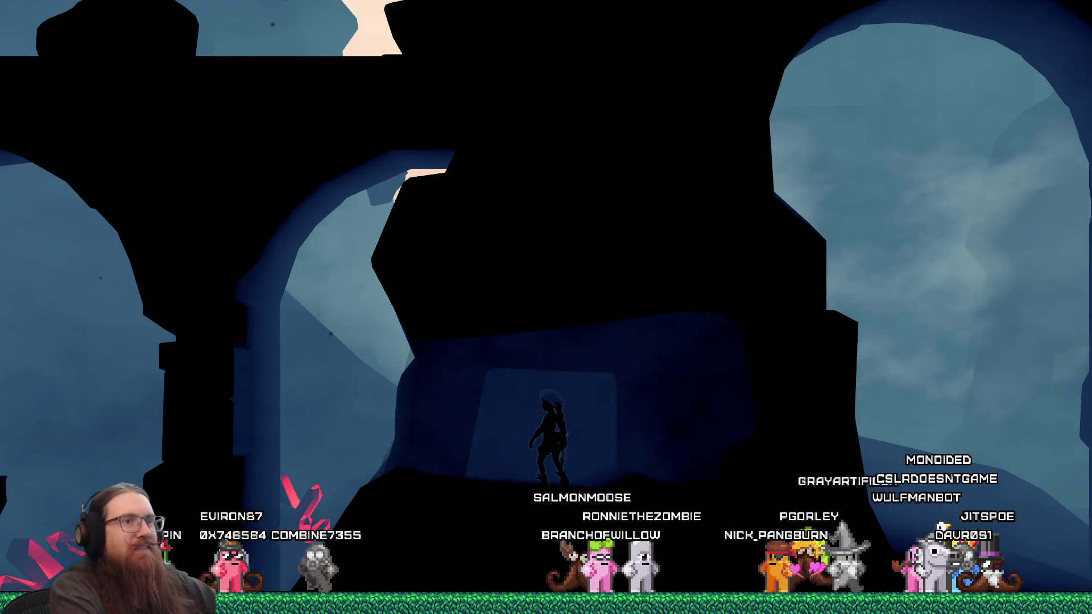
{"action": "key", "text": "grave"}
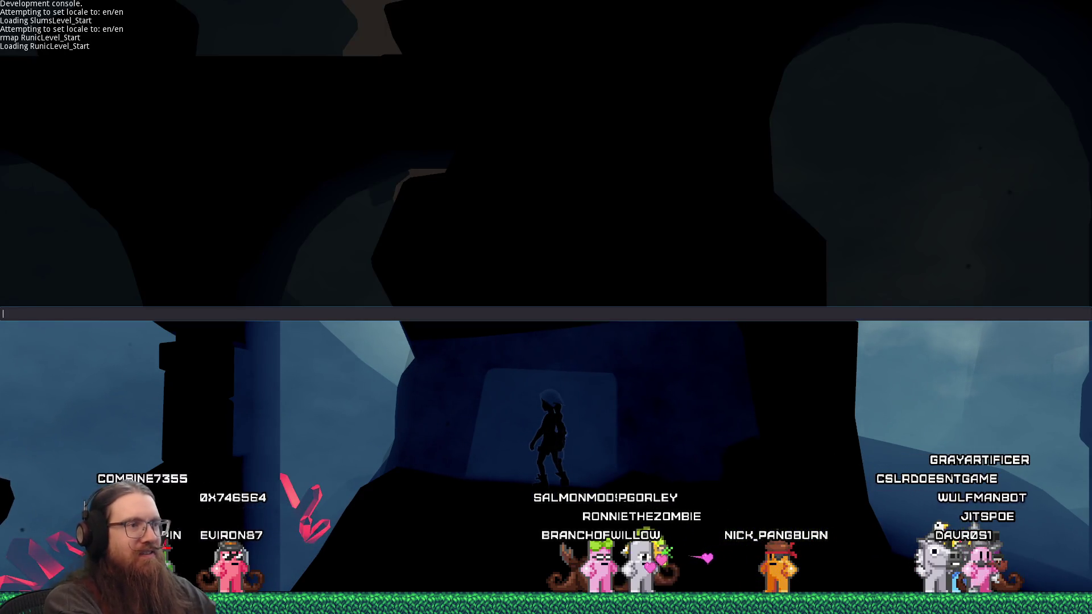
{"action": "type", "text": "quit"}
{"action": "key", "text": "Return"}
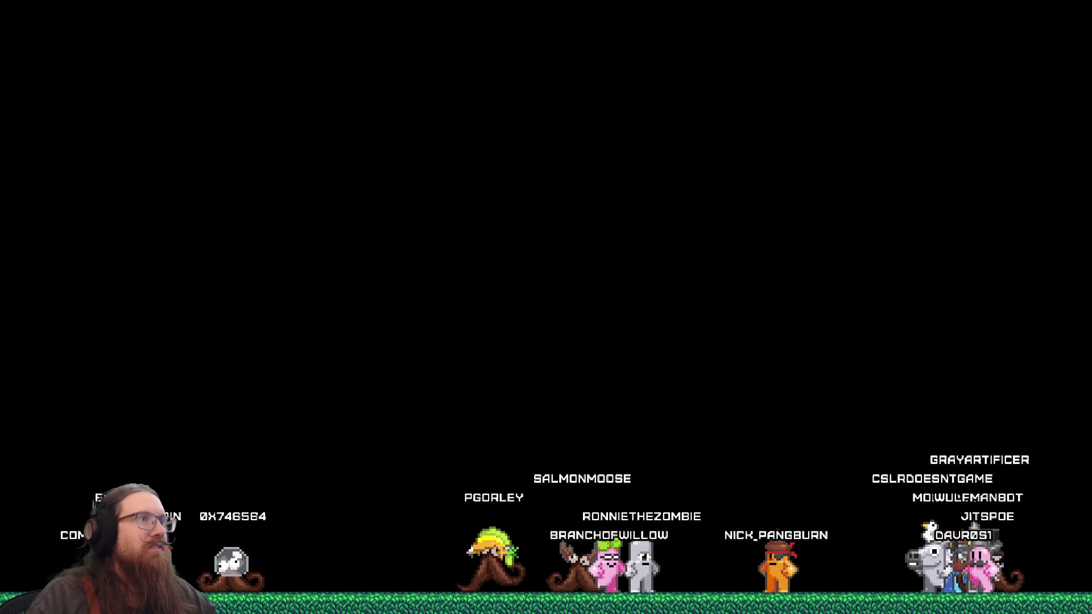
Step: Enter Edit Mode on the rock in front view, with vertex selection and X-Ray on
{"action": "key", "text": "Tab"}
{"action": "key", "text": "KP_1"}
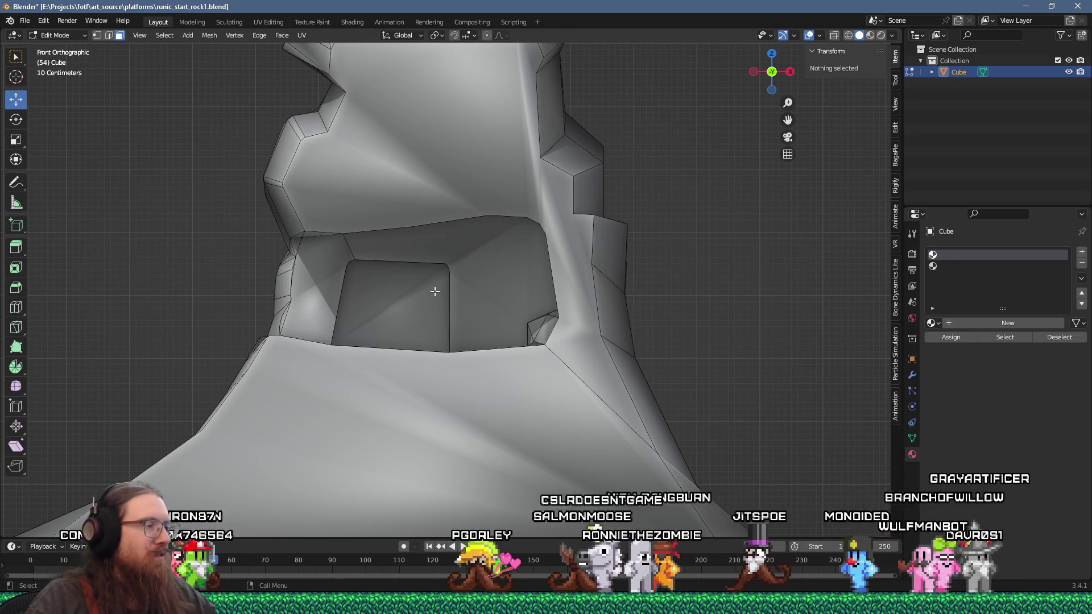
{"action": "key", "text": "1"}
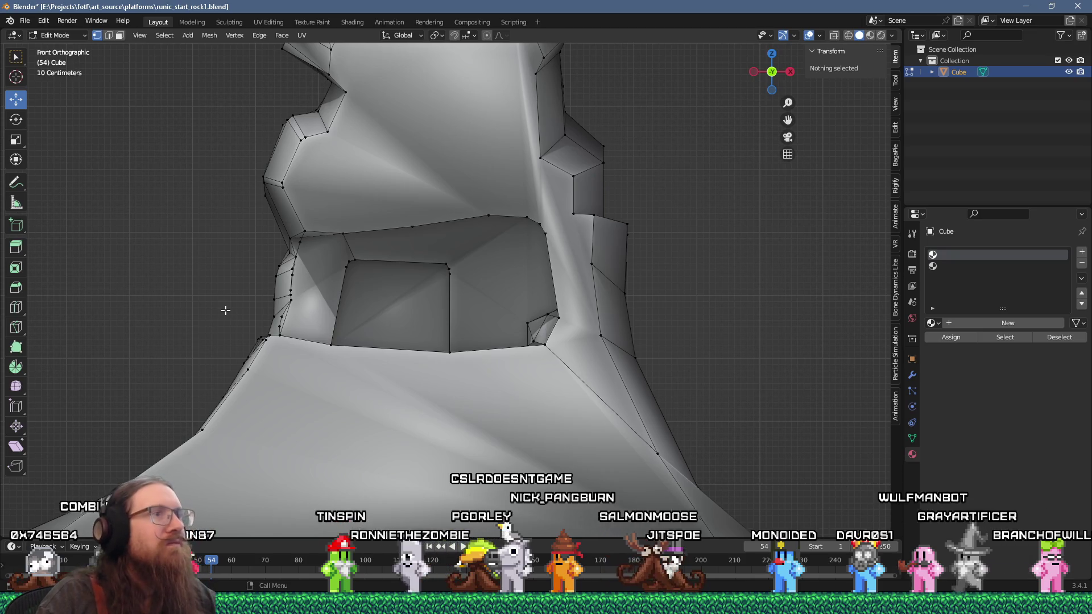
{"action": "key", "text": "z"}
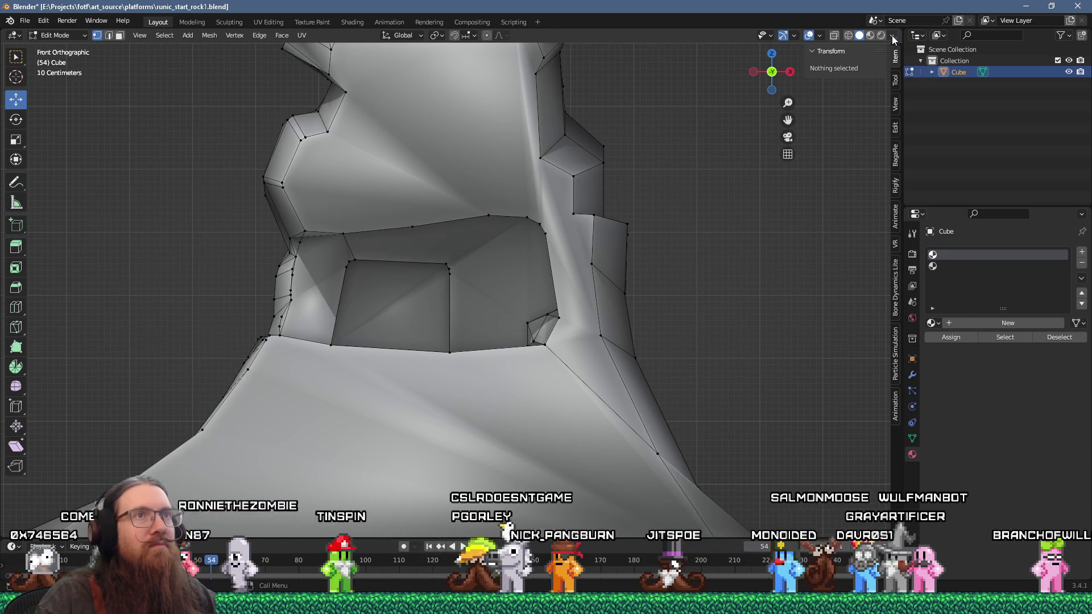
{"action": "left_click", "coordinate": [893, 36]}
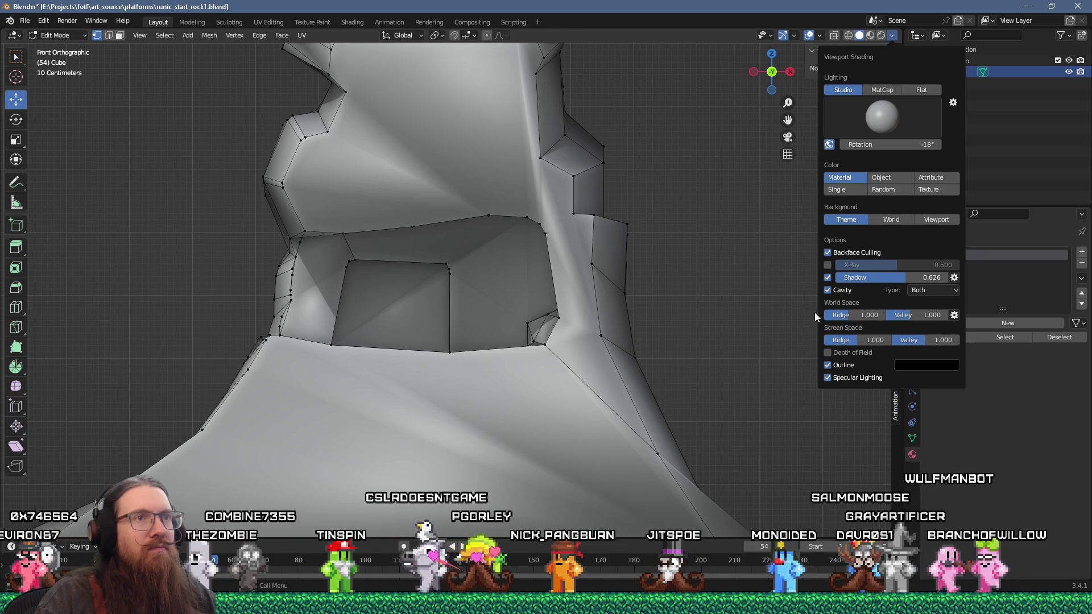
{"action": "left_click", "coordinate": [828, 265]}
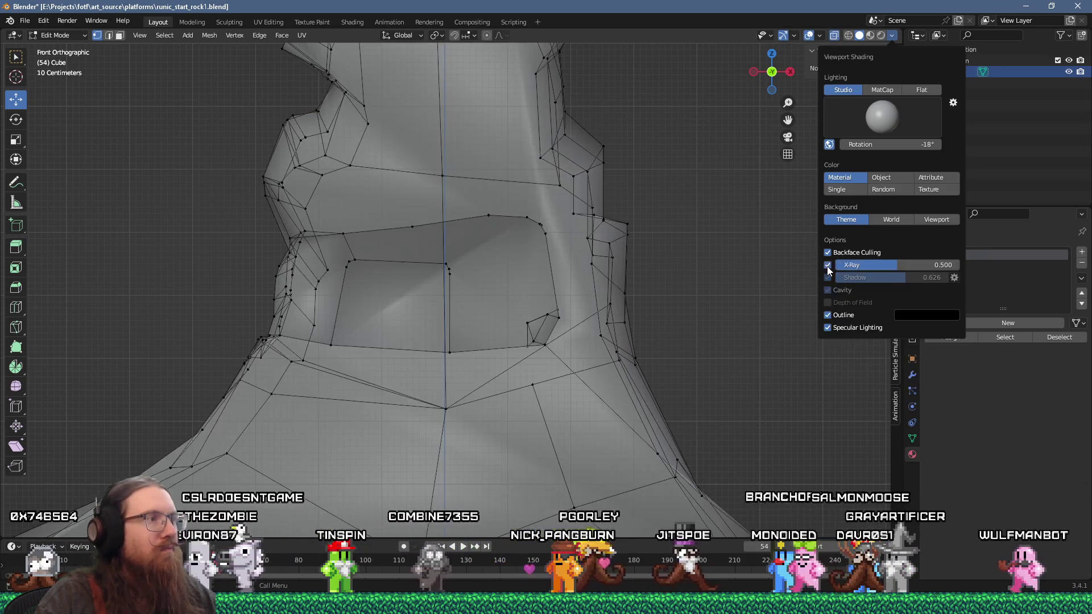
Step: Box-select the alcove's lower rim and base vertices and lower them about 0.31 m
{"action": "scroll", "coordinate": [332, 345], "scroll_direction": "up", "scroll_amount": 1}
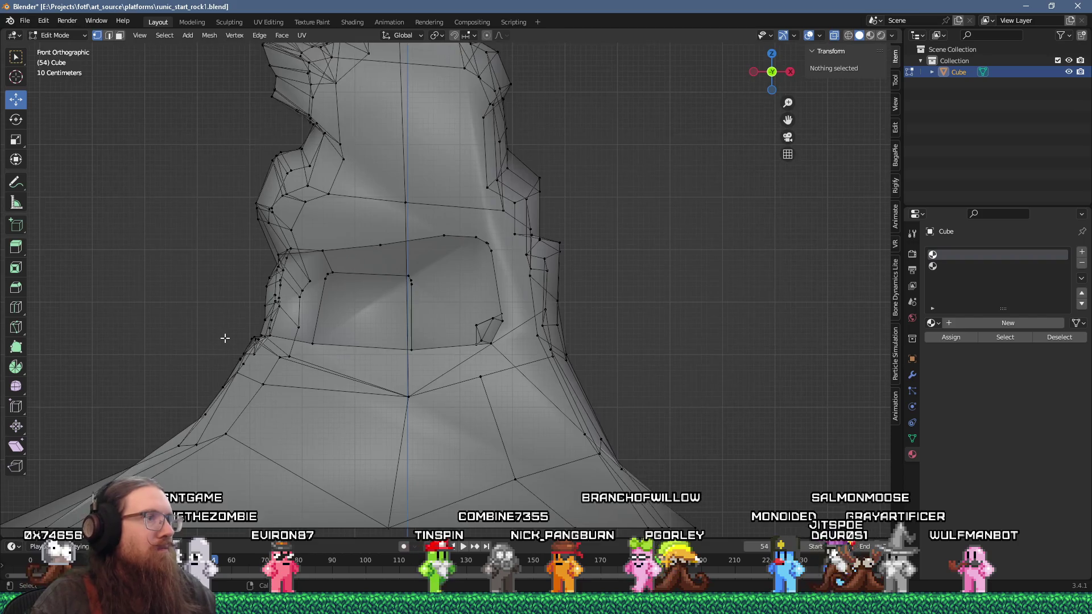
{"action": "mouse_move", "coordinate": [703, 360]}
{"action": "left_mouse_down"}
{"action": "mouse_move", "coordinate": [746, 378]}
{"action": "mouse_move", "coordinate": [712, 380]}
{"action": "left_mouse_up"}
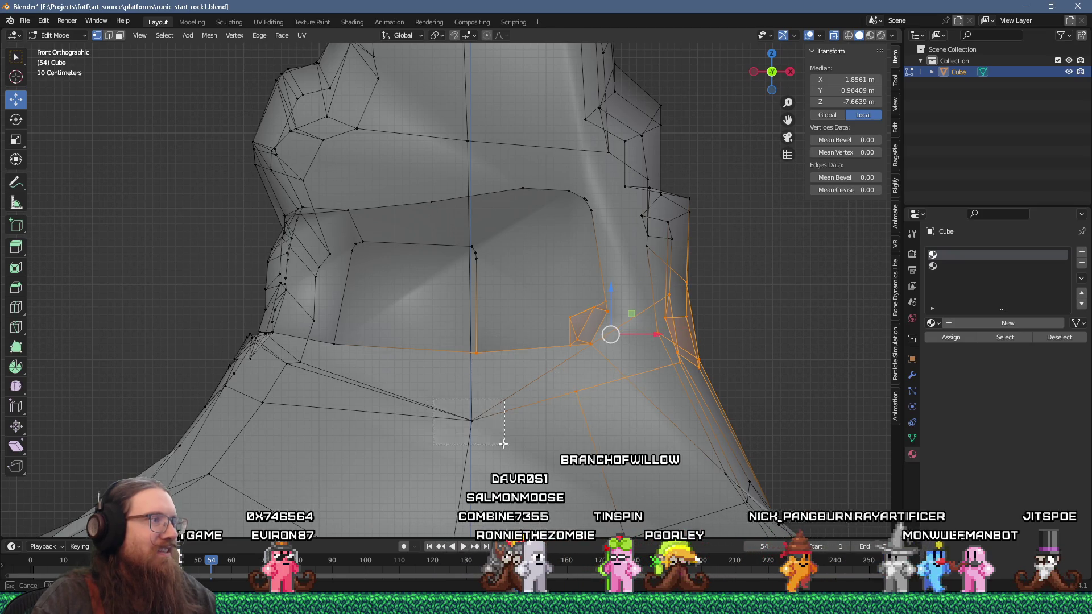
{"action": "left_click_drag", "start_coordinate": [306, 366], "coordinate": [357, 375]}
{"action": "left_click_drag", "start_coordinate": [187, 359], "coordinate": [320, 421]}
{"action": "left_click_drag", "start_coordinate": [421, 312], "coordinate": [415, 378]}
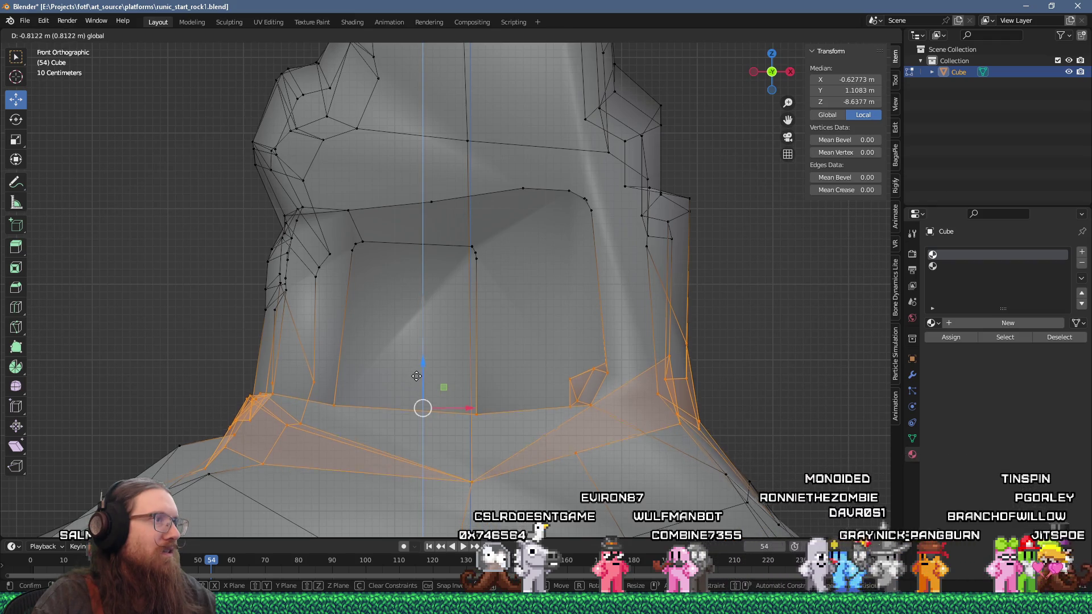
{"action": "mouse_move", "coordinate": [417, 386]}
{"action": "left_mouse_down"}
{"action": "mouse_move", "coordinate": [509, 282]}
{"action": "mouse_move", "coordinate": [586, 248]}
{"action": "left_mouse_up"}
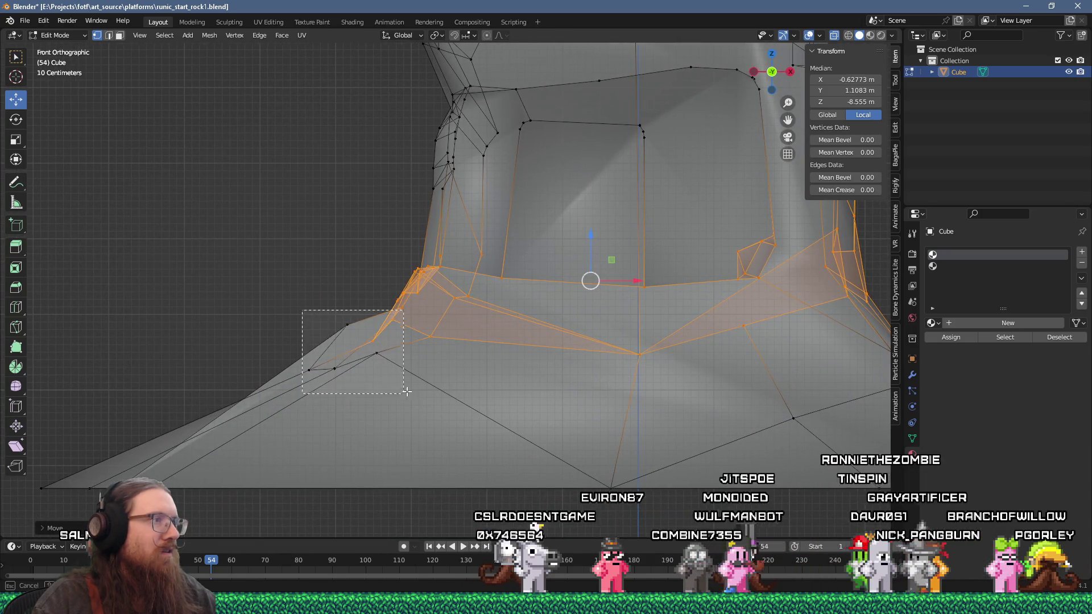
{"action": "left_click_drag", "start_coordinate": [415, 388], "coordinate": [415, 388]}
{"action": "left_click_drag", "start_coordinate": [575, 274], "coordinate": [561, 283]}
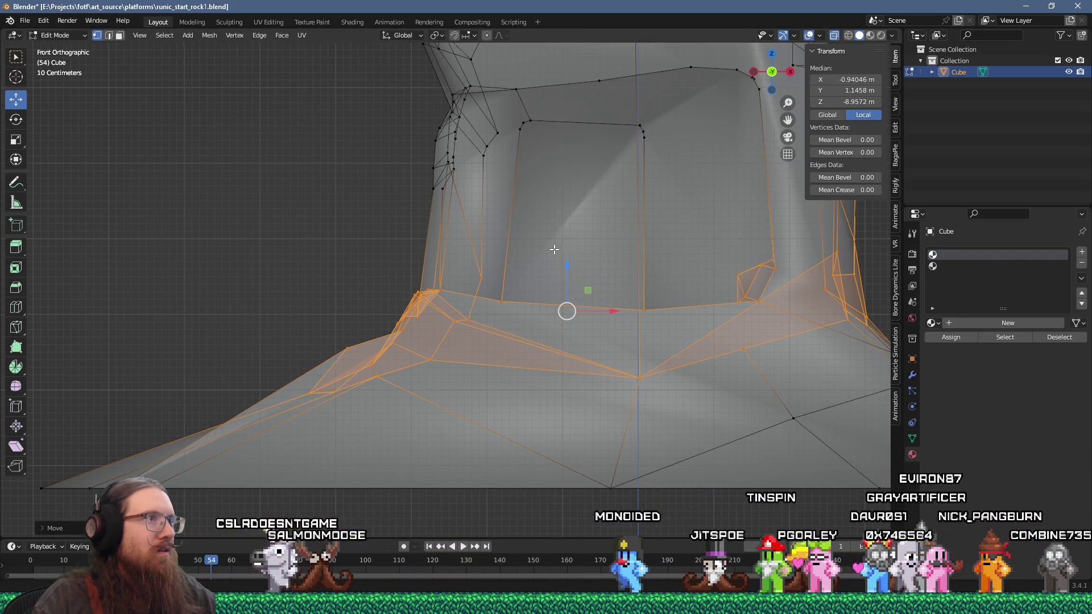
{"action": "scroll", "coordinate": [398, 237], "scroll_direction": "down", "scroll_amount": 3}
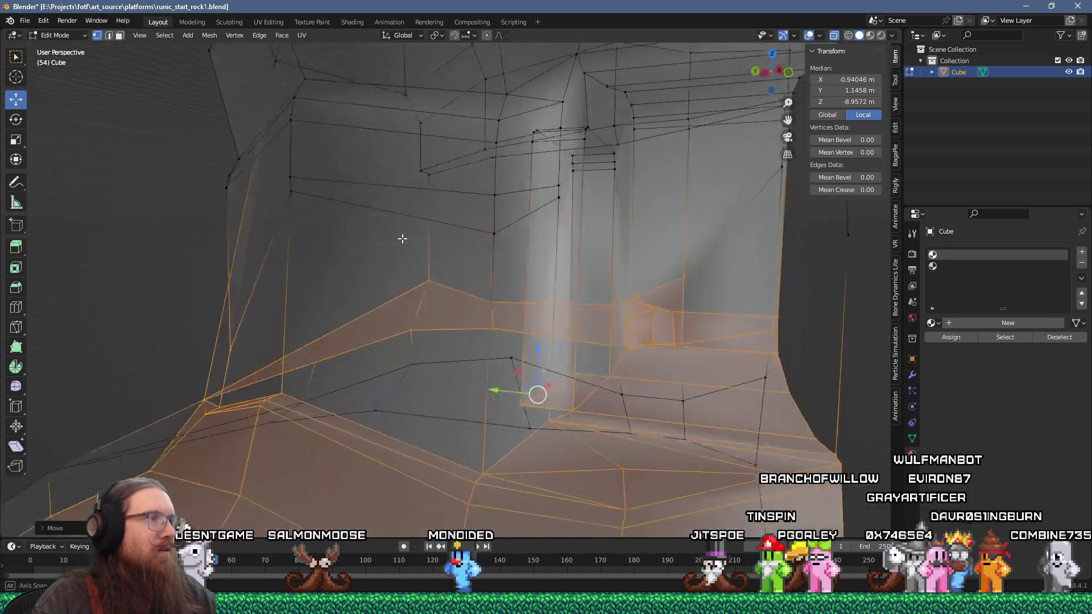
Step: Knife-cut a new edge beside the alcove and nudge it sideways
{"action": "key", "text": "alt+a"}
{"action": "left_click_drag", "start_coordinate": [491, 264], "coordinate": [477, 270]}
{"action": "key", "text": "k"}
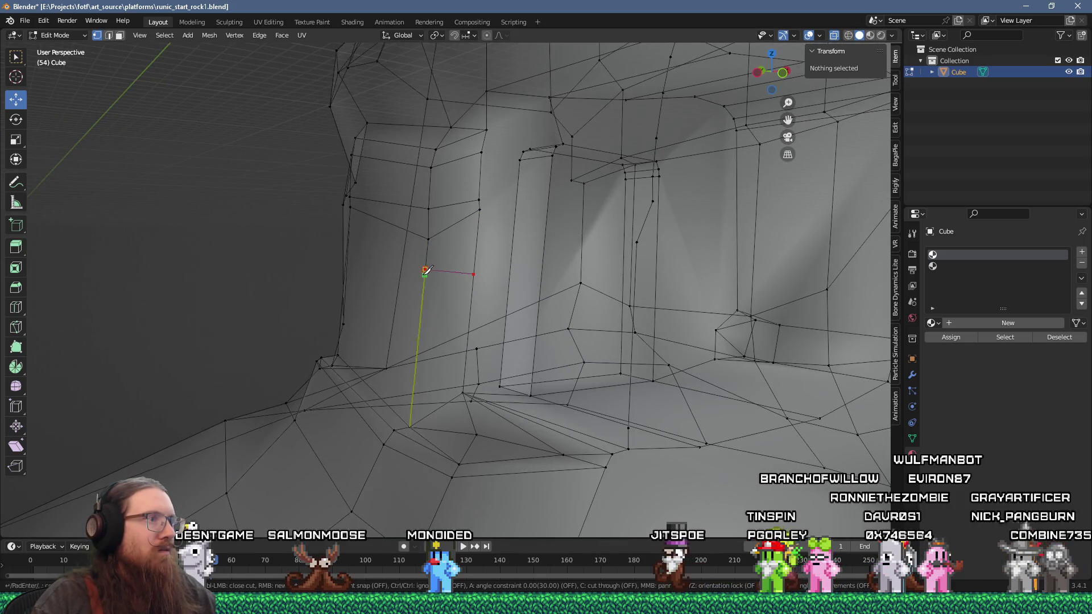
{"action": "left_click", "coordinate": [472, 300]}
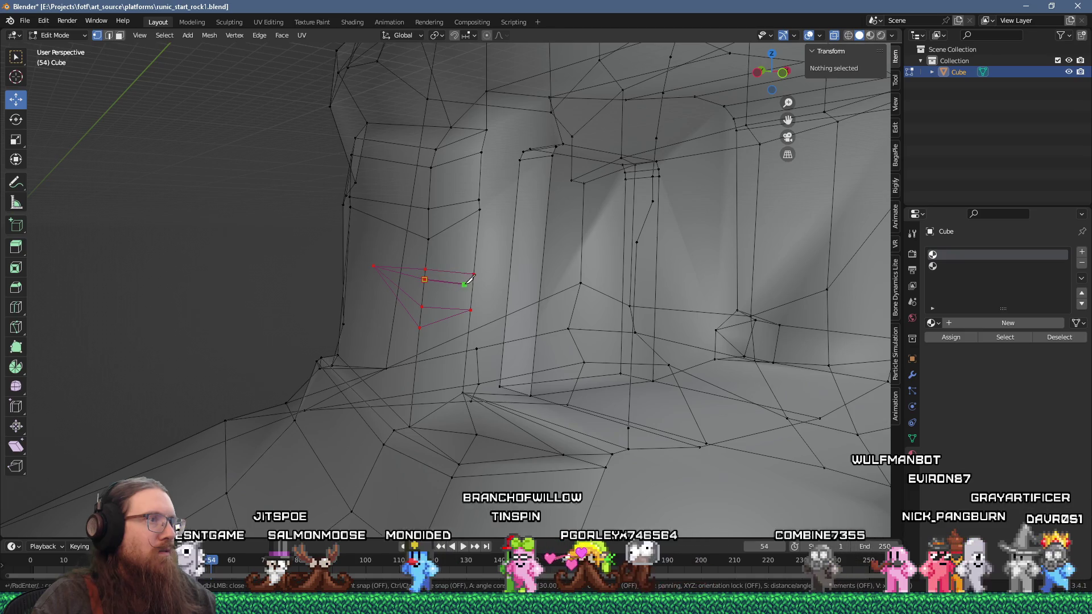
{"action": "key", "text": "Return"}
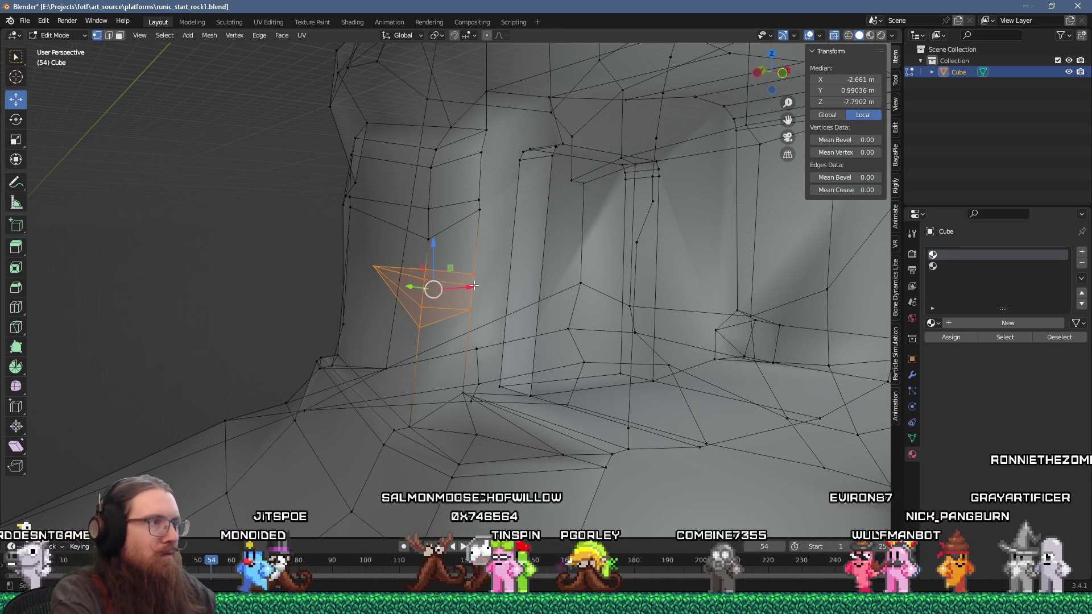
{"action": "left_click", "coordinate": [424, 284]}
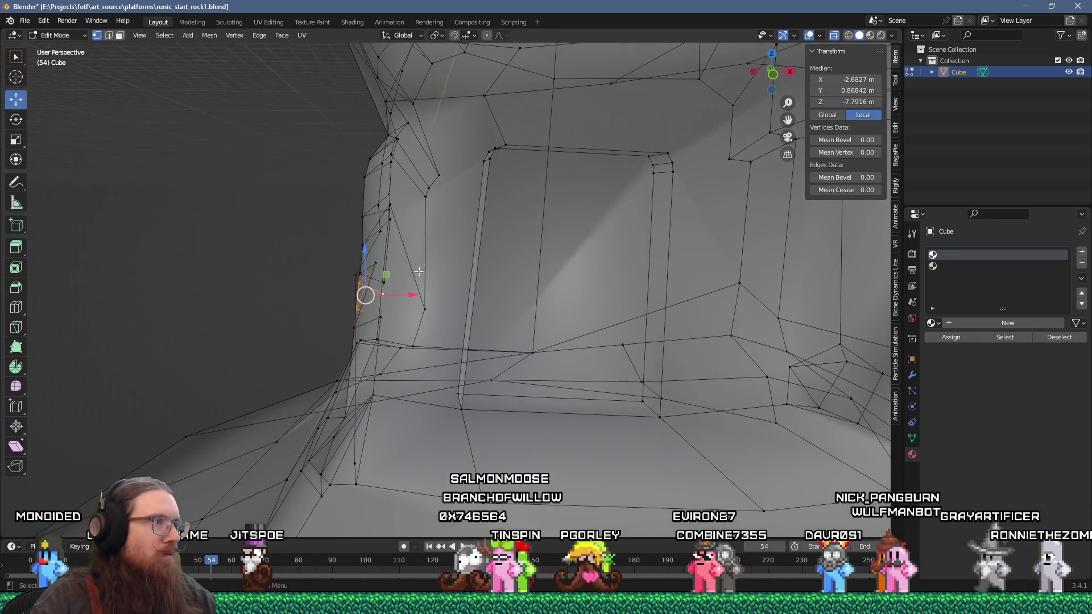
{"action": "mouse_move", "coordinate": [379, 271]}
{"action": "left_mouse_down"}
{"action": "mouse_move", "coordinate": [381, 257]}
{"action": "mouse_move", "coordinate": [409, 244]}
{"action": "mouse_move", "coordinate": [438, 247]}
{"action": "mouse_move", "coordinate": [434, 264]}
{"action": "mouse_move", "coordinate": [510, 239]}
{"action": "mouse_move", "coordinate": [434, 273]}
{"action": "left_mouse_up"}
{"action": "key", "text": "alt+a"}
Step: Add two more knife cuts through the left wall's upper and lower vertices
{"action": "key", "text": "k"}
{"action": "left_click", "coordinate": [357, 385]}
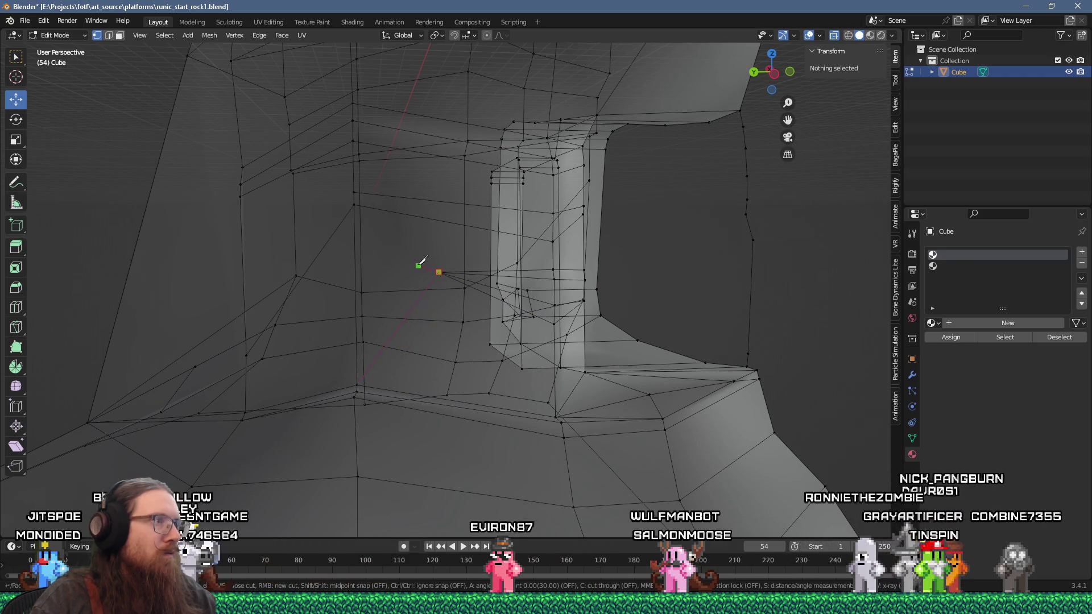
{"action": "left_click", "coordinate": [356, 250]}
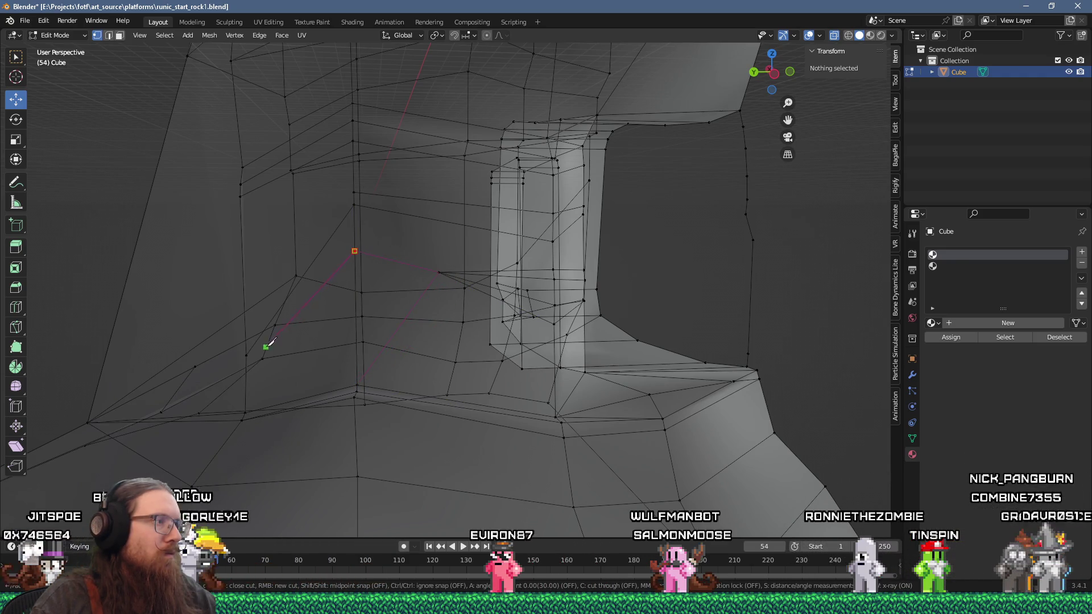
{"action": "left_click", "coordinate": [358, 385]}
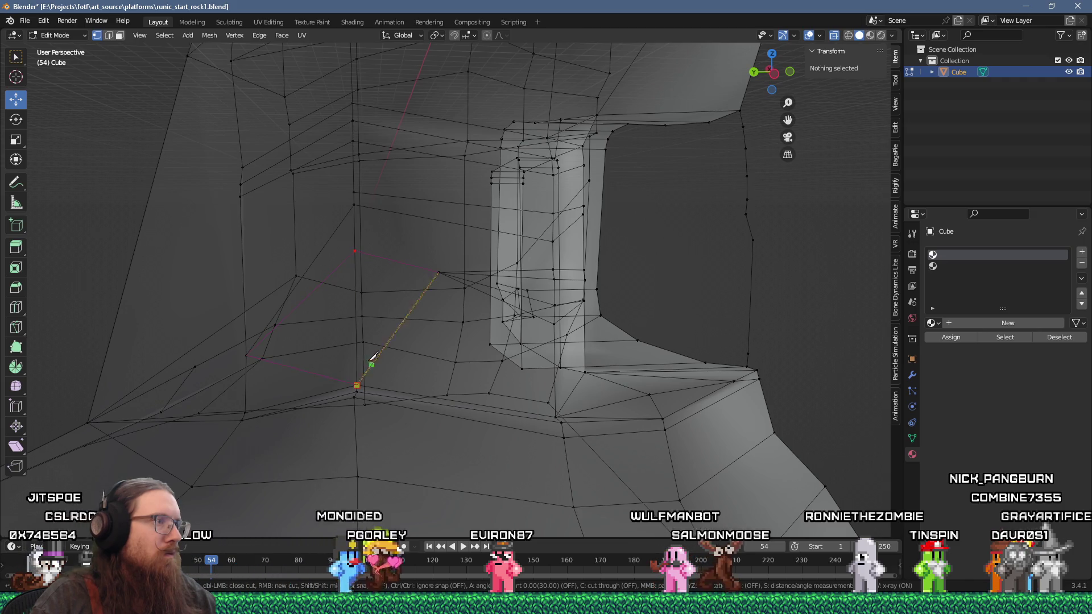
{"action": "left_click", "coordinate": [249, 353]}
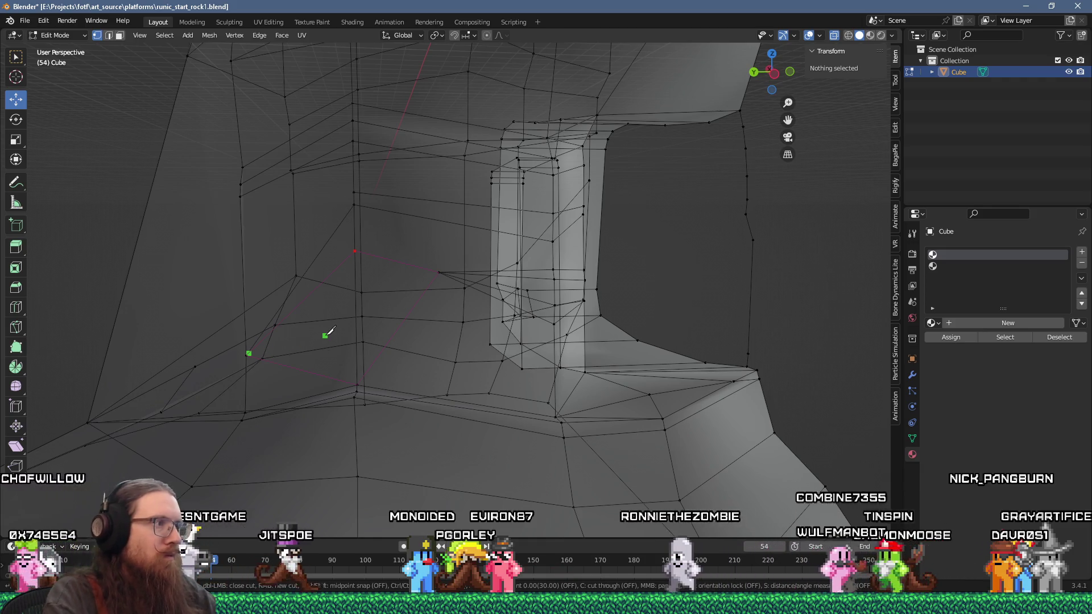
{"action": "key", "text": "Return"}
{"action": "key", "text": "k"}
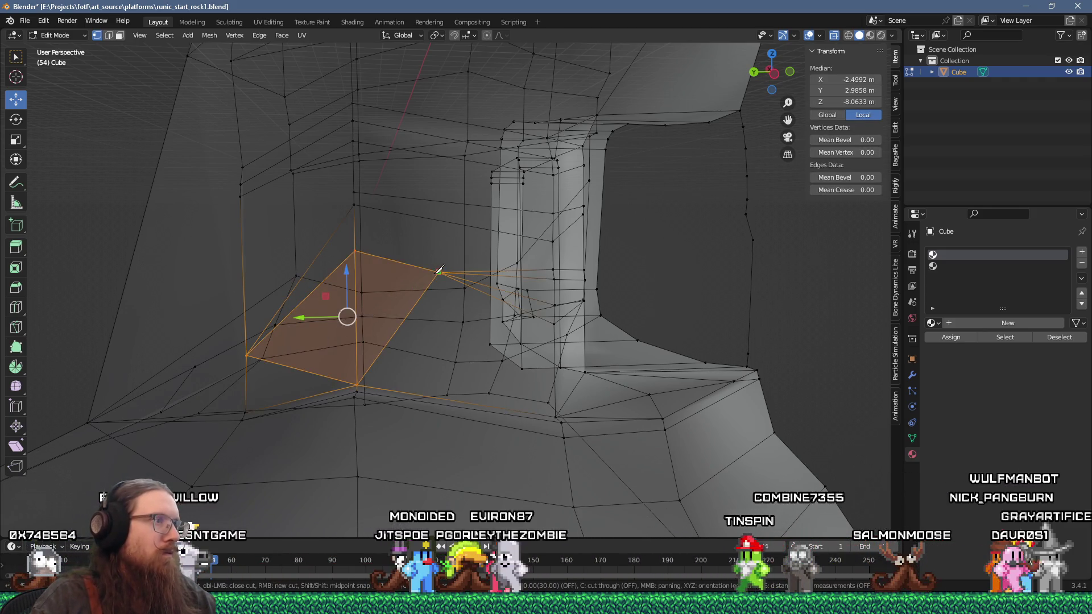
{"action": "left_click", "coordinate": [438, 273]}
{"action": "left_click", "coordinate": [356, 356]}
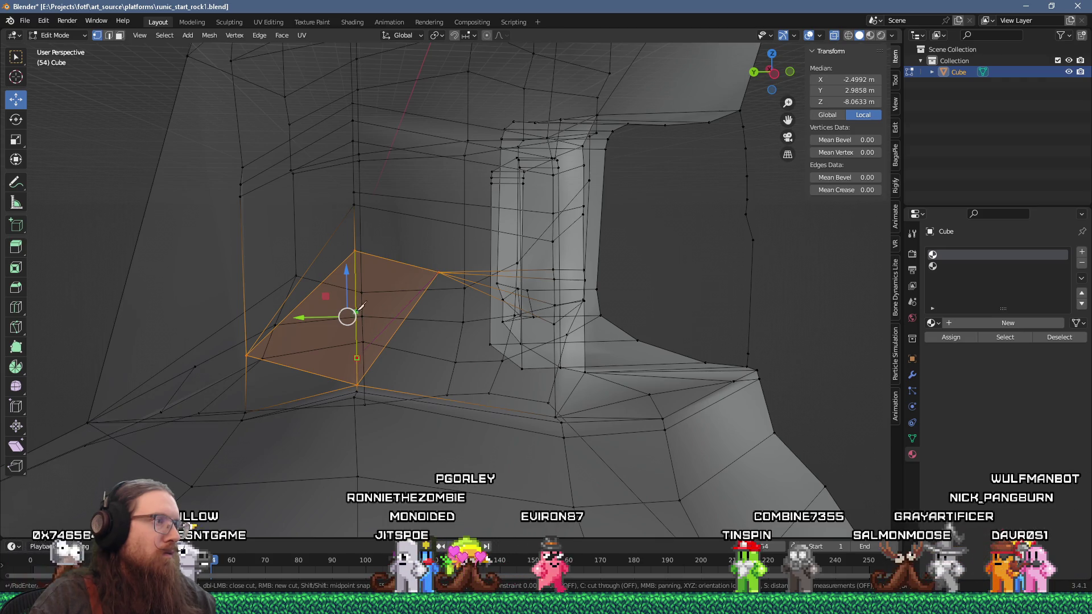
{"action": "key", "text": "Return"}
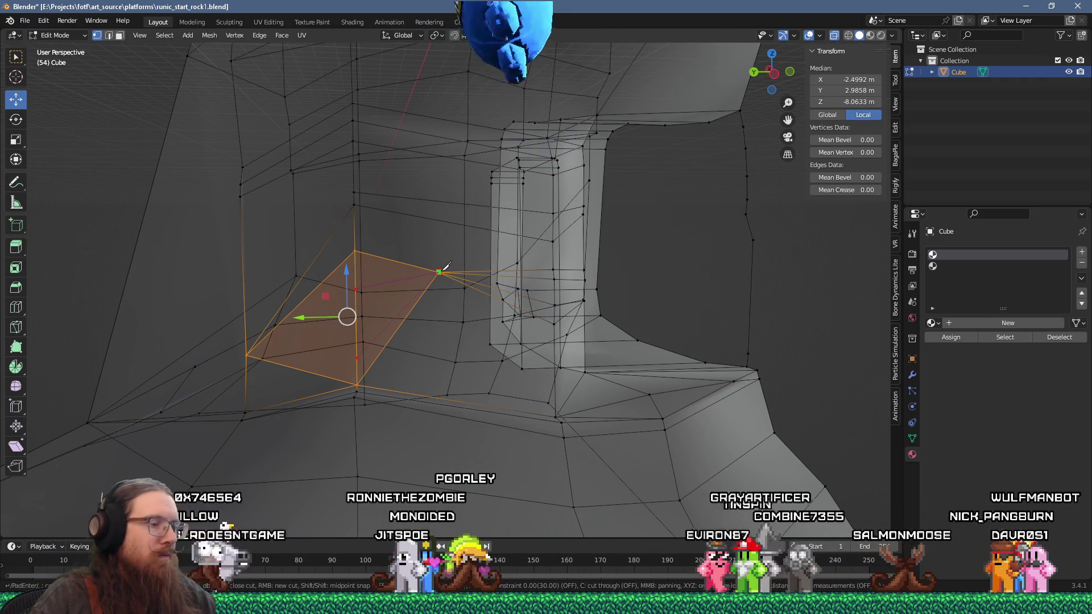
Step: Knife-cut across the left wall and shift the new vertices along X
{"action": "mouse_move", "coordinate": [408, 282]}
{"action": "left_mouse_down"}
{"action": "mouse_move", "coordinate": [341, 293]}
{"action": "mouse_move", "coordinate": [244, 254]}
{"action": "mouse_move", "coordinate": [290, 254]}
{"action": "mouse_move", "coordinate": [319, 217]}
{"action": "mouse_move", "coordinate": [371, 244]}
{"action": "mouse_move", "coordinate": [442, 241]}
{"action": "mouse_move", "coordinate": [402, 247]}
{"action": "left_mouse_up"}
{"action": "left_click", "coordinate": [338, 289]}
{"action": "key", "text": "alt+a"}
{"action": "key", "text": "k"}
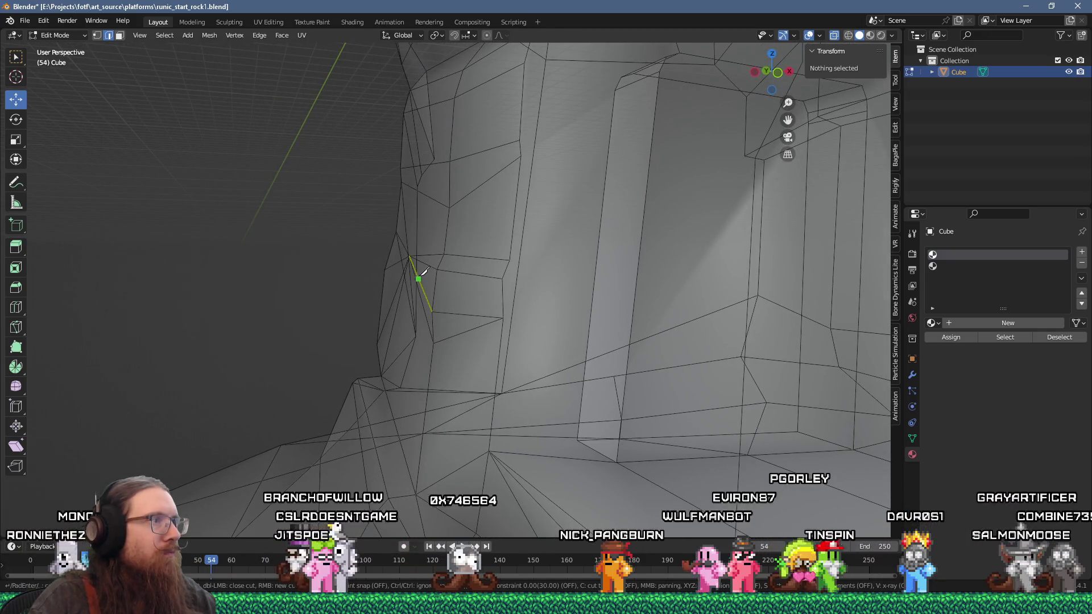
{"action": "left_click_drag", "start_coordinate": [421, 269], "coordinate": [453, 267]}
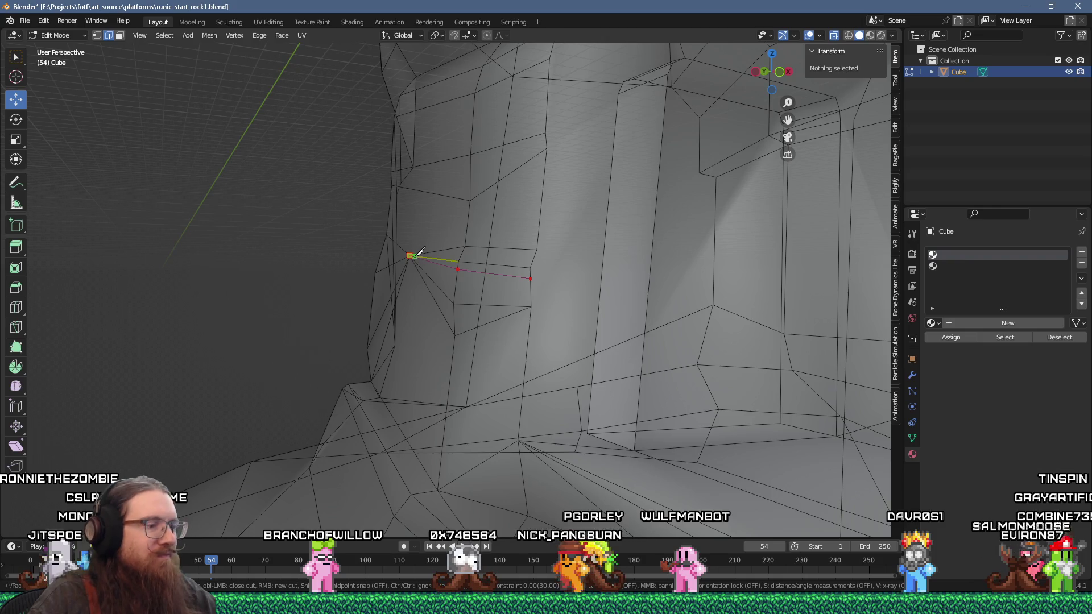
{"action": "key", "text": "Return"}
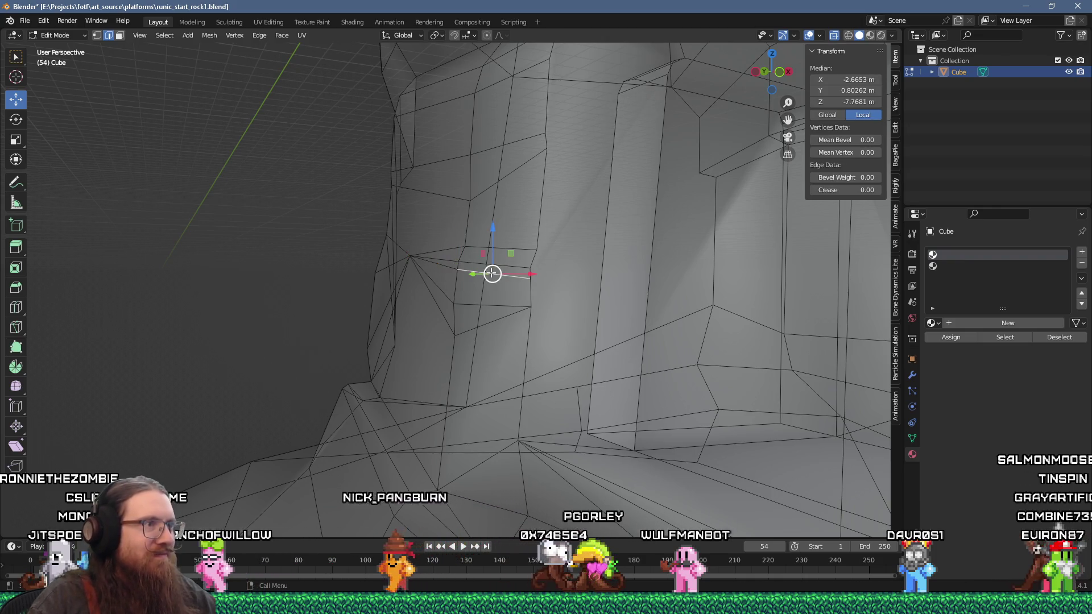
{"action": "left_click_drag", "start_coordinate": [492, 273], "coordinate": [409, 251]}
{"action": "key", "text": "g"}
{"action": "key", "text": "x"}
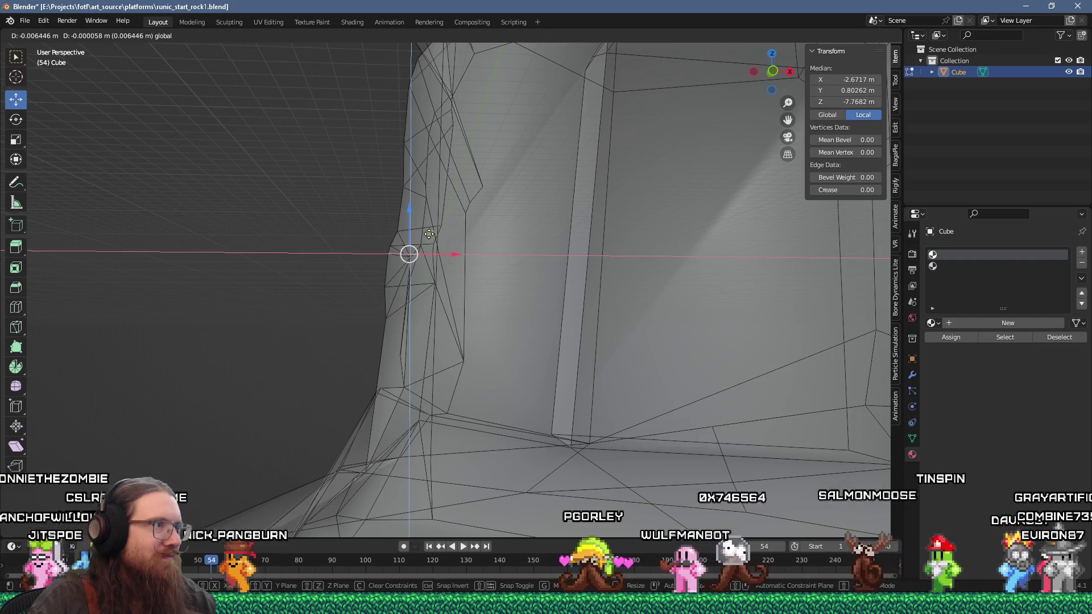
{"action": "left_click", "coordinate": [429, 234]}
{"action": "key", "text": "alt+a"}
Step: Cut a closed knife loop on the wall edge and nudge its vertices on the XZ plane
{"action": "mouse_move", "coordinate": [334, 256]}
{"action": "left_mouse_down"}
{"action": "mouse_move", "coordinate": [324, 241]}
{"action": "mouse_move", "coordinate": [343, 270]}
{"action": "mouse_move", "coordinate": [383, 263]}
{"action": "mouse_move", "coordinate": [398, 278]}
{"action": "mouse_move", "coordinate": [363, 273]}
{"action": "mouse_move", "coordinate": [398, 278]}
{"action": "left_mouse_up"}
{"action": "key", "text": "k"}
{"action": "left_click", "coordinate": [388, 261]}
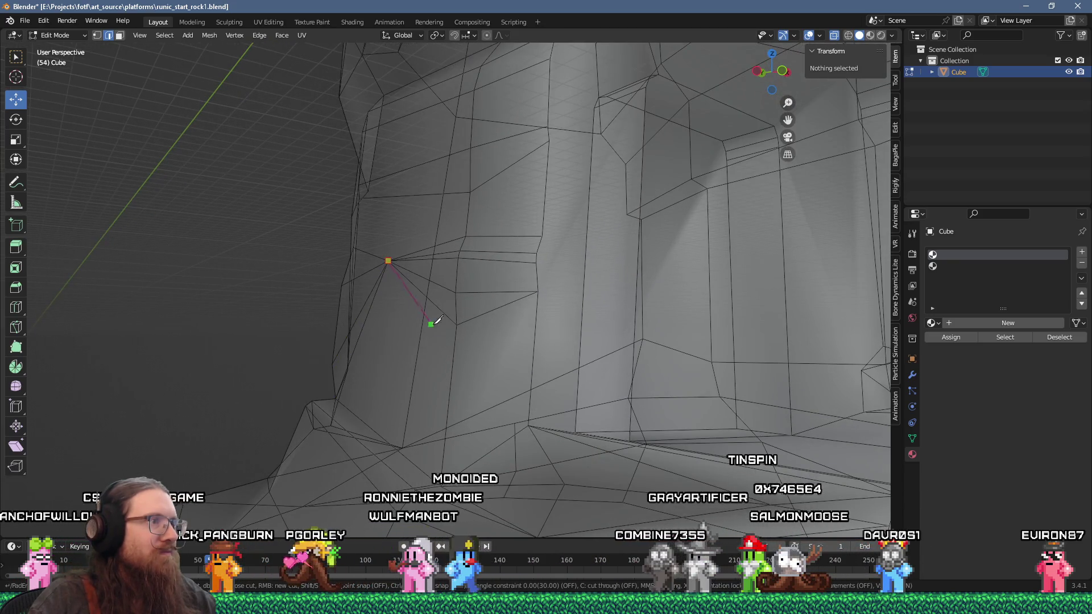
{"action": "left_click", "coordinate": [538, 302]}
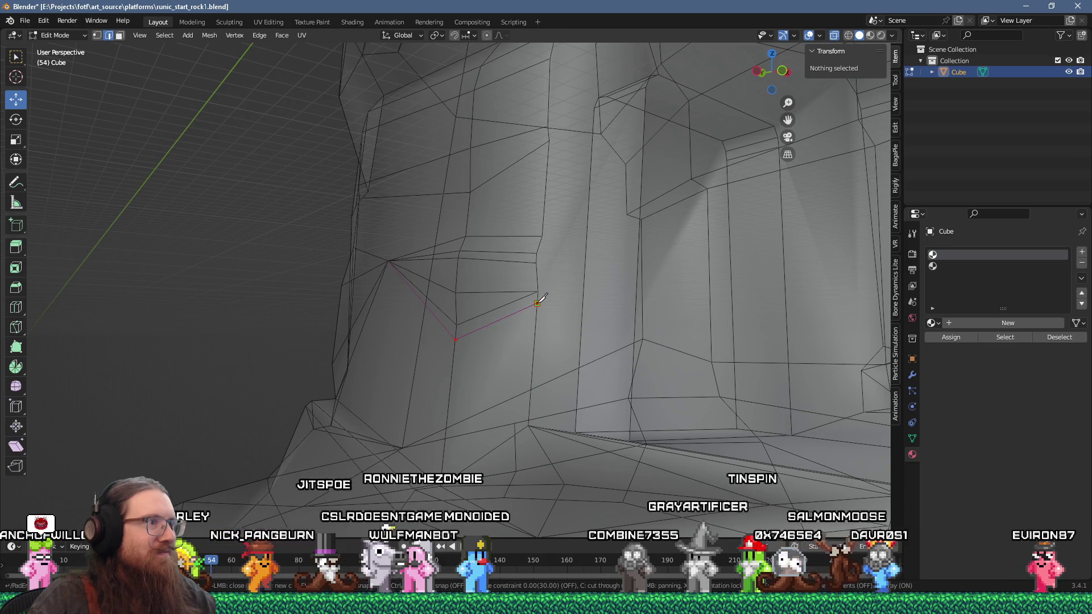
{"action": "left_click", "coordinate": [534, 331]}
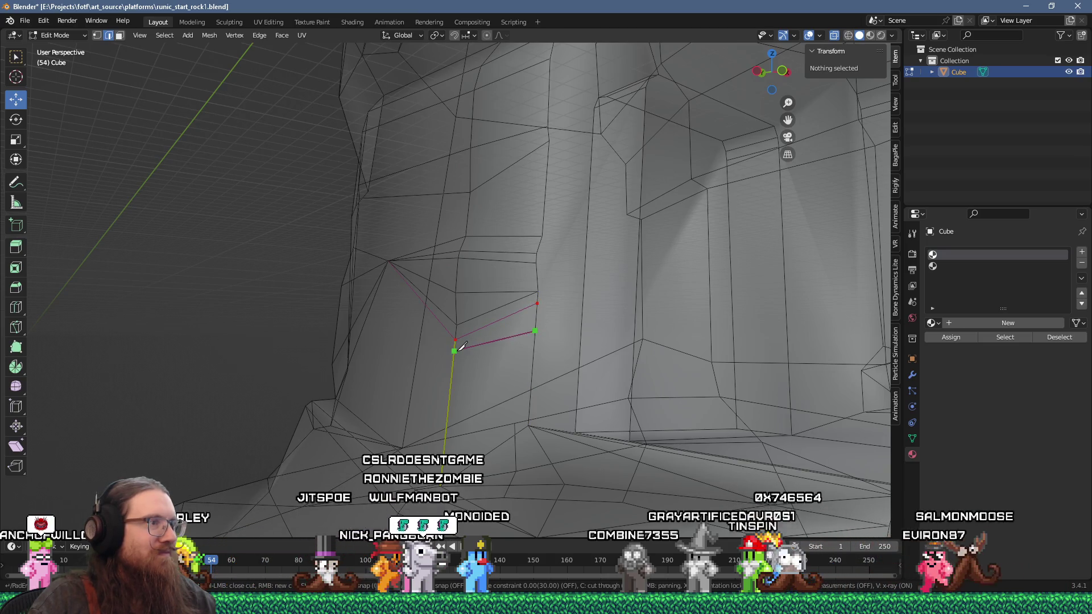
{"action": "left_click", "coordinate": [389, 260]}
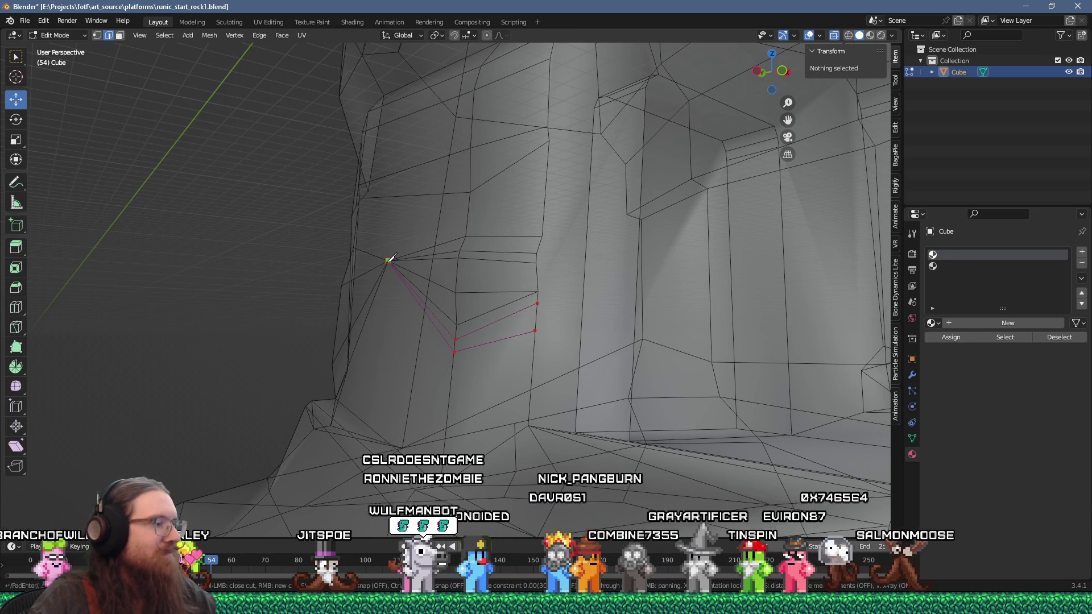
{"action": "key", "text": "Return"}
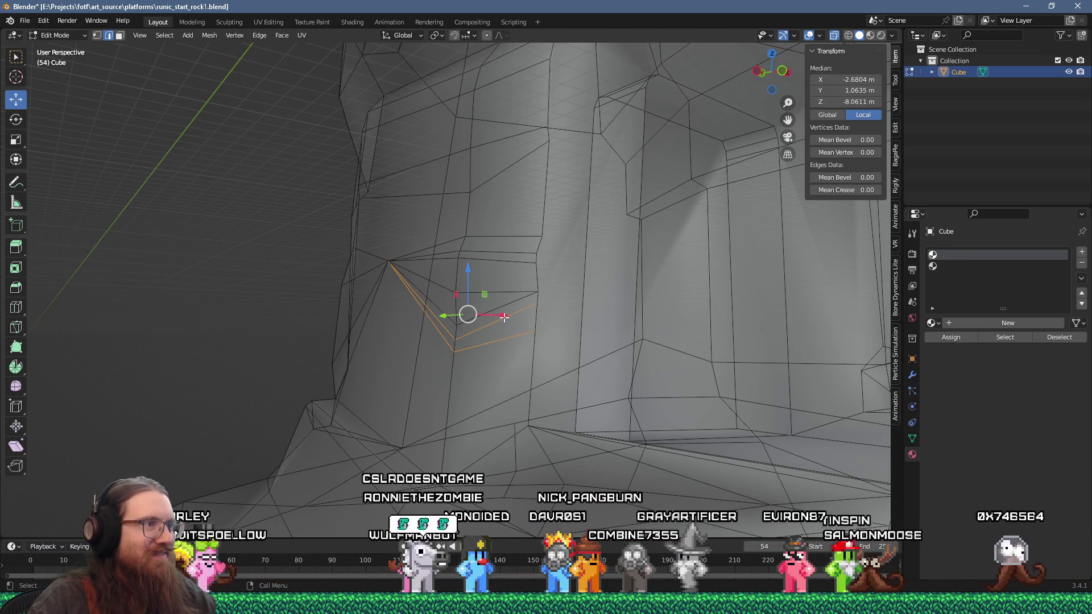
{"action": "scroll", "coordinate": [459, 315], "scroll_direction": "up", "scroll_amount": 3}
{"action": "left_click_drag", "start_coordinate": [383, 295], "coordinate": [405, 294]}
{"action": "key", "text": "alt+a"}
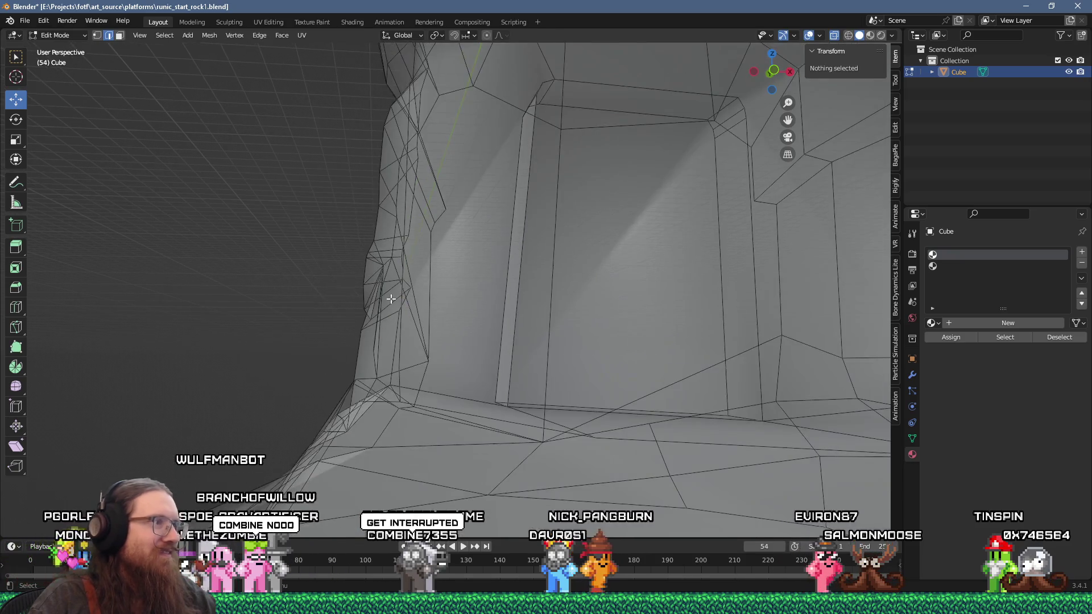
Step: Knife-cut near the wall's lower left corner and shift the new edge outward
{"action": "key", "text": "k"}
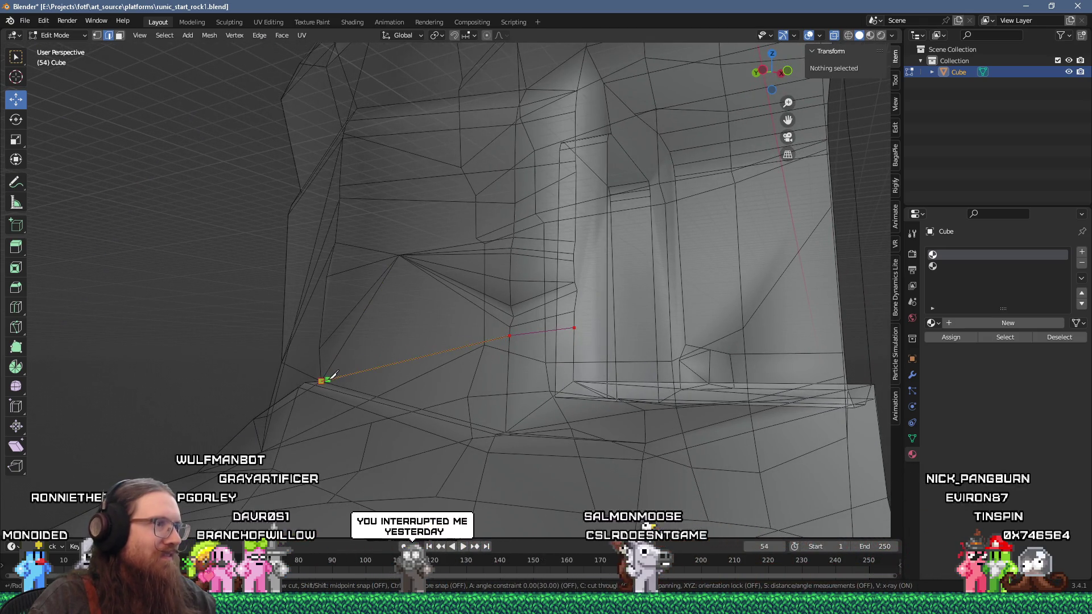
{"action": "left_click", "coordinate": [322, 381]}
{"action": "key", "text": "Return"}
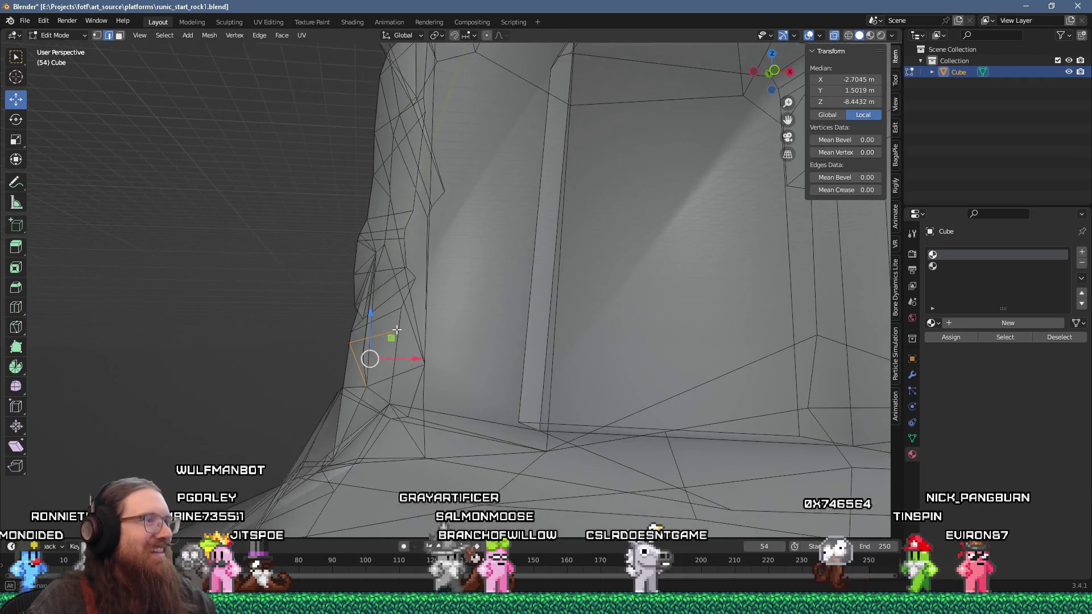
{"action": "left_click", "coordinate": [374, 335]}
{"action": "mouse_move", "coordinate": [397, 317]}
{"action": "left_mouse_down"}
{"action": "mouse_move", "coordinate": [353, 312]}
{"action": "mouse_move", "coordinate": [380, 322]}
{"action": "mouse_move", "coordinate": [353, 322]}
{"action": "mouse_move", "coordinate": [366, 300]}
{"action": "mouse_move", "coordinate": [369, 329]}
{"action": "mouse_move", "coordinate": [415, 324]}
{"action": "mouse_move", "coordinate": [441, 389]}
{"action": "left_mouse_up"}
{"action": "left_click", "coordinate": [330, 313]}
Step: Add another knife cut near the wall's base and inspect its new vertex
{"action": "scroll", "coordinate": [354, 322], "scroll_direction": "down", "scroll_amount": 5}
{"action": "scroll", "coordinate": [365, 300], "scroll_direction": "up", "scroll_amount": 5}
{"action": "key", "text": "k"}
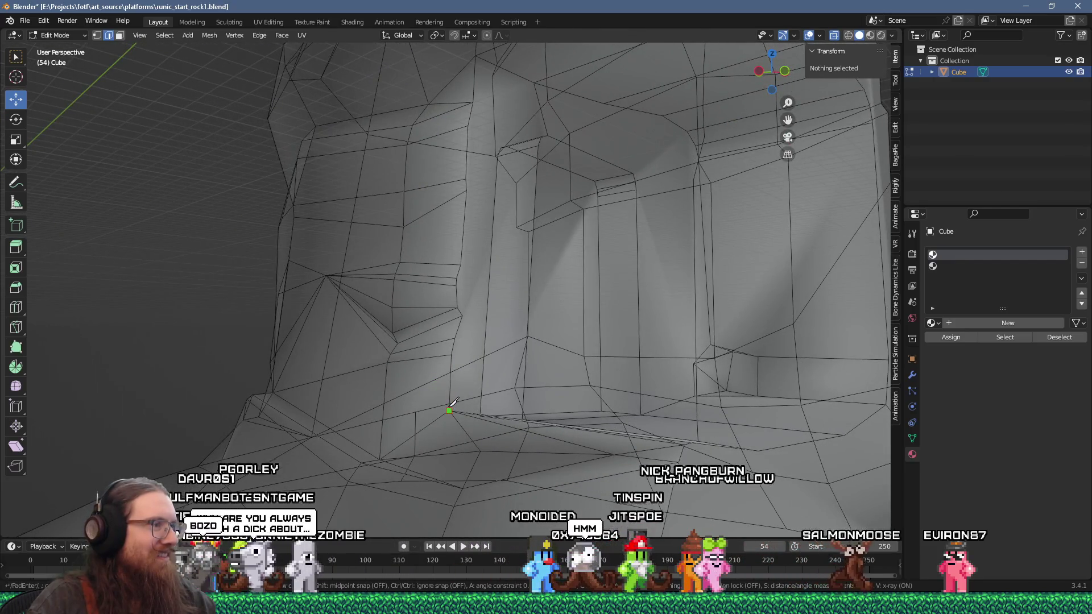
{"action": "left_click", "coordinate": [273, 392]}
{"action": "key", "text": "Return"}
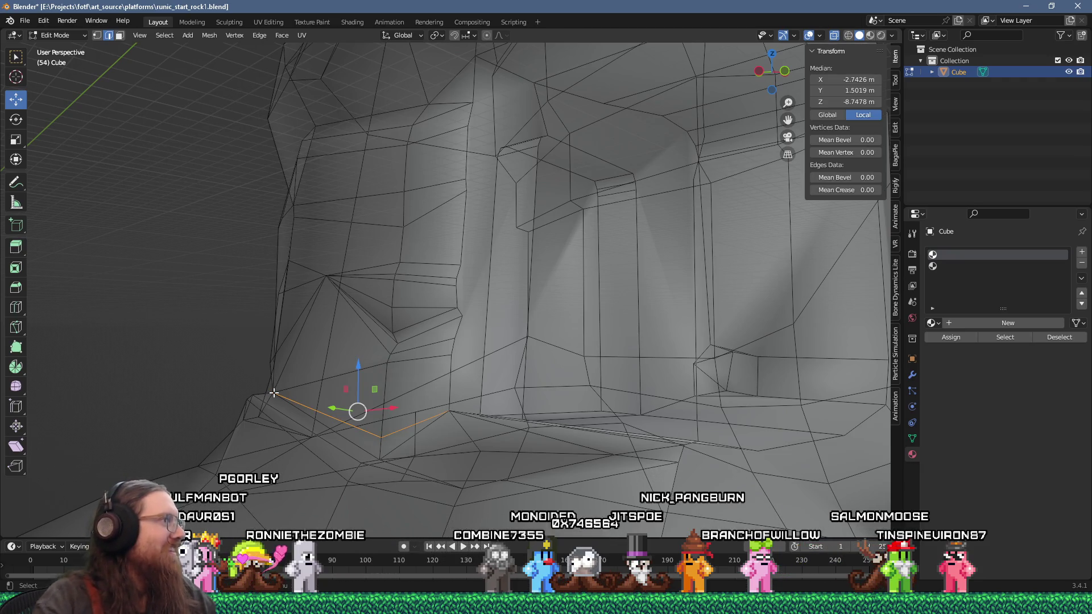
{"action": "left_click", "coordinate": [383, 437]}
{"action": "mouse_move", "coordinate": [383, 437]}
{"action": "left_mouse_down"}
{"action": "mouse_move", "coordinate": [341, 421]}
{"action": "mouse_move", "coordinate": [367, 424]}
{"action": "left_mouse_up"}
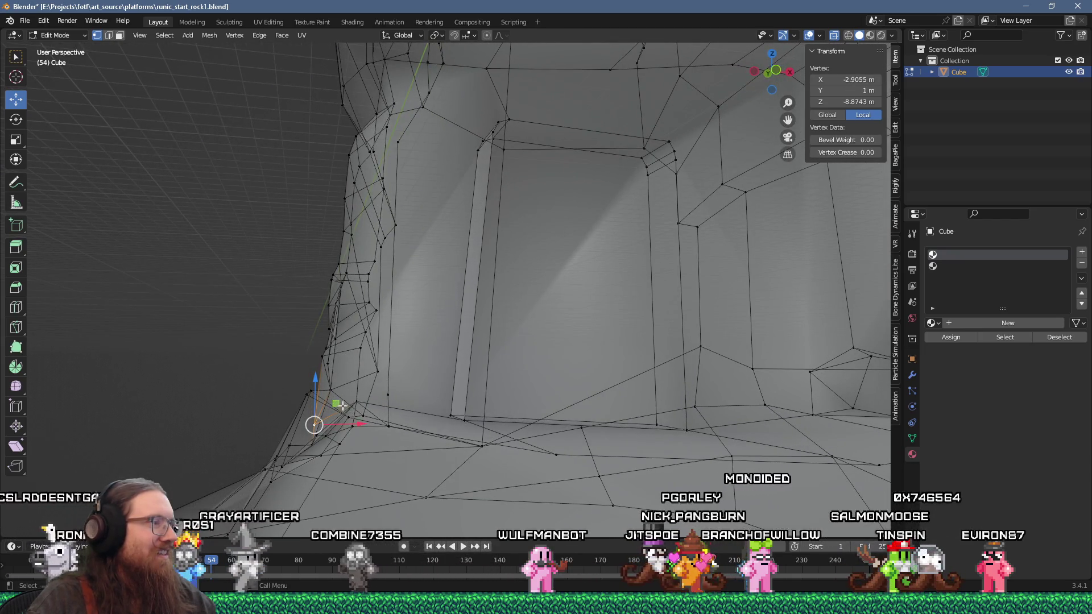
{"action": "key", "text": "alt+a"}
{"action": "mouse_move", "coordinate": [341, 400]}
{"action": "left_mouse_down"}
{"action": "mouse_move", "coordinate": [436, 401]}
{"action": "mouse_move", "coordinate": [419, 403]}
{"action": "left_mouse_up"}
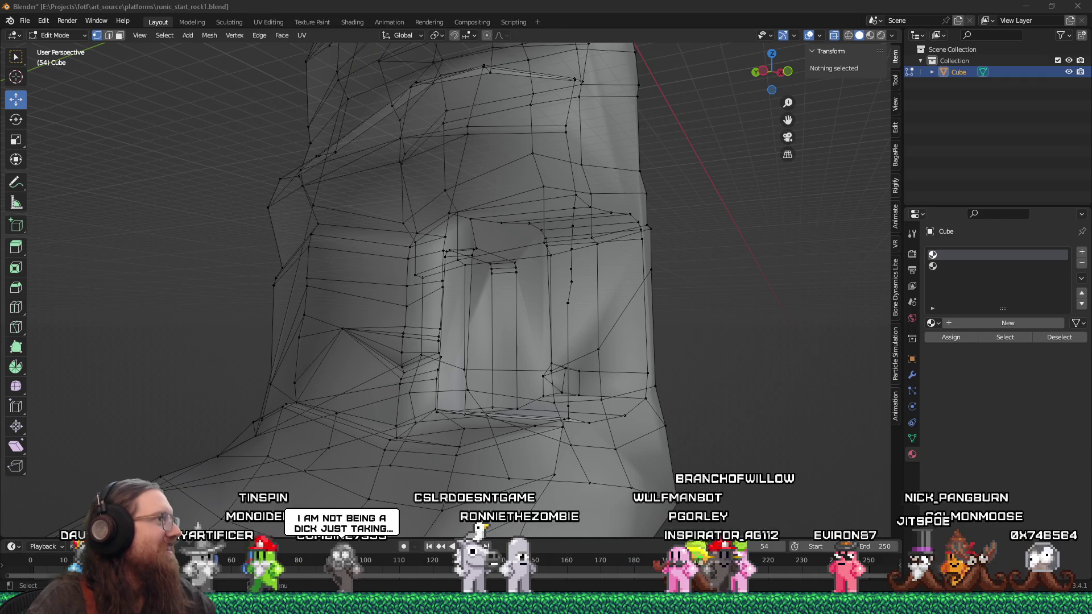
Step: Nudge the alcove's lower-right vertex slightly with a Shift+Y plane-constrained move
{"action": "mouse_move", "coordinate": [225, 242]}
{"action": "left_mouse_down"}
{"action": "mouse_move", "coordinate": [453, 310]}
{"action": "mouse_move", "coordinate": [426, 305]}
{"action": "left_mouse_up"}
{"action": "key", "text": "Tab"}
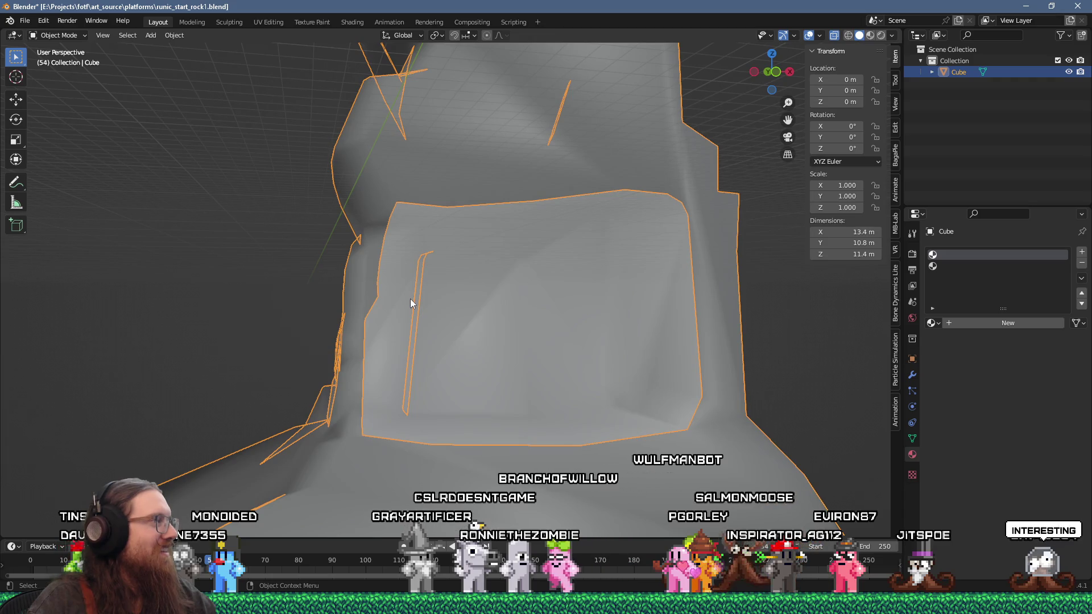
{"action": "key", "text": "Tab"}
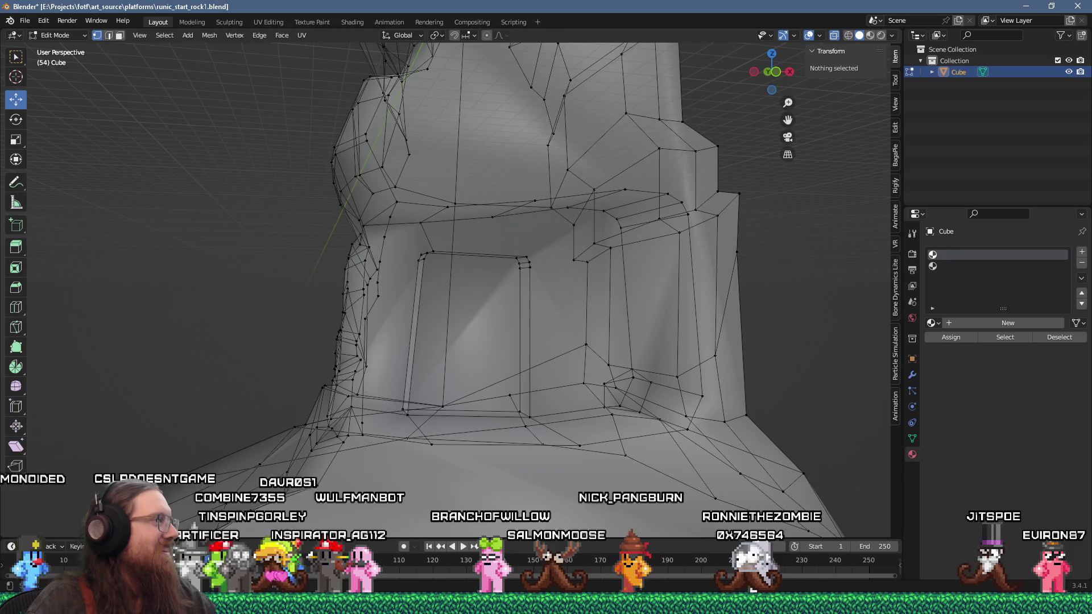
{"action": "mouse_move", "coordinate": [154, 326]}
{"action": "left_mouse_down"}
{"action": "mouse_move", "coordinate": [246, 329]}
{"action": "mouse_move", "coordinate": [135, 338]}
{"action": "mouse_move", "coordinate": [132, 319]}
{"action": "mouse_move", "coordinate": [146, 329]}
{"action": "left_mouse_up"}
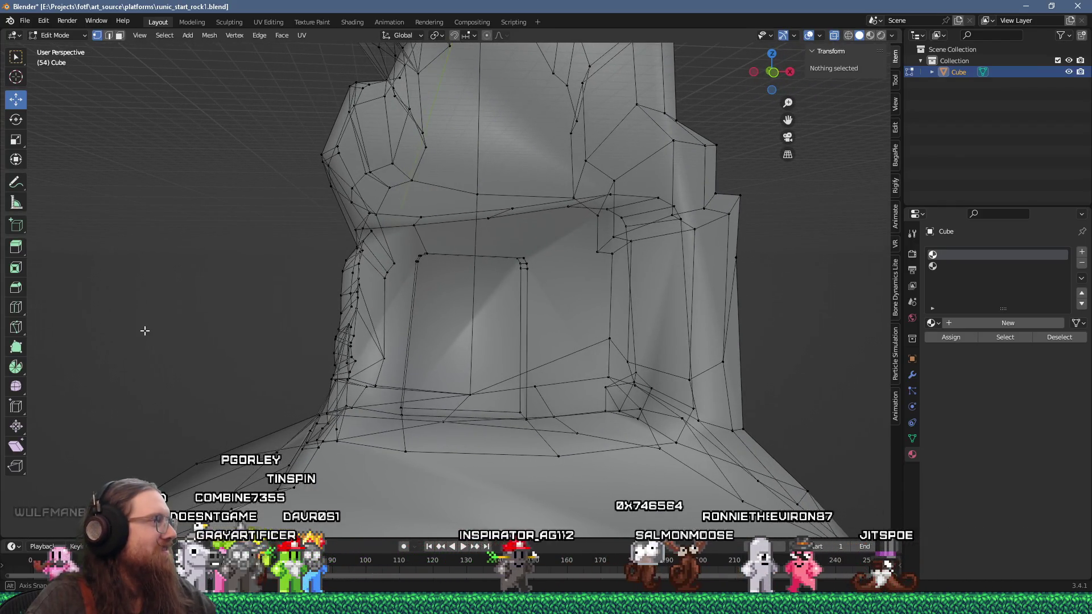
{"action": "left_click", "coordinate": [623, 402]}
{"action": "key", "text": "g"}
{"action": "key", "text": "shift+y"}
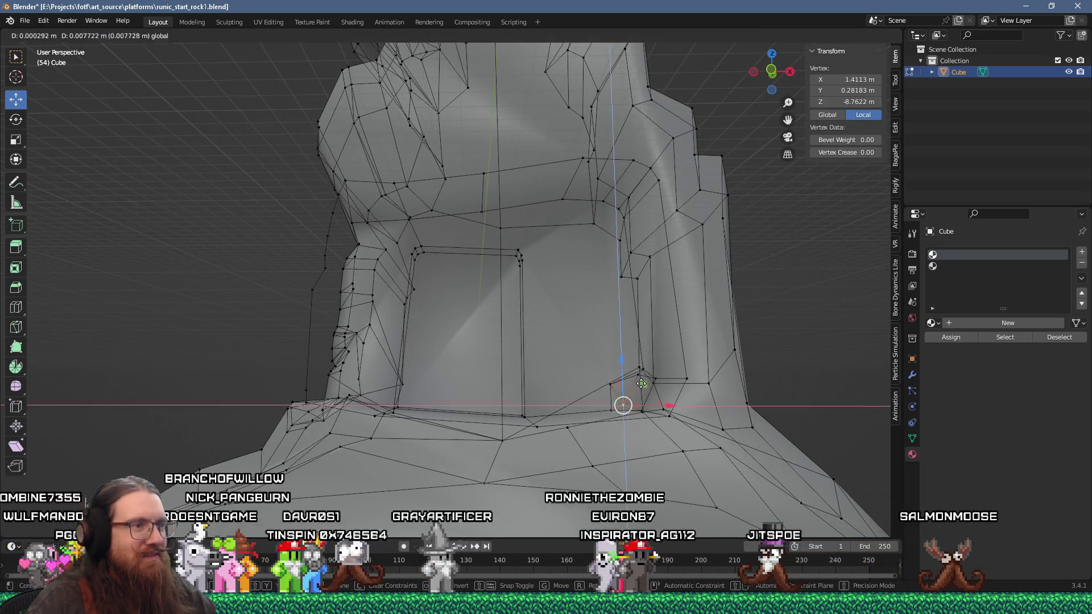
{"action": "left_click", "coordinate": [622, 389]}
{"action": "key", "text": "alt+a"}
{"action": "mouse_move", "coordinate": [605, 357]}
{"action": "left_mouse_down"}
{"action": "mouse_move", "coordinate": [548, 360]}
{"action": "mouse_move", "coordinate": [549, 324]}
{"action": "mouse_move", "coordinate": [561, 334]}
{"action": "mouse_move", "coordinate": [535, 291]}
{"action": "left_mouse_up"}
{"action": "key", "text": "k"}
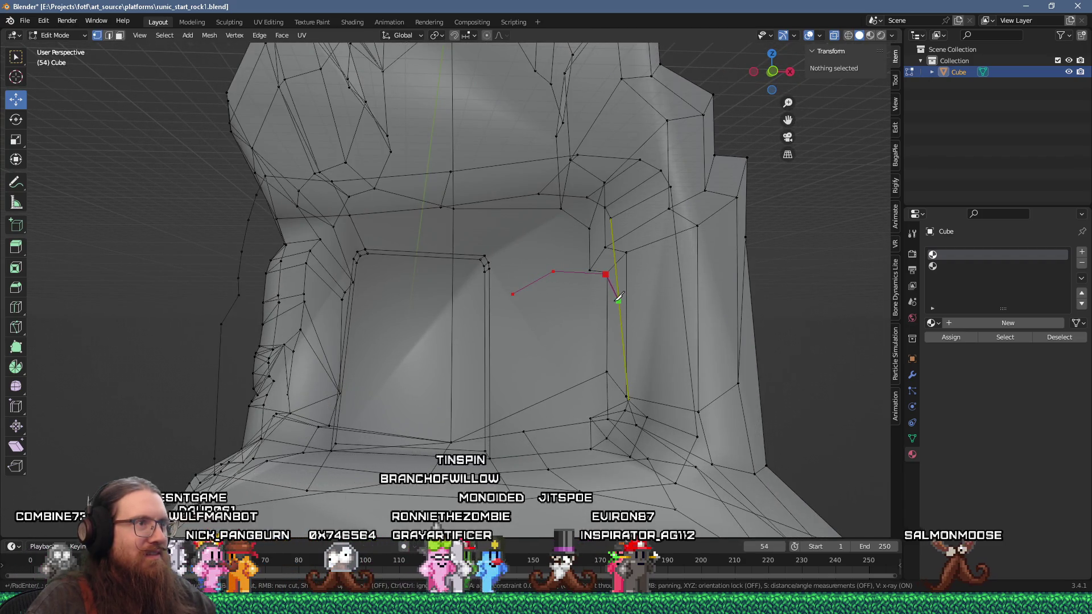
Step: Knife-cut a closed outline for the niche on the rock's right wall
{"action": "left_click", "coordinate": [618, 301]}
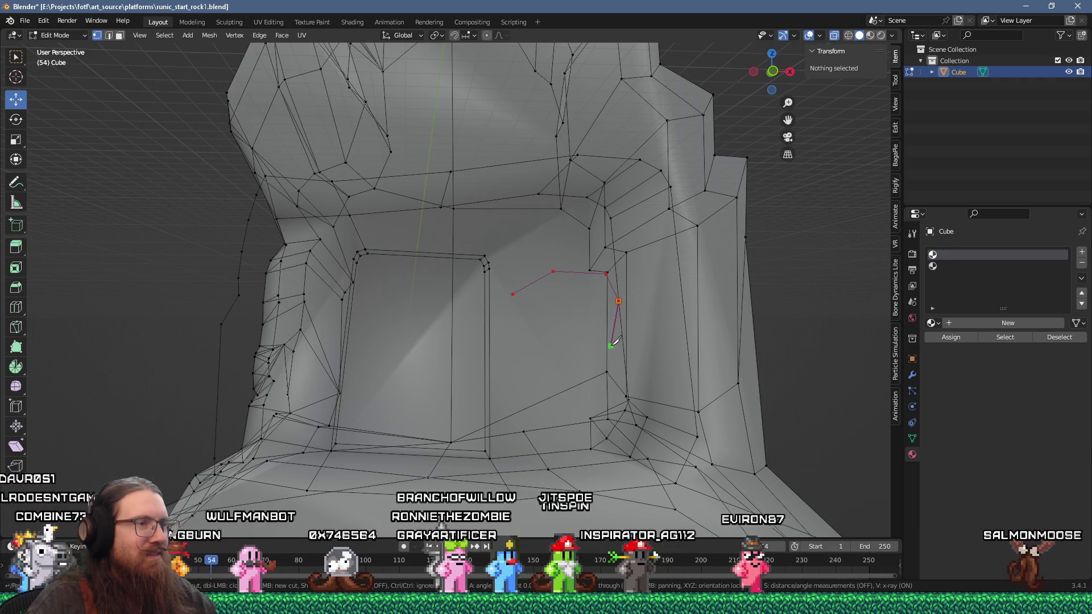
{"action": "left_click", "coordinate": [624, 349]}
{"action": "left_click", "coordinate": [587, 373]}
{"action": "left_click", "coordinate": [522, 373]}
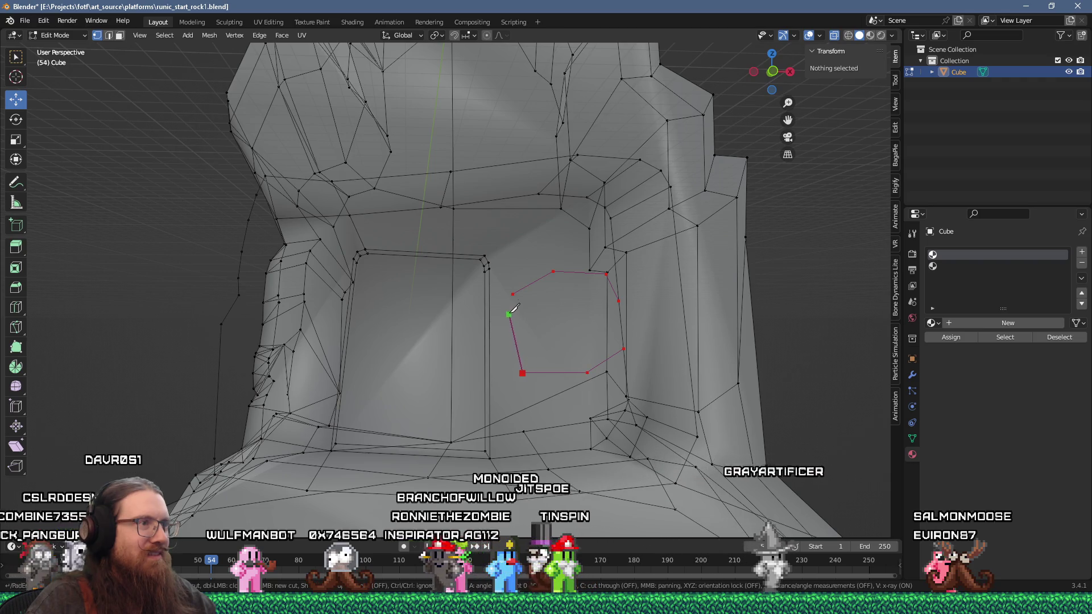
{"action": "left_click", "coordinate": [513, 295]}
{"action": "key", "text": "Return"}
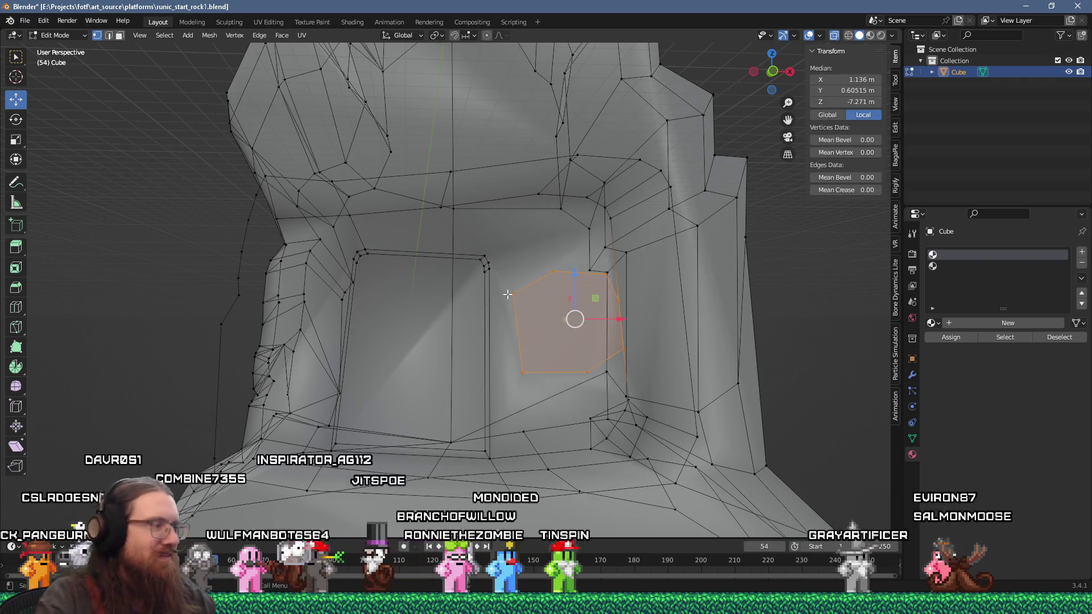
Step: Extrude the niche face into the wall and scale it down to 0.7
{"action": "key", "text": "e"}
{"action": "left_click", "coordinate": [545, 326]}
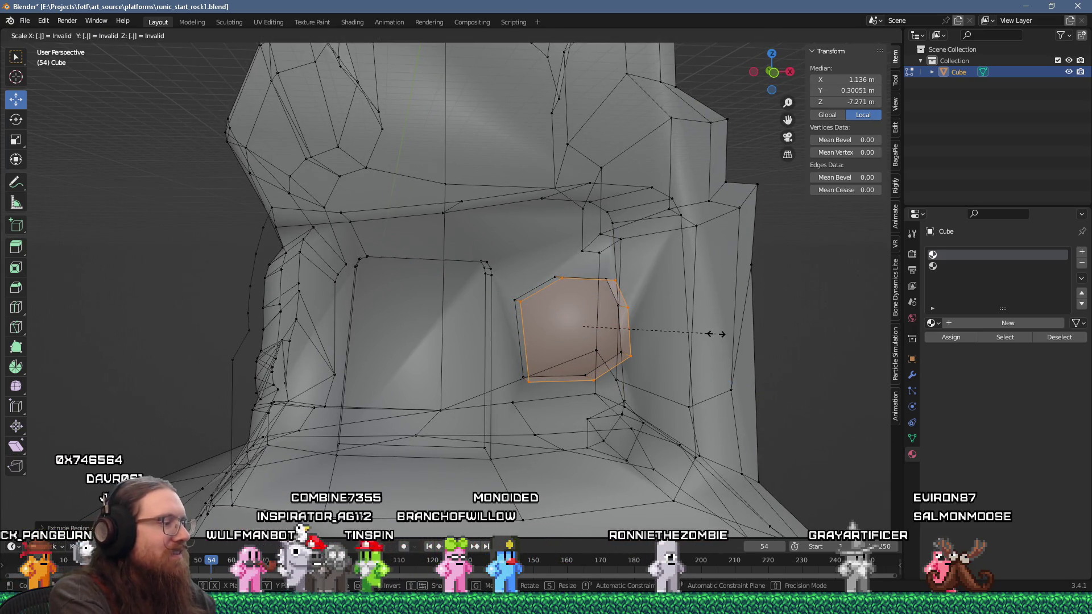
{"action": "type", "text": "7"}
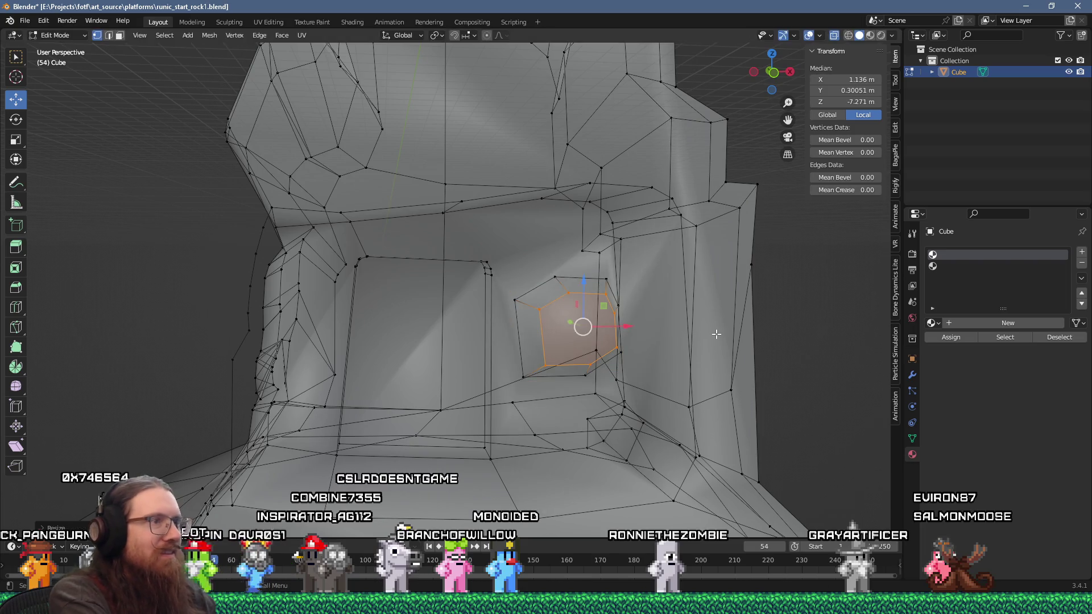
{"action": "scroll", "coordinate": [705, 349], "scroll_direction": "up", "scroll_amount": 5}
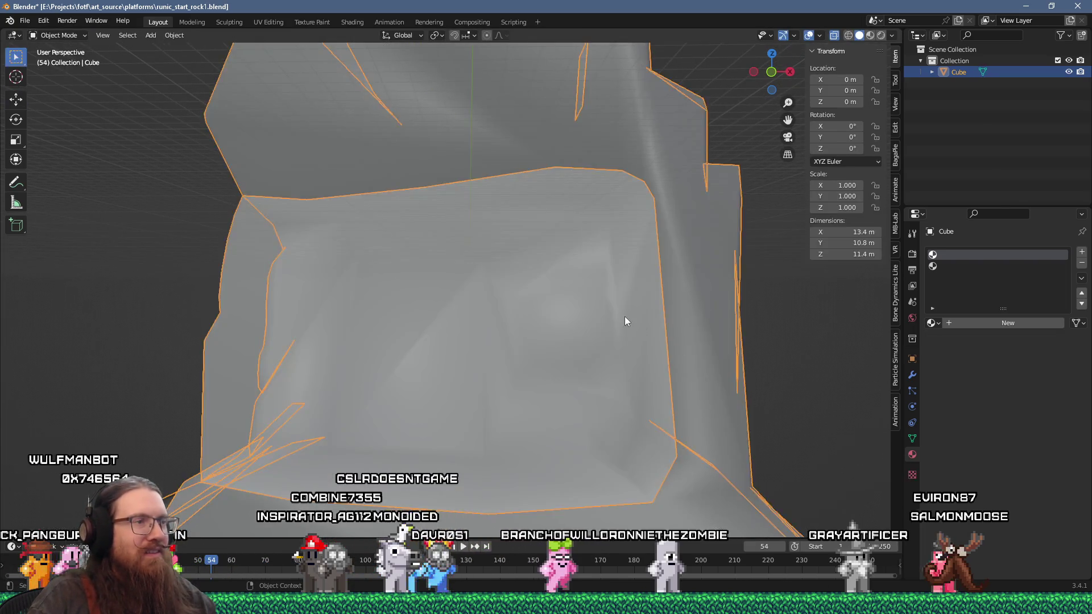
{"action": "scroll", "coordinate": [624, 316], "scroll_direction": "down", "scroll_amount": 7}
{"action": "left_click", "coordinate": [771, 269]}
{"action": "mouse_move", "coordinate": [771, 269]}
{"action": "left_mouse_down"}
{"action": "mouse_move", "coordinate": [726, 256]}
{"action": "mouse_move", "coordinate": [475, 281]}
{"action": "mouse_move", "coordinate": [302, 281]}
{"action": "mouse_move", "coordinate": [258, 261]}
{"action": "mouse_move", "coordinate": [265, 268]}
{"action": "left_mouse_up"}
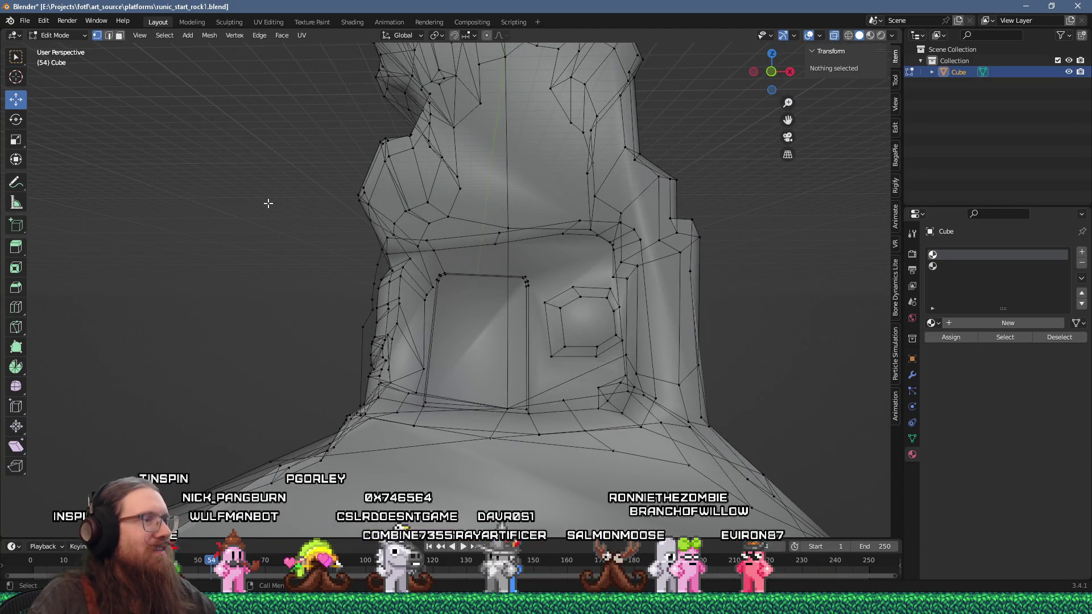
{"action": "left_click", "coordinate": [25, 21]}
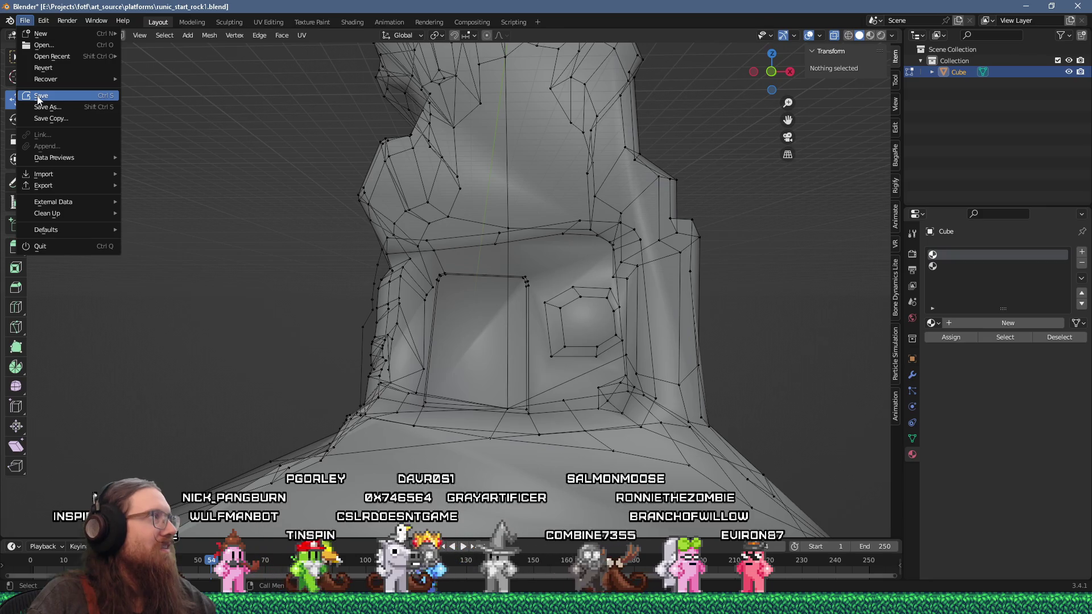
Step: Save the blend file and export the rock as runic_start_rock1 glTF into the platforms folder
{"action": "left_click", "coordinate": [38, 97]}
{"action": "left_click", "coordinate": [25, 21]}
{"action": "mouse_move", "coordinate": [51, 185]}
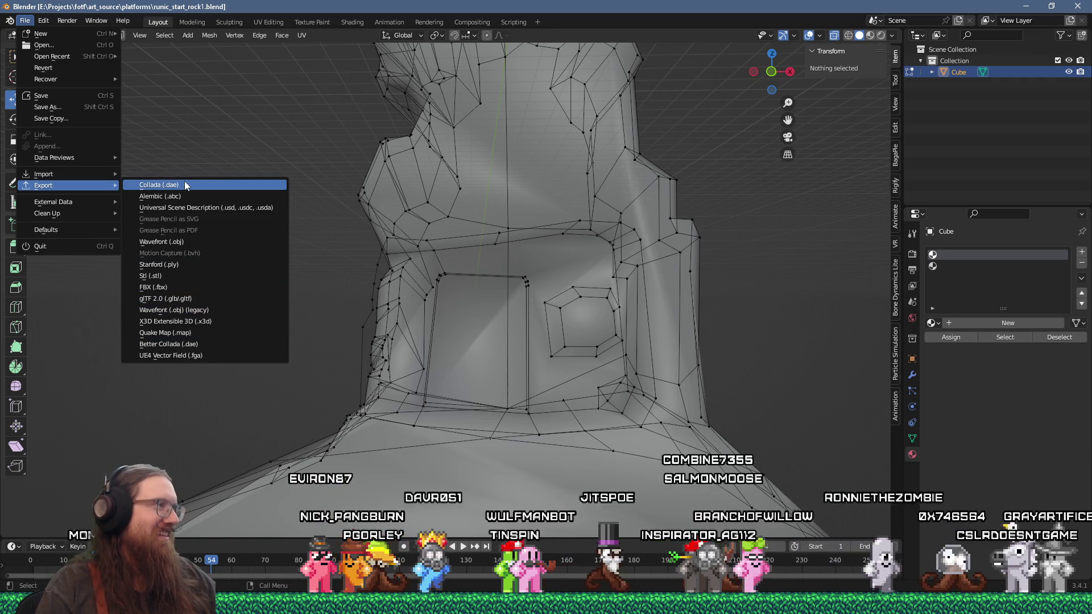
{"action": "left_click", "coordinate": [203, 296]}
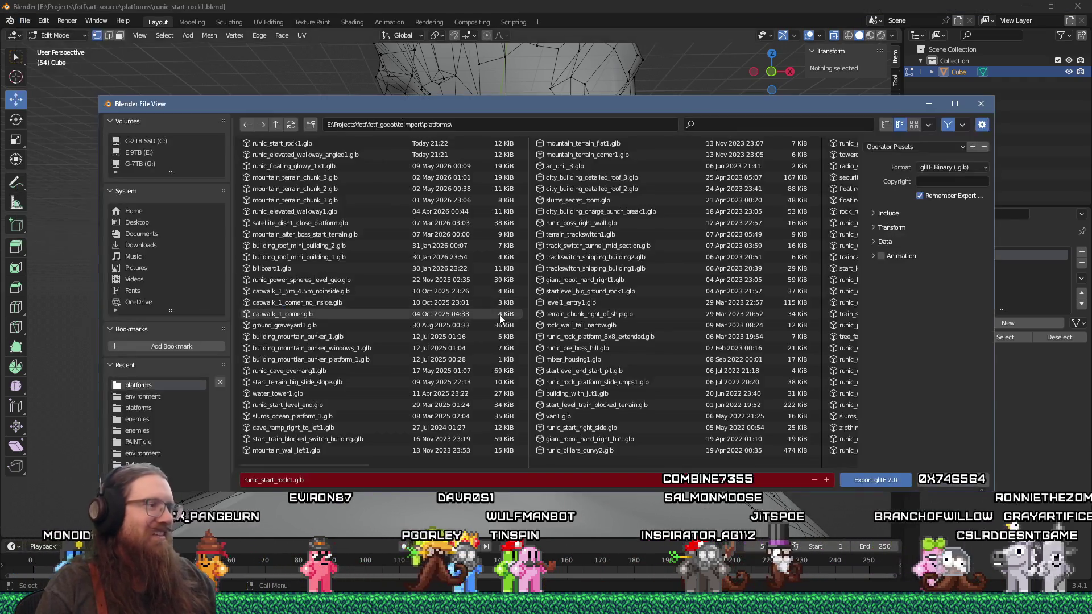
{"action": "left_click", "coordinate": [875, 479]}
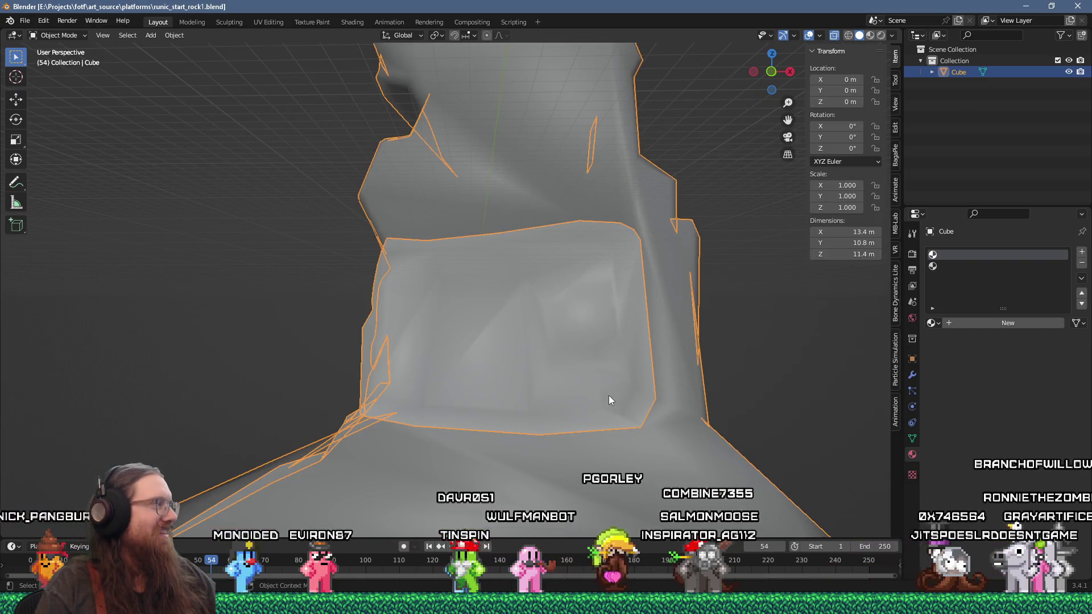
{"action": "key", "text": "alt+Tab"}
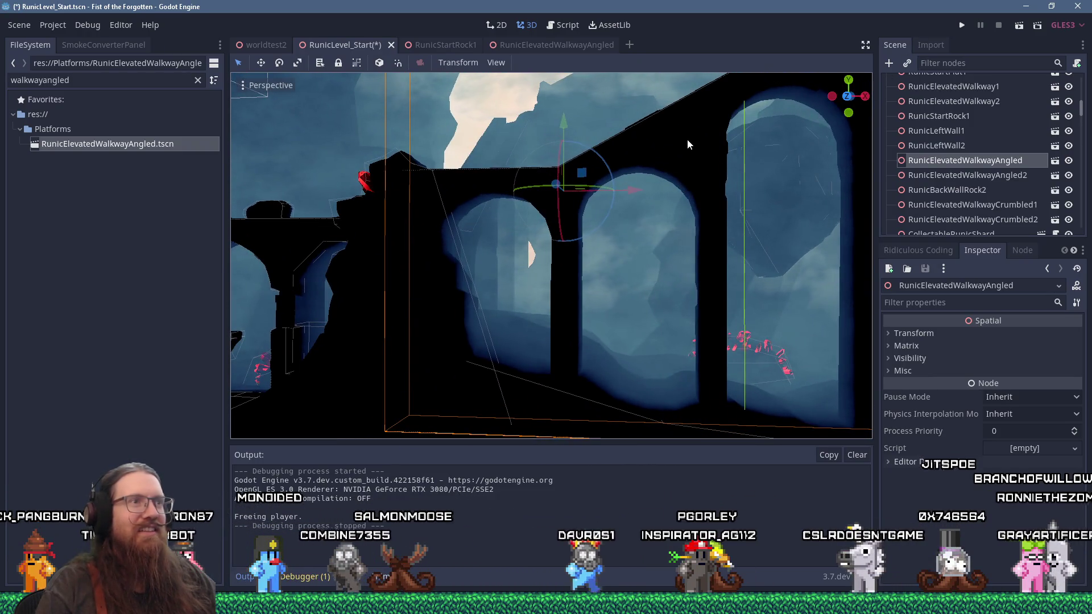
Step: Bring up the RunicElevatedWalkwayAngled scene, briefly opening and closing its imported .glb scene
{"action": "left_click", "coordinate": [1055, 160]}
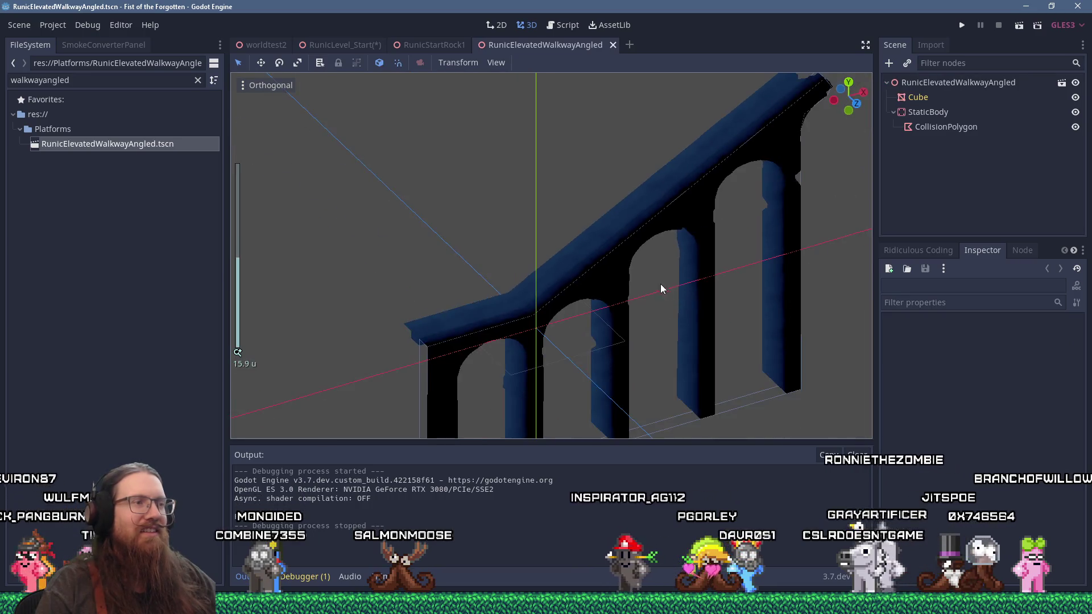
{"action": "left_click", "coordinate": [1061, 83]}
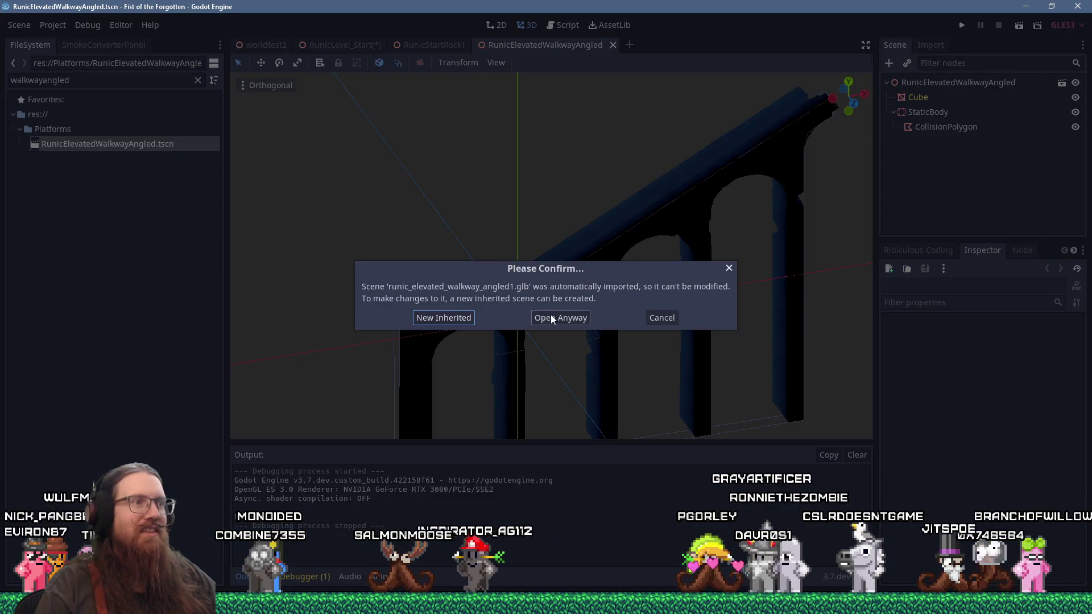
{"action": "left_click", "coordinate": [550, 319]}
{"action": "middle_click", "coordinate": [664, 46]}
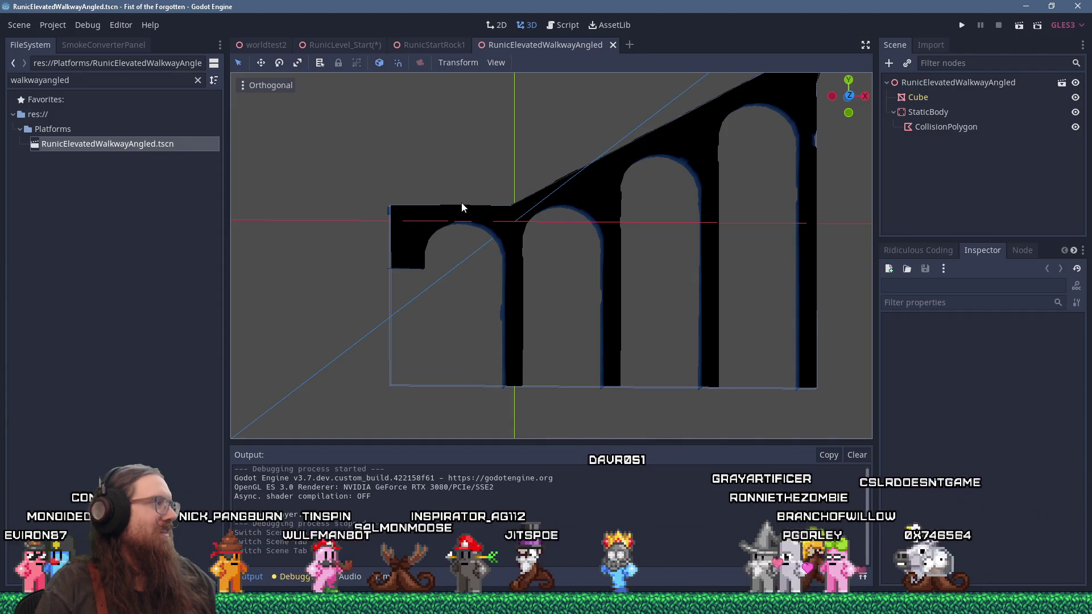
Step: Select the walkway's CollisionPolygon and switch to the rear view
{"action": "left_click", "coordinate": [492, 384]}
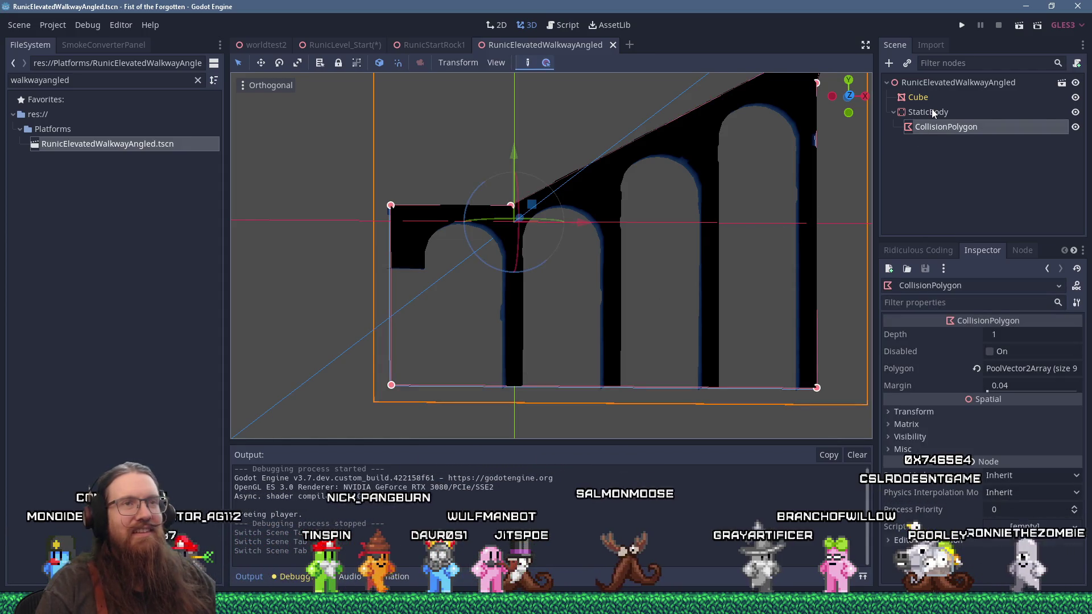
{"action": "scroll", "coordinate": [453, 294], "scroll_direction": "up", "scroll_amount": 3}
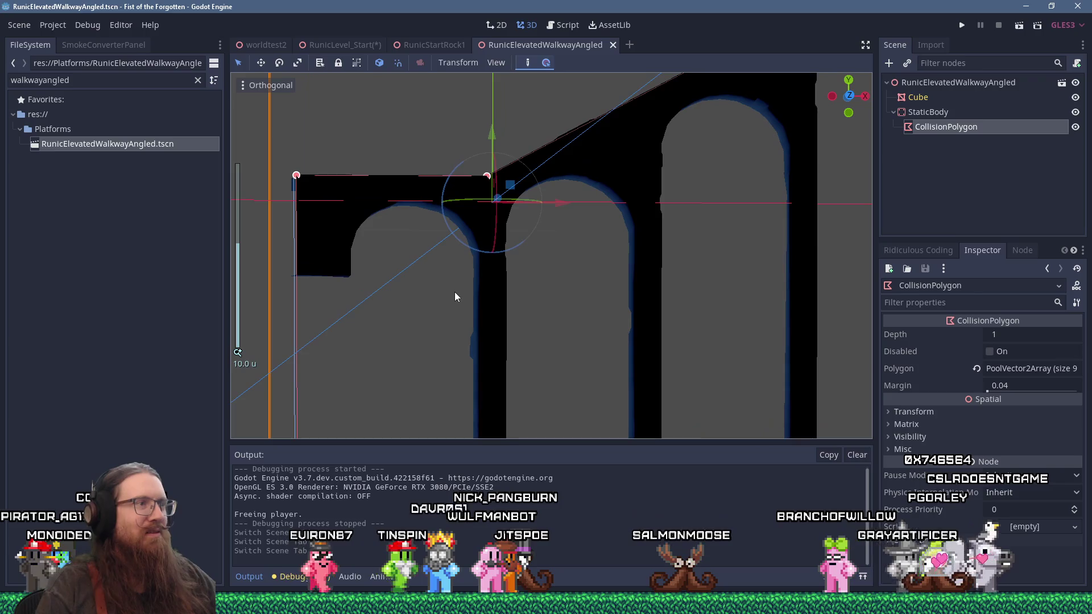
{"action": "key", "text": "KP_1"}
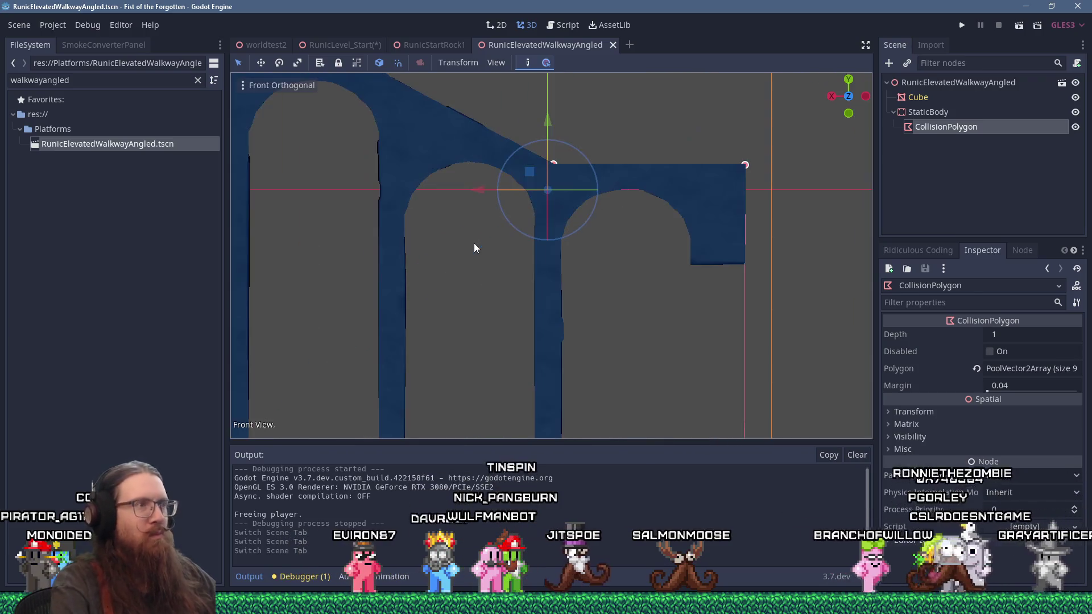
{"action": "key", "text": "KP_3"}
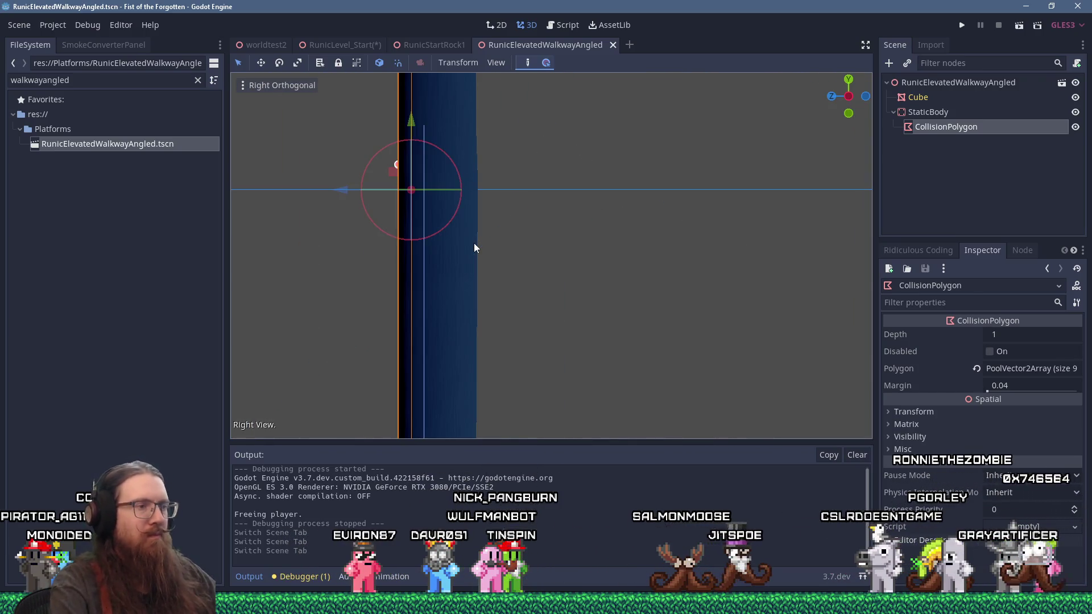
{"action": "key", "text": "KP_1"}
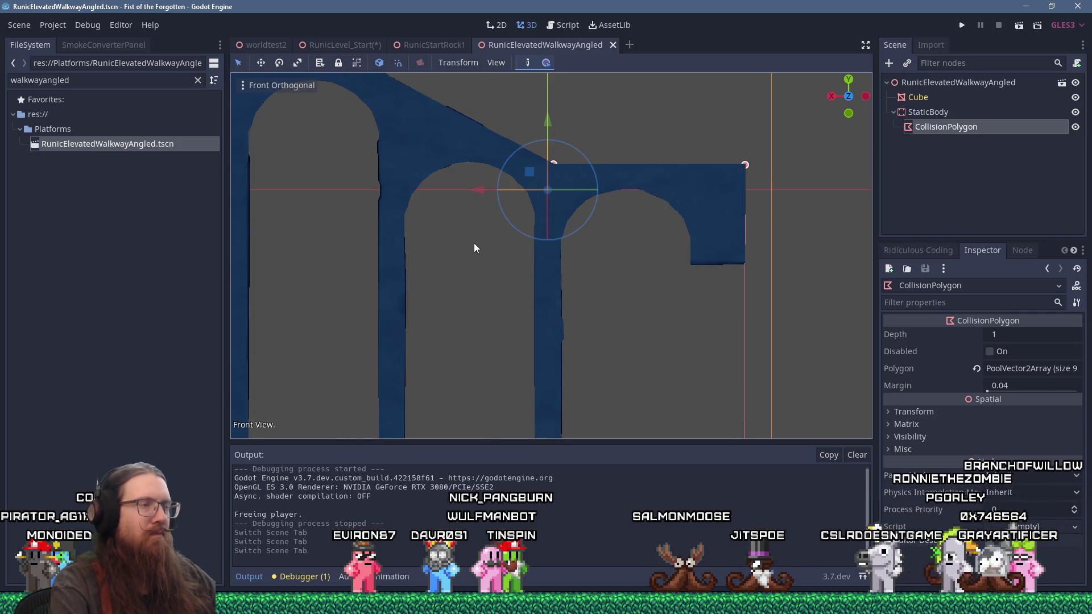
{"action": "key", "text": "ctrl+KP_1"}
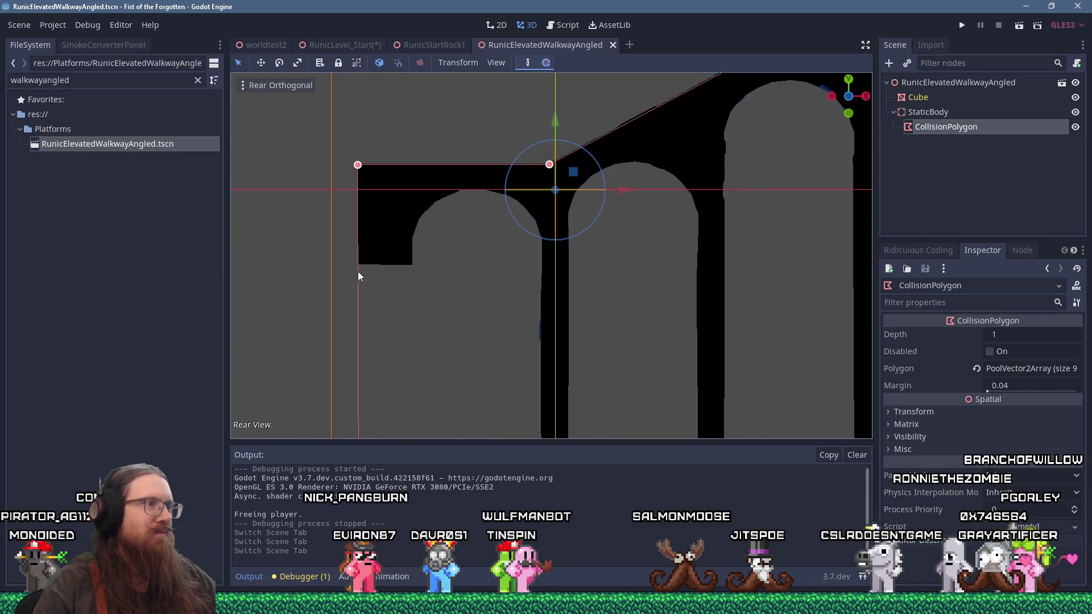
{"action": "scroll", "coordinate": [359, 274], "scroll_direction": "up", "scroll_amount": 3}
{"action": "scroll", "coordinate": [356, 268], "scroll_direction": "down", "scroll_amount": 2}
{"action": "scroll", "coordinate": [346, 259], "scroll_direction": "up", "scroll_amount": 1}
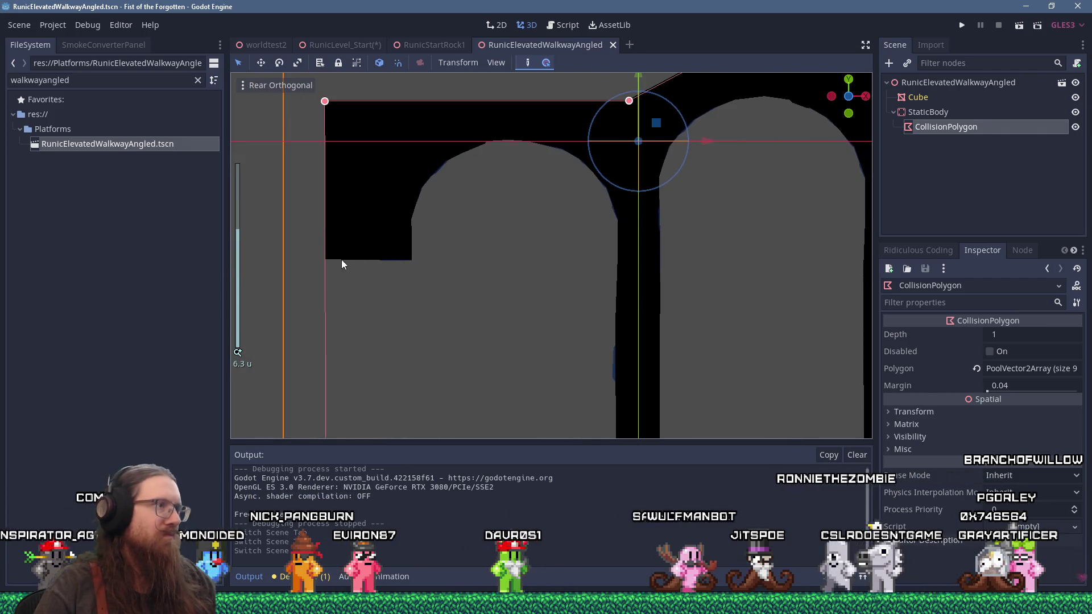
Step: Add polygon points and drag them to follow the first arch and onto the second pillar
{"action": "left_click", "coordinate": [325, 260], "text": "ctrl"}
{"action": "scroll", "coordinate": [329, 265], "scroll_direction": "down", "scroll_amount": 4}
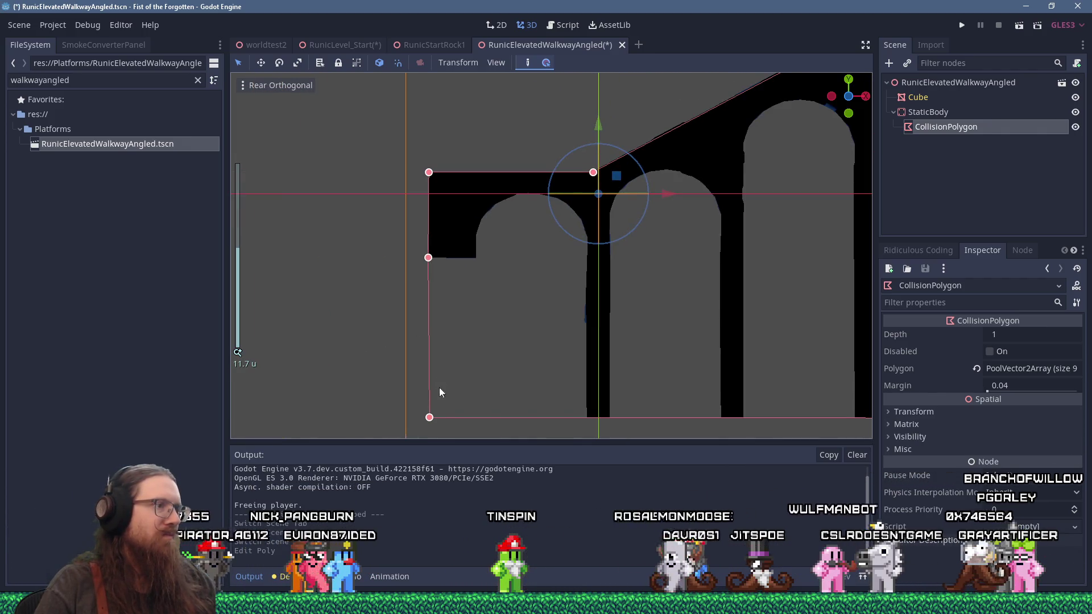
{"action": "left_click", "coordinate": [587, 417], "text": "ctrl"}
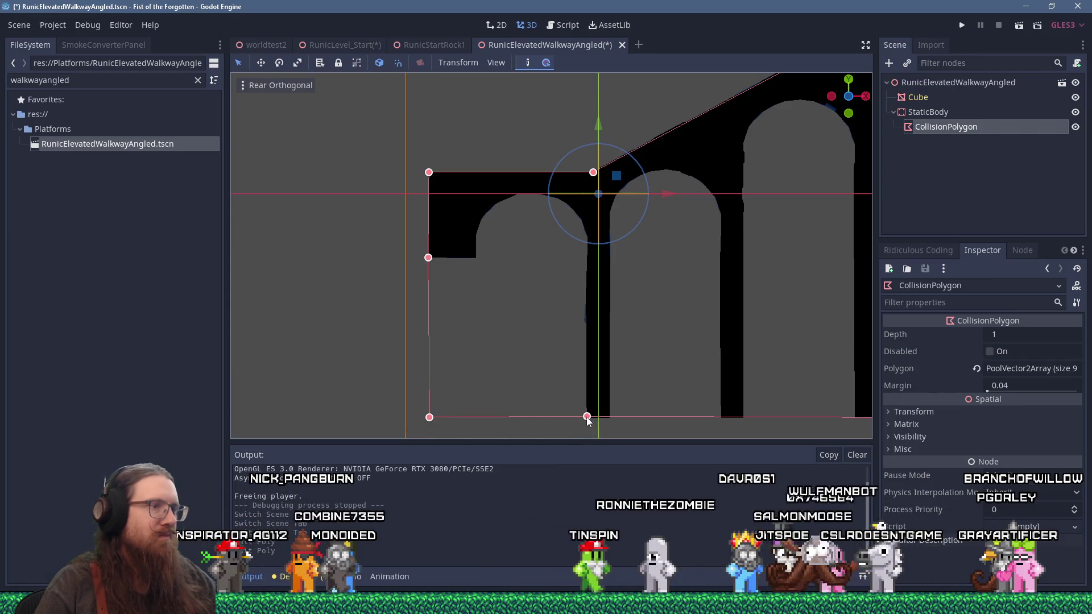
{"action": "left_click_drag", "start_coordinate": [429, 417], "coordinate": [487, 323]}
{"action": "left_click_drag", "start_coordinate": [482, 261], "coordinate": [478, 257]}
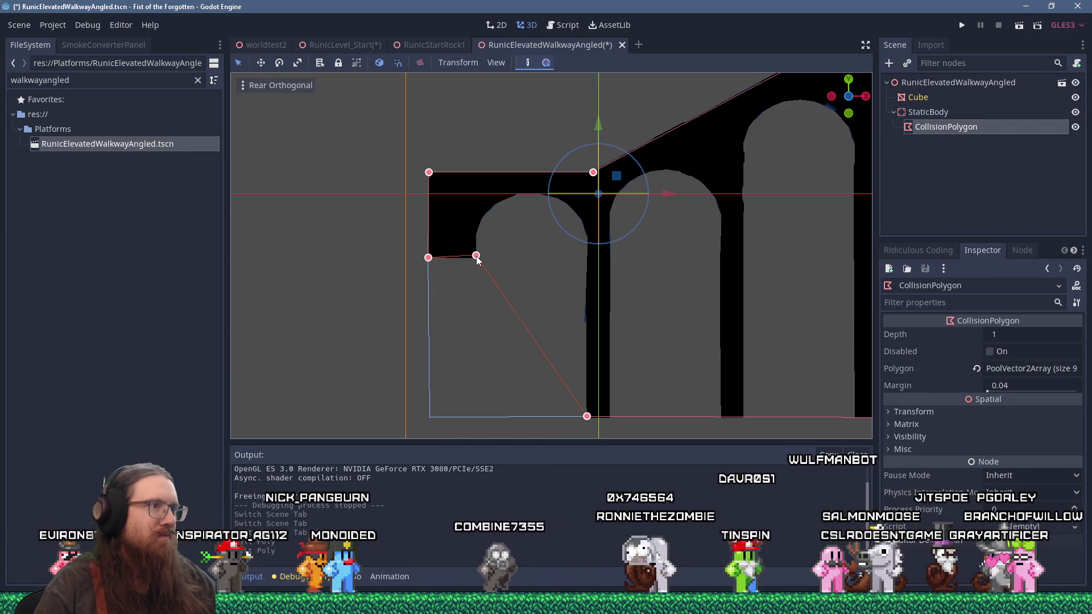
{"action": "scroll", "coordinate": [477, 257], "scroll_direction": "up", "scroll_amount": 6}
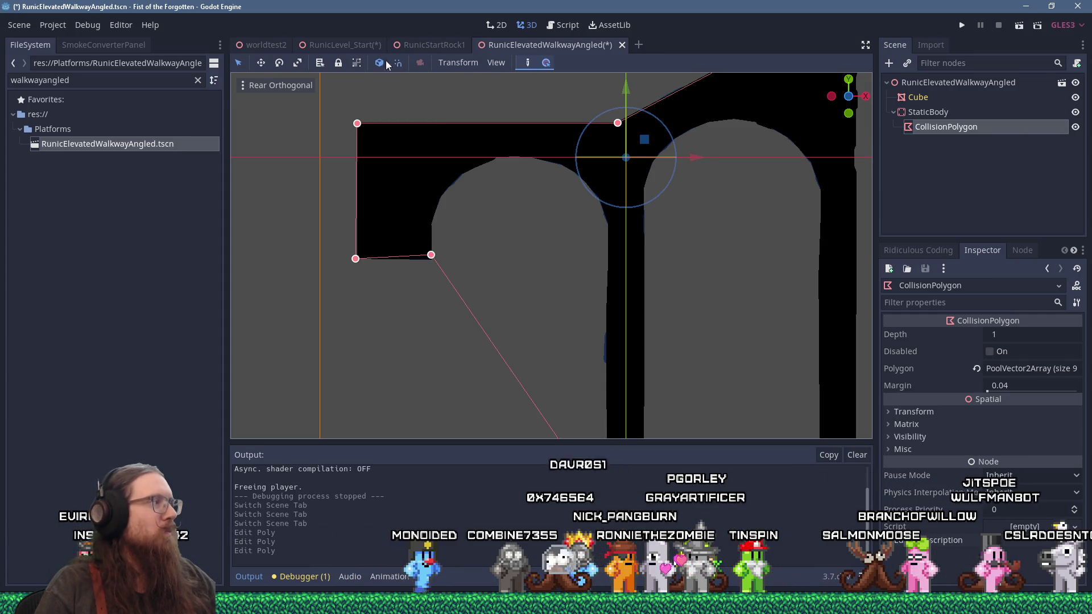
{"action": "left_click", "coordinate": [546, 65]}
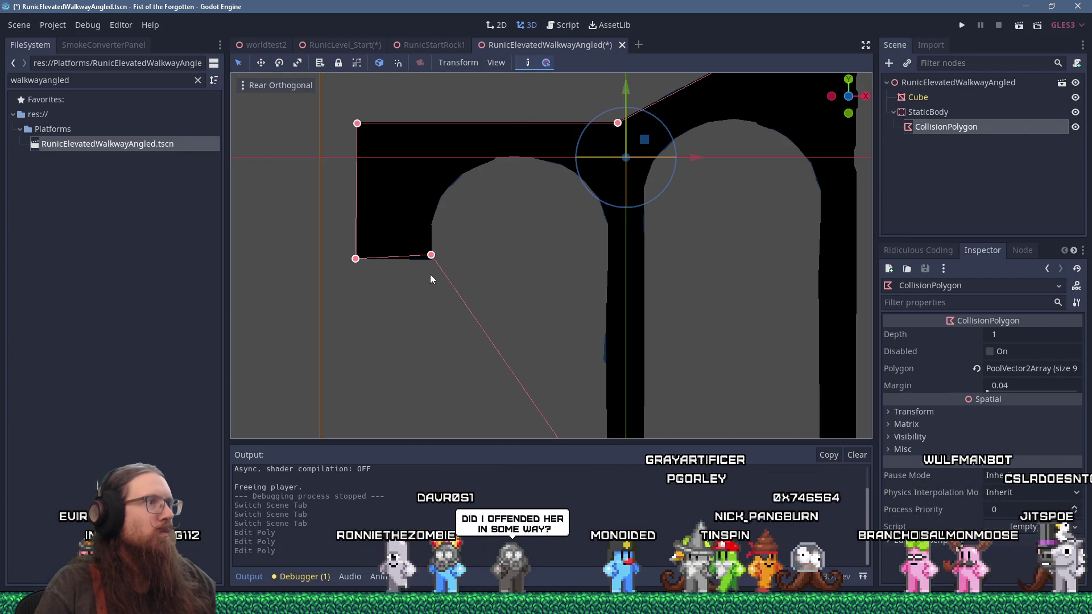
{"action": "left_click_drag", "start_coordinate": [432, 261], "coordinate": [431, 261]}
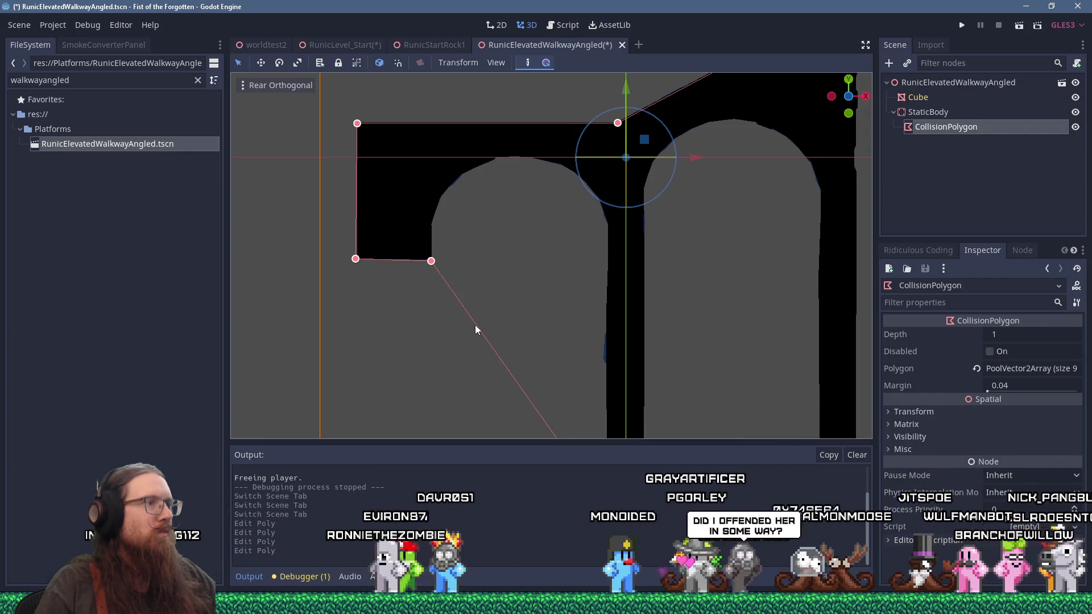
{"action": "left_click_drag", "start_coordinate": [476, 326], "coordinate": [528, 290]}
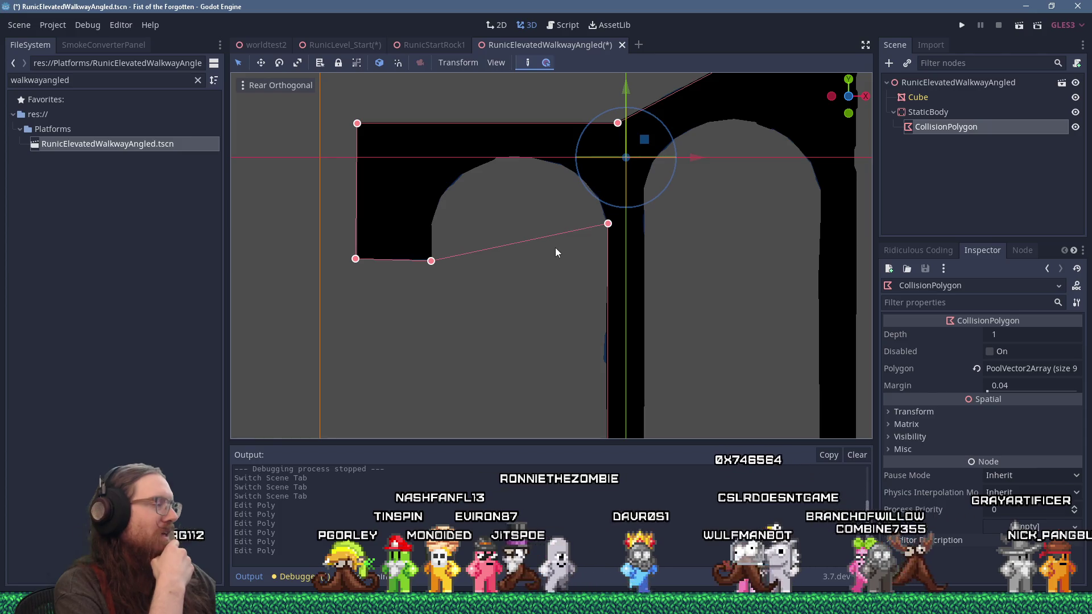
{"action": "scroll", "coordinate": [569, 234], "scroll_direction": "down", "scroll_amount": 5}
{"action": "left_click_drag", "start_coordinate": [418, 251], "coordinate": [412, 287]}
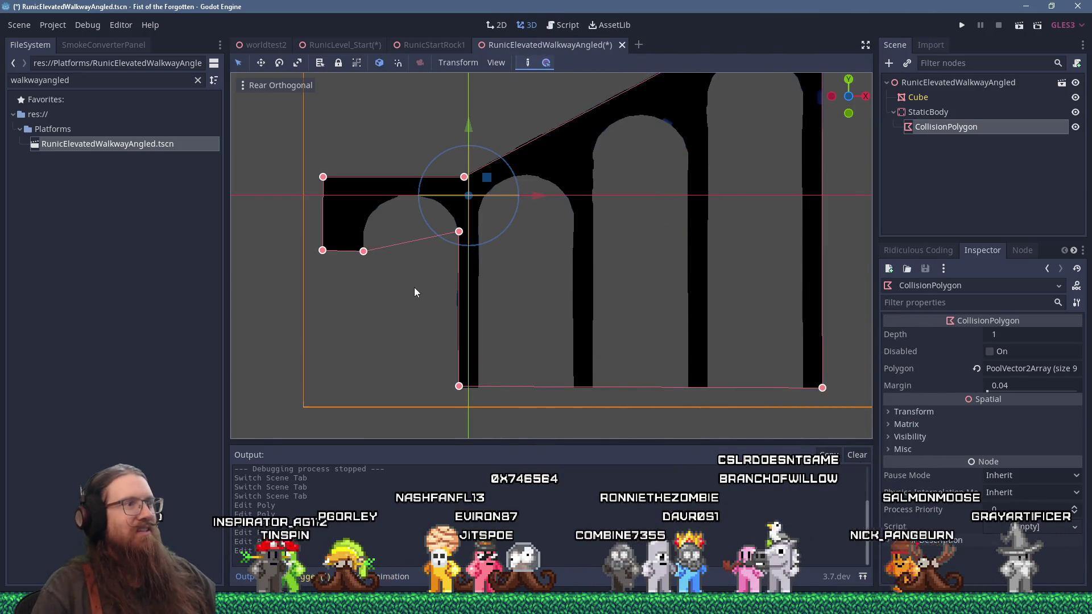
{"action": "scroll", "coordinate": [350, 251], "scroll_direction": "up", "scroll_amount": 10}
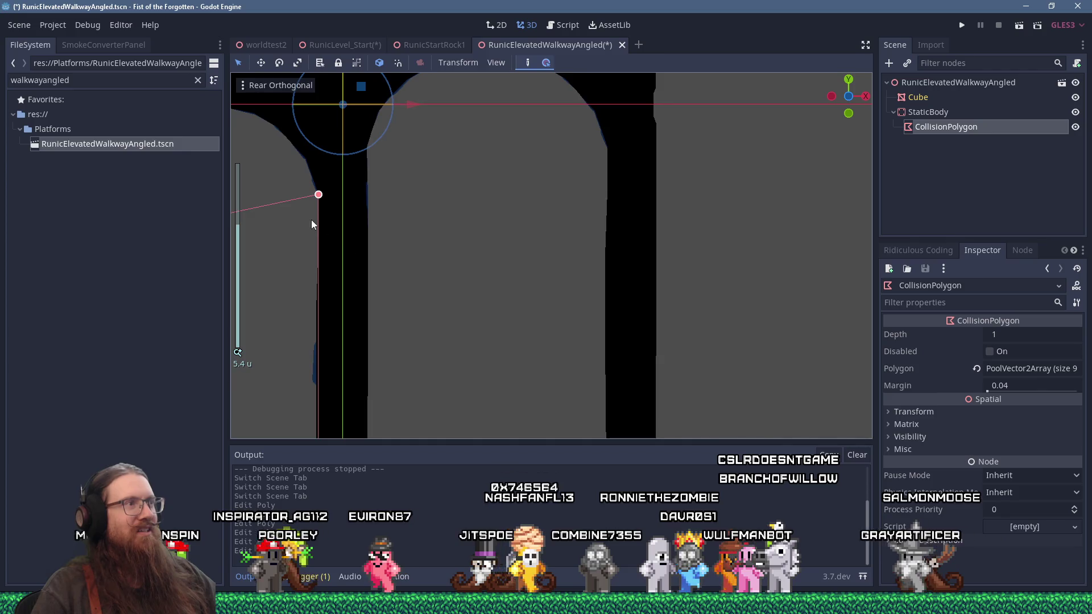
{"action": "mouse_move", "coordinate": [543, 214]}
{"action": "left_mouse_down"}
{"action": "mouse_move", "coordinate": [708, 190]}
{"action": "mouse_move", "coordinate": [747, 240]}
{"action": "left_mouse_up"}
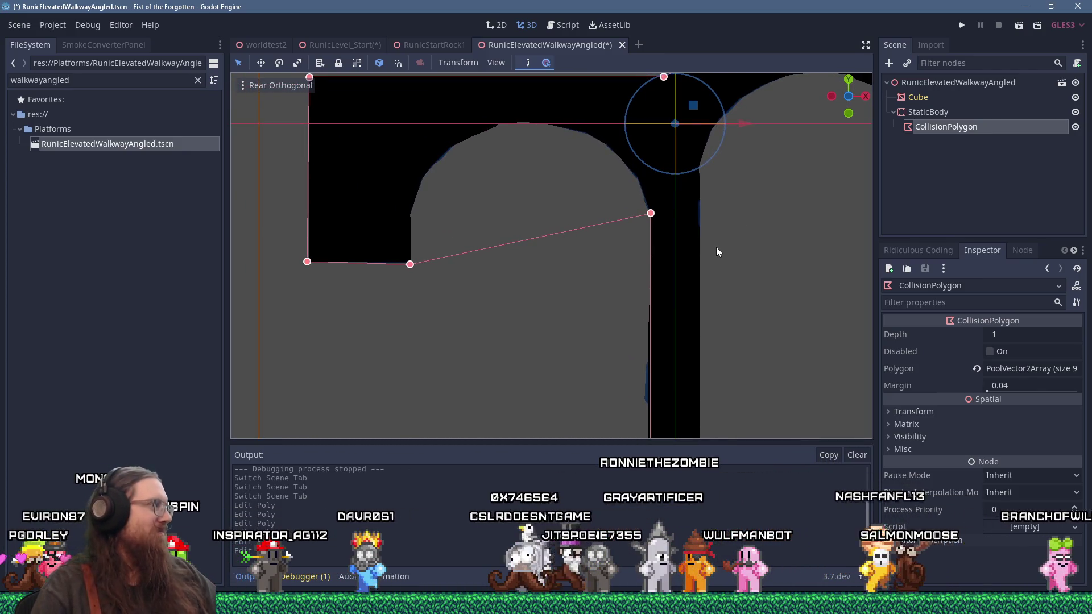
{"action": "left_click", "coordinate": [20, 26]}
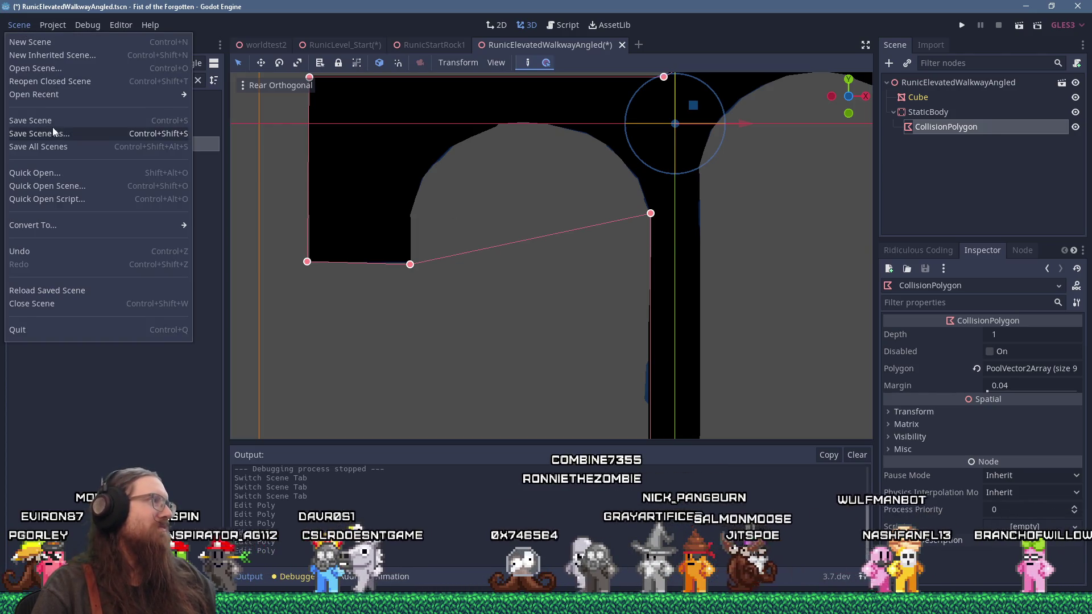
Step: Save and close the walkway scene, then run the RunicLevel_Start level to playtest
{"action": "left_click", "coordinate": [56, 121]}
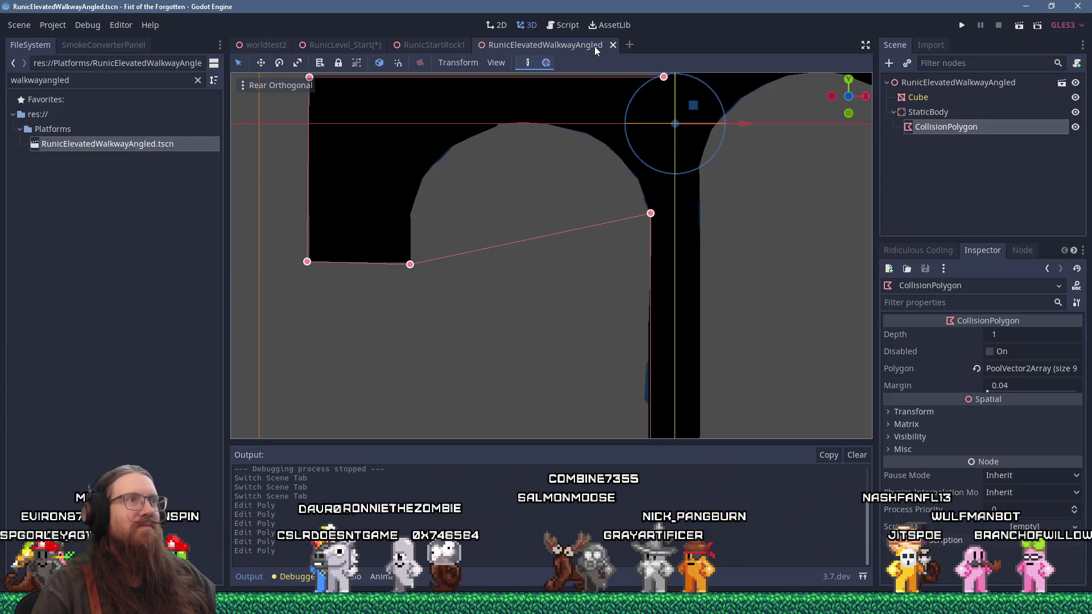
{"action": "left_click", "coordinate": [613, 45]}
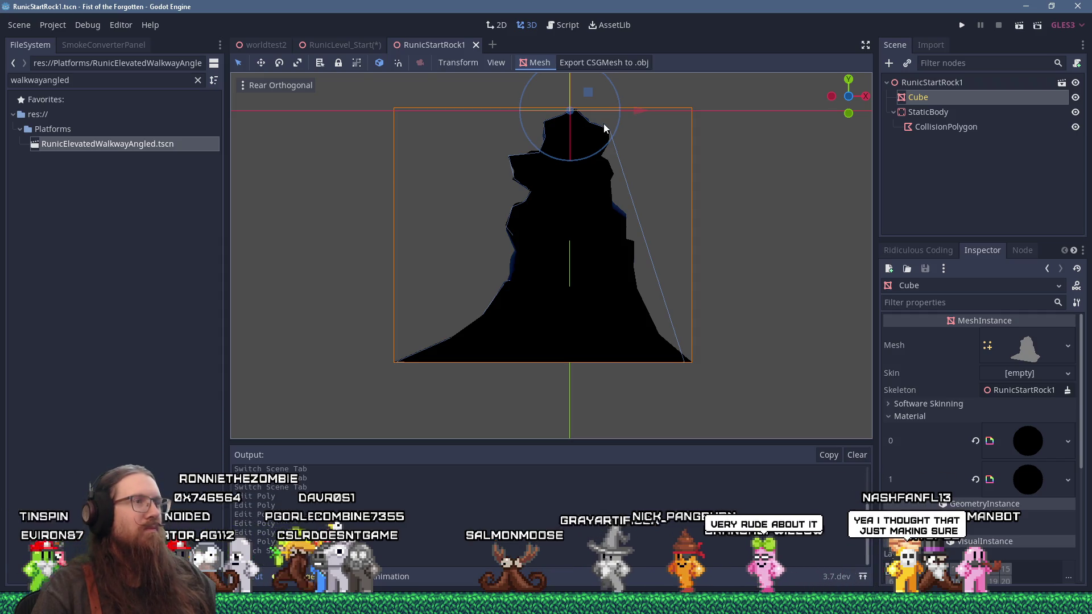
{"action": "left_click", "coordinate": [366, 45]}
{"action": "scroll", "coordinate": [511, 245], "scroll_direction": "down", "scroll_amount": 3}
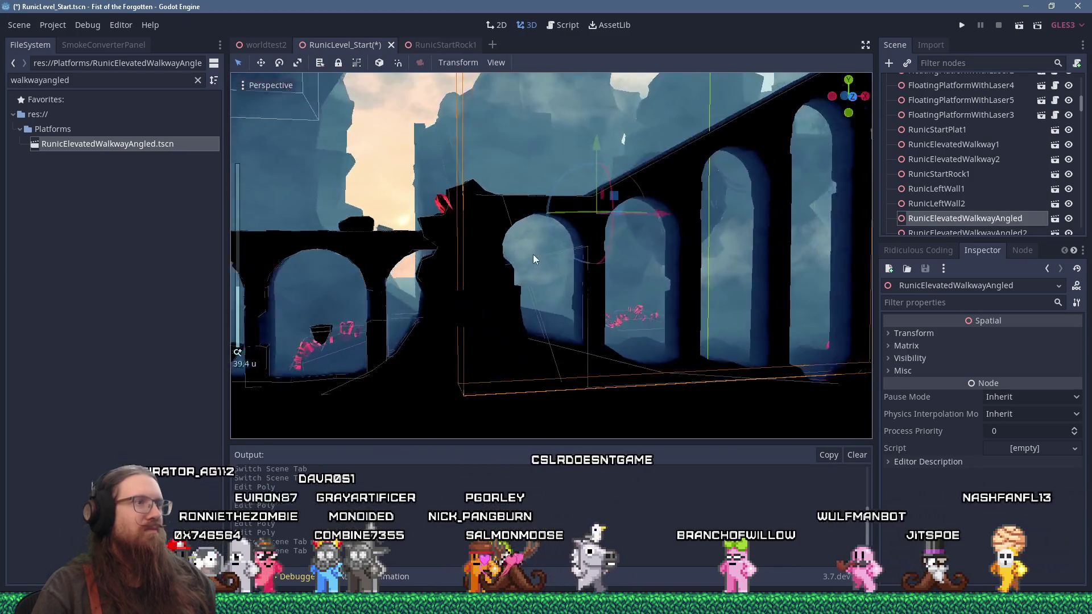
{"action": "scroll", "coordinate": [534, 255], "scroll_direction": "up", "scroll_amount": 4}
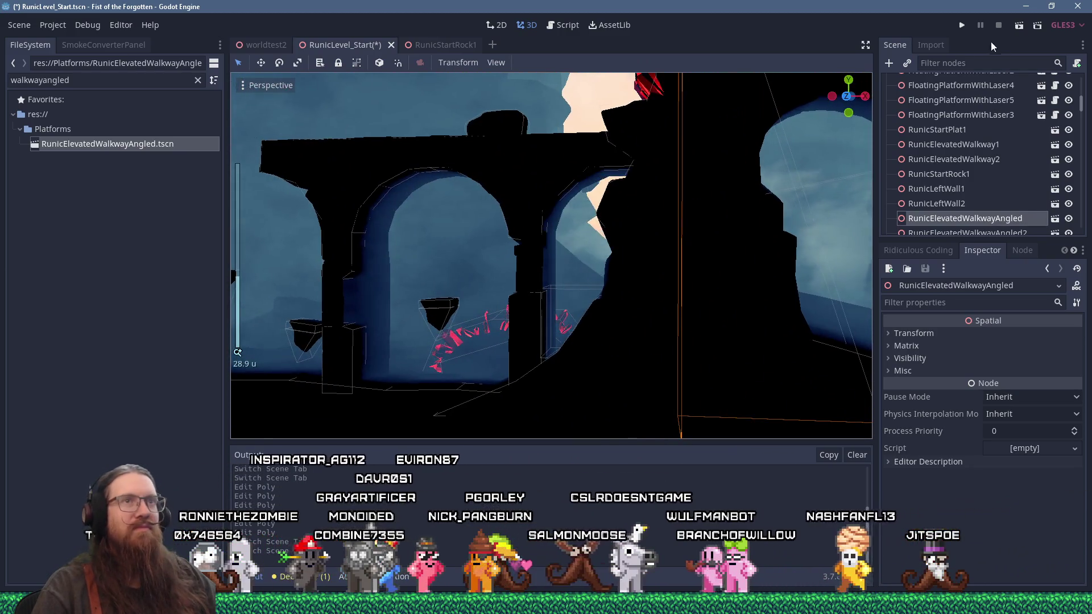
{"action": "left_click", "coordinate": [962, 26]}
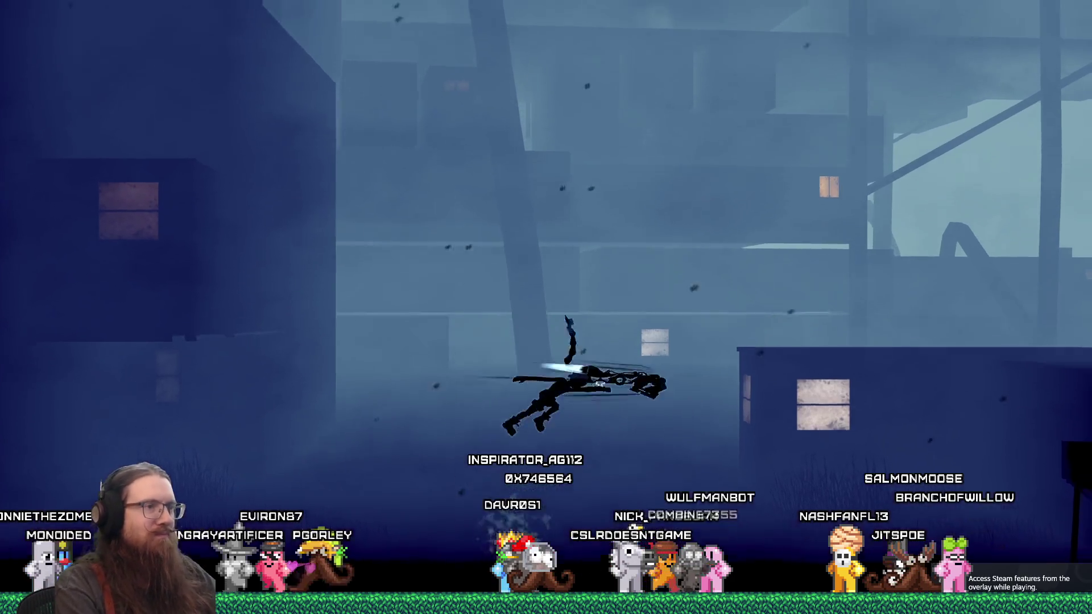
Step: Load map RunicLevel_Start from the dev console and run right past the crystals and arches
{"action": "key", "text": "grave"}
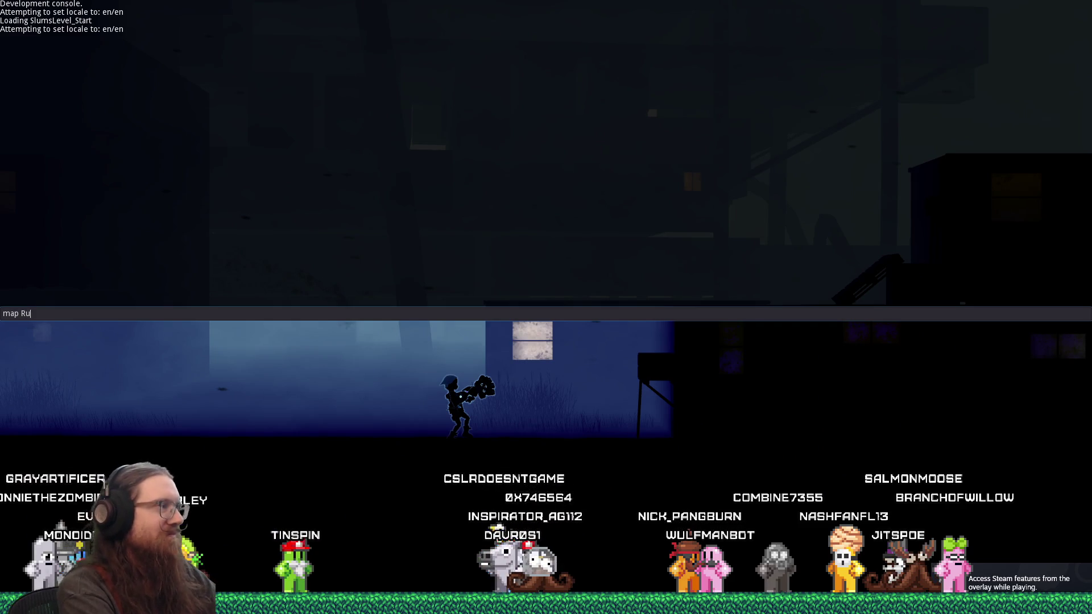
{"action": "type", "text": "map RunicLevel_Start"}
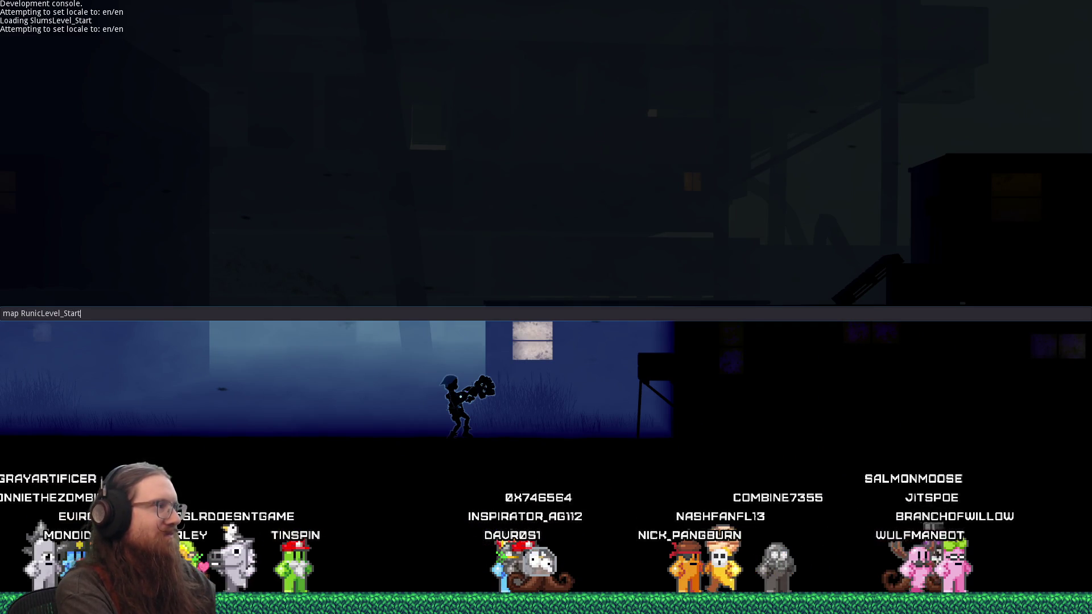
{"action": "key", "text": "Return"}
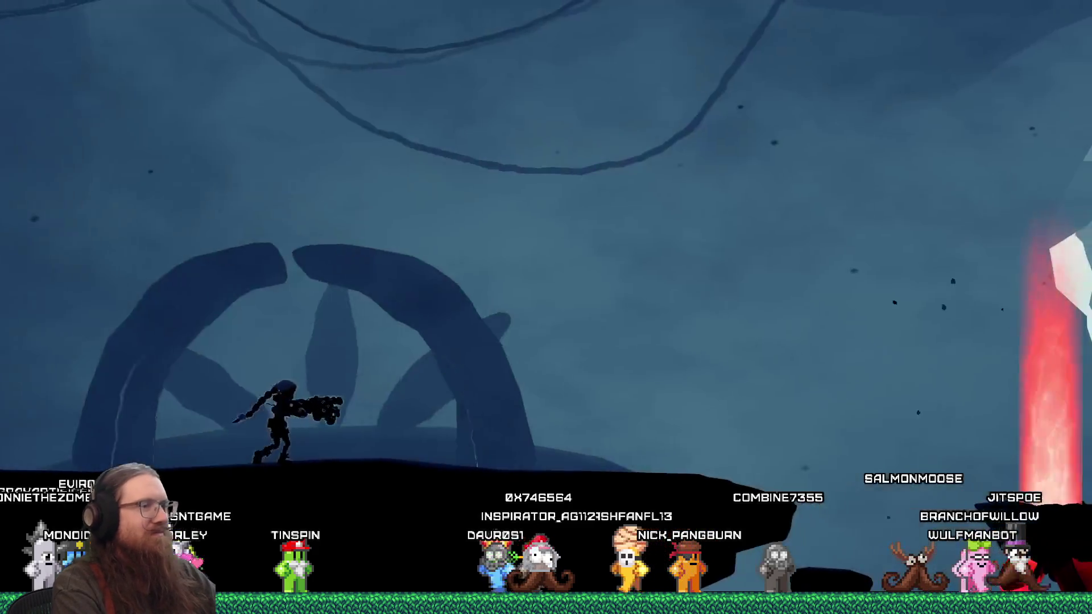
{"action": "key", "text": "d"}
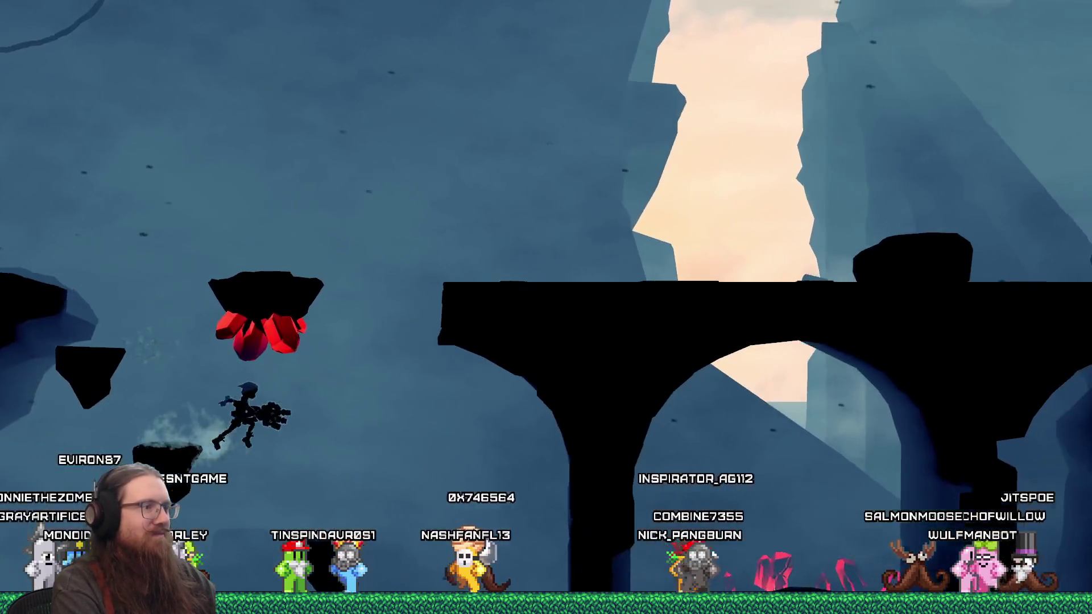
{"action": "key", "text": "d"}
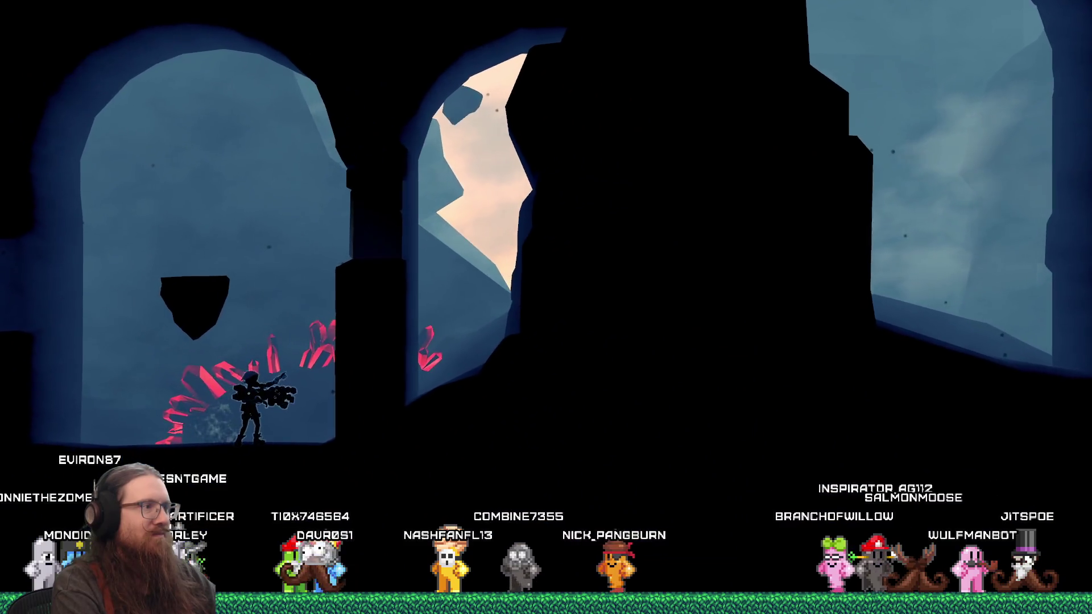
{"action": "key", "text": "d"}
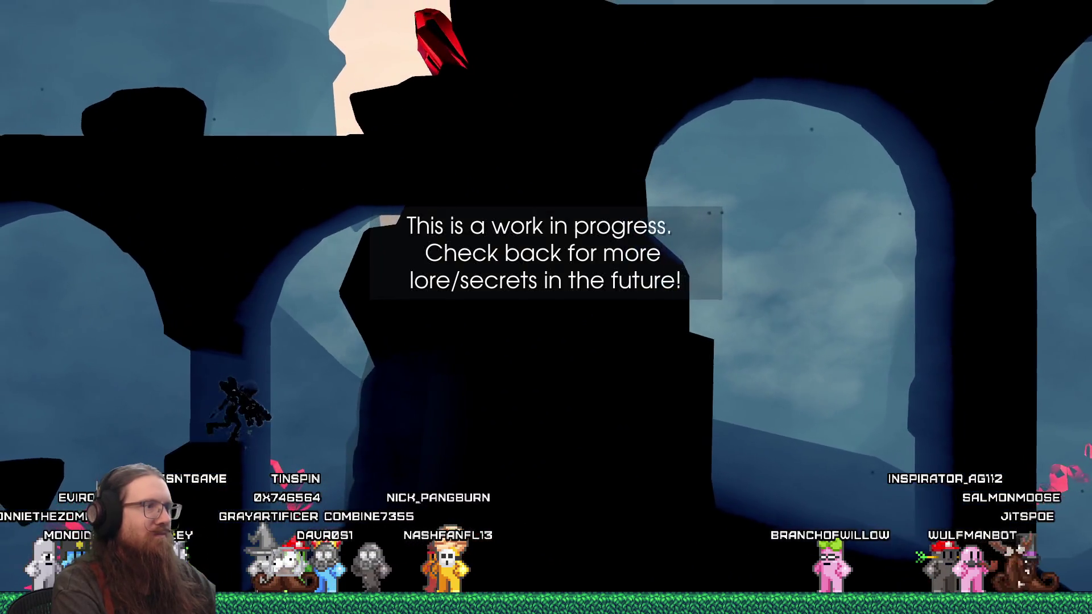
{"action": "key", "text": "d"}
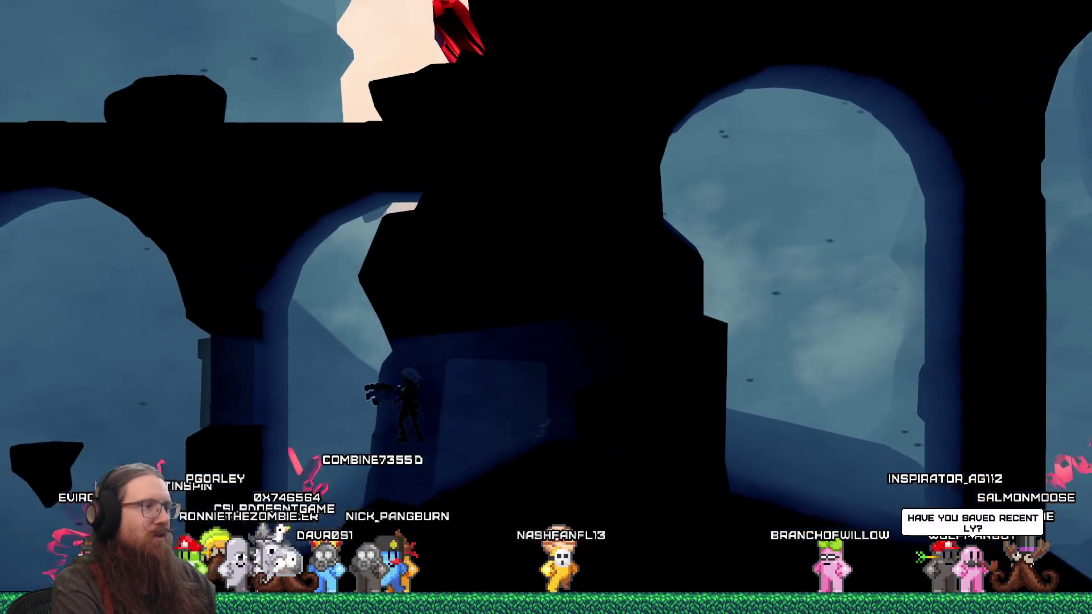
Step: Head back left briefly, then enter quit in the console to close the game
{"action": "key", "text": "grave"}
{"action": "key", "text": "grave"}
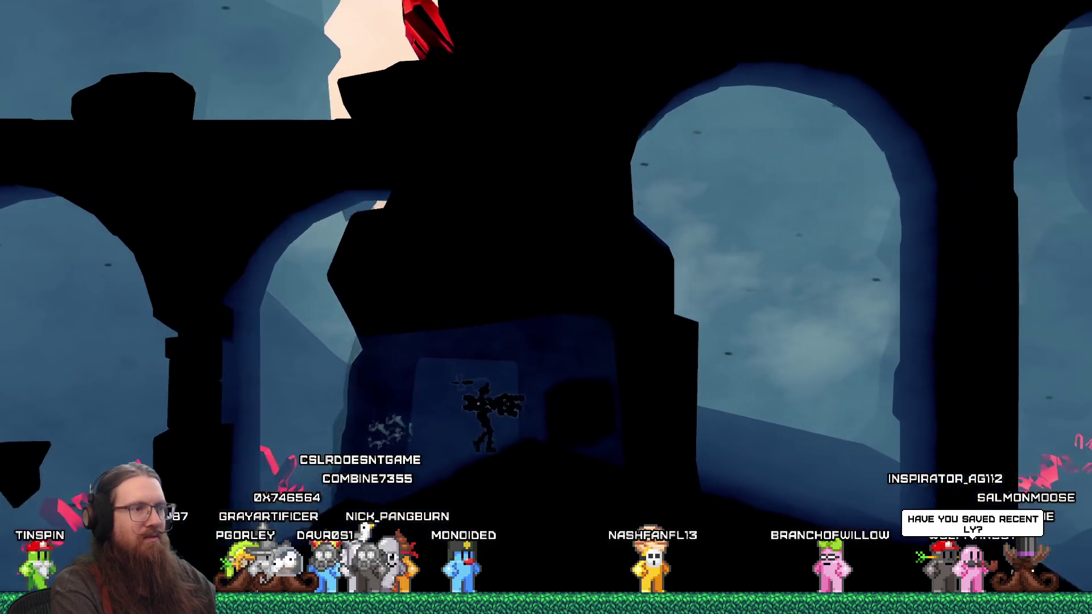
{"action": "key", "text": "a"}
{"action": "key", "text": "a"}
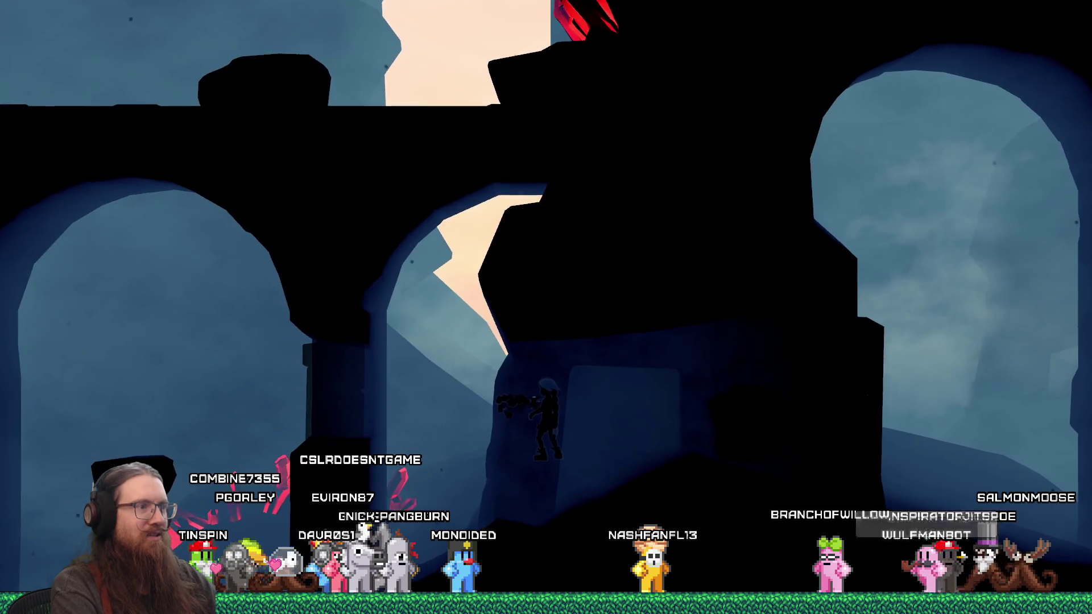
{"action": "key", "text": "grave"}
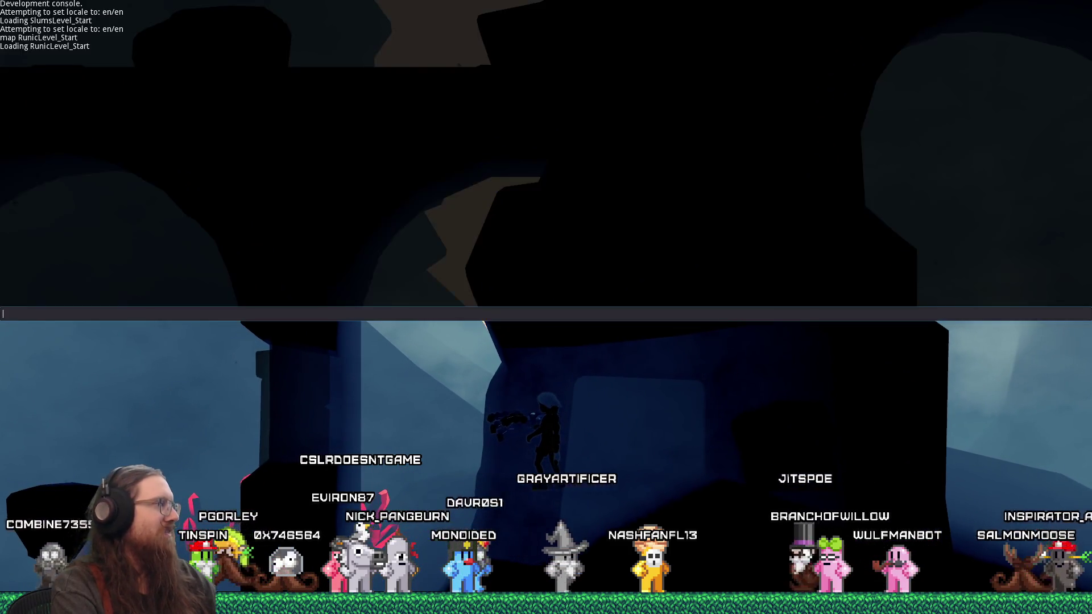
{"action": "type", "text": "qj"}
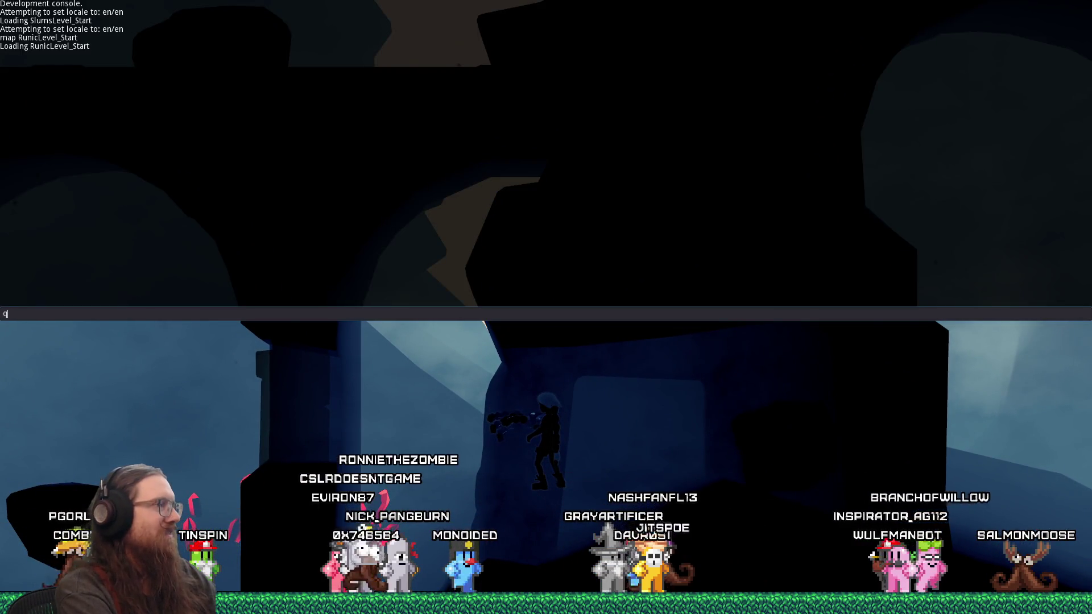
{"action": "key", "text": "Return"}
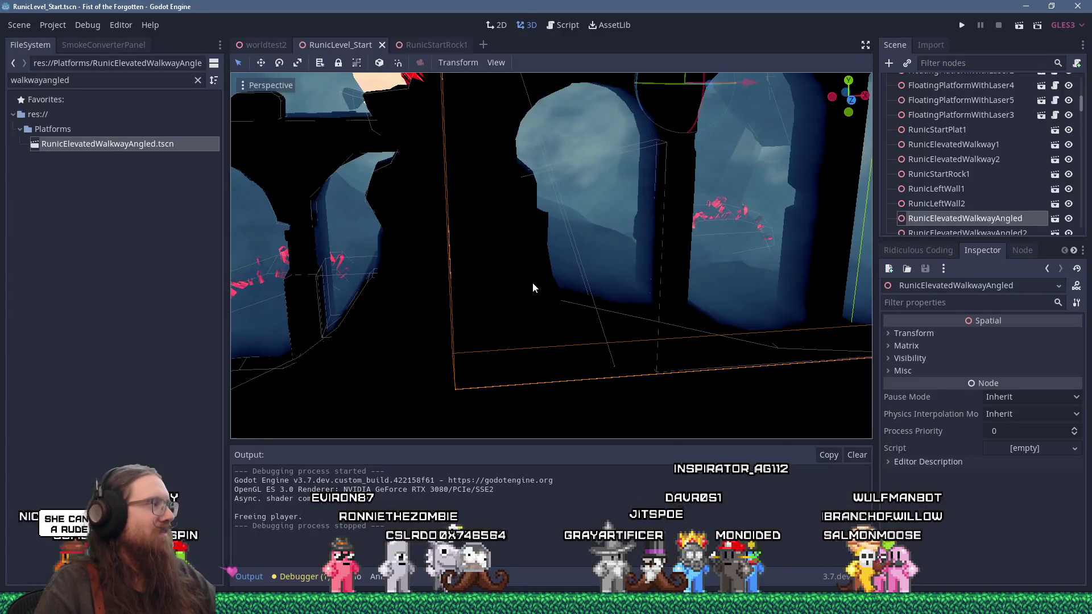
Step: Zoom Godot's viewport around the walkway, then orbit the start rock in Blender
{"action": "scroll", "coordinate": [608, 258], "scroll_direction": "up", "scroll_amount": 5}
{"action": "scroll", "coordinate": [567, 216], "scroll_direction": "down", "scroll_amount": 3}
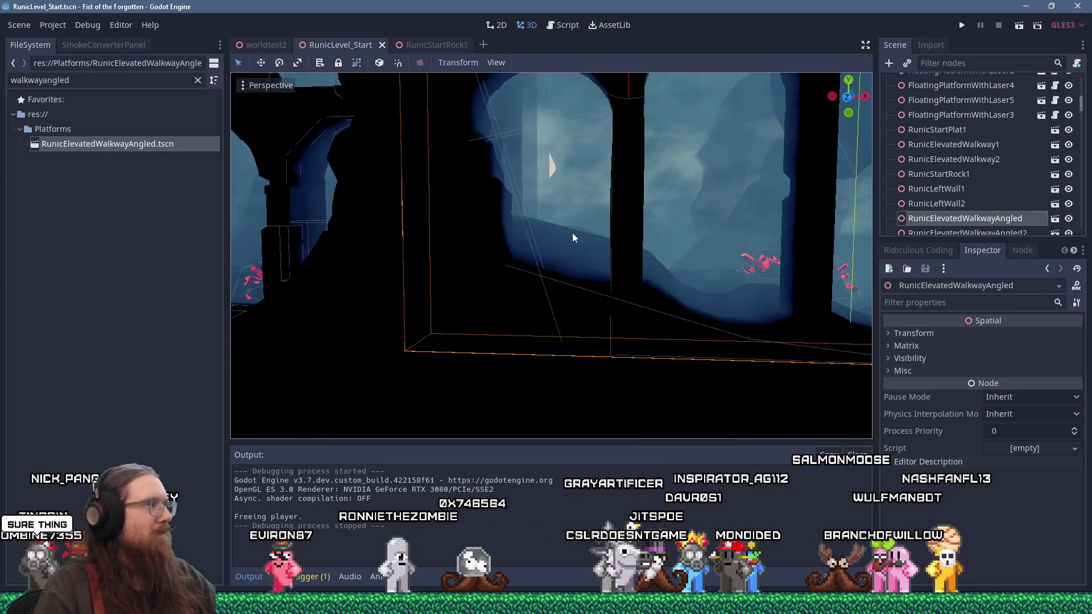
{"action": "scroll", "coordinate": [575, 244], "scroll_direction": "up", "scroll_amount": 2}
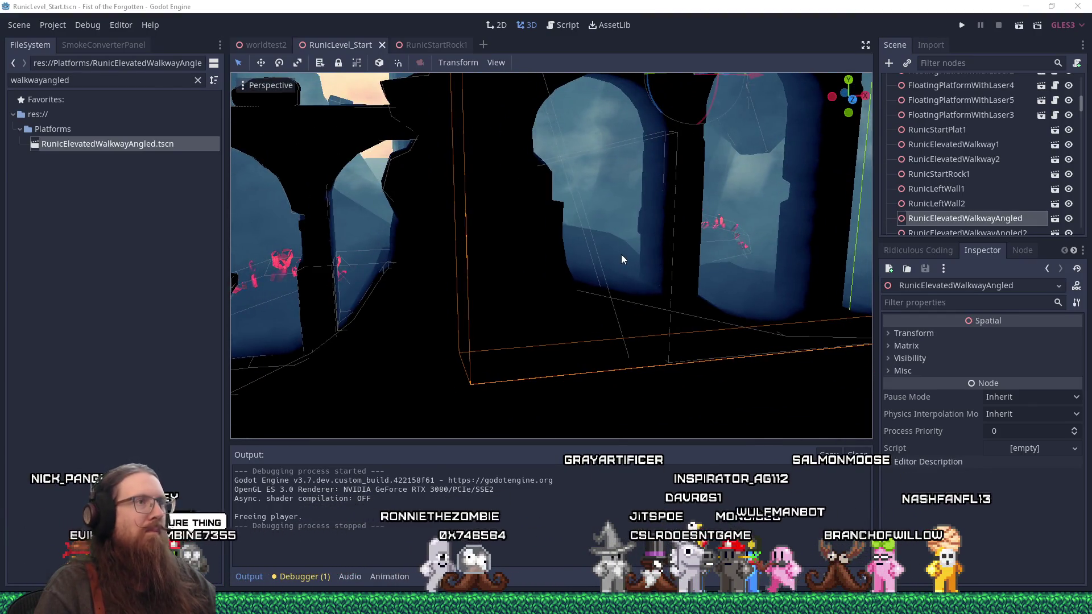
{"action": "key", "text": "alt+Tab"}
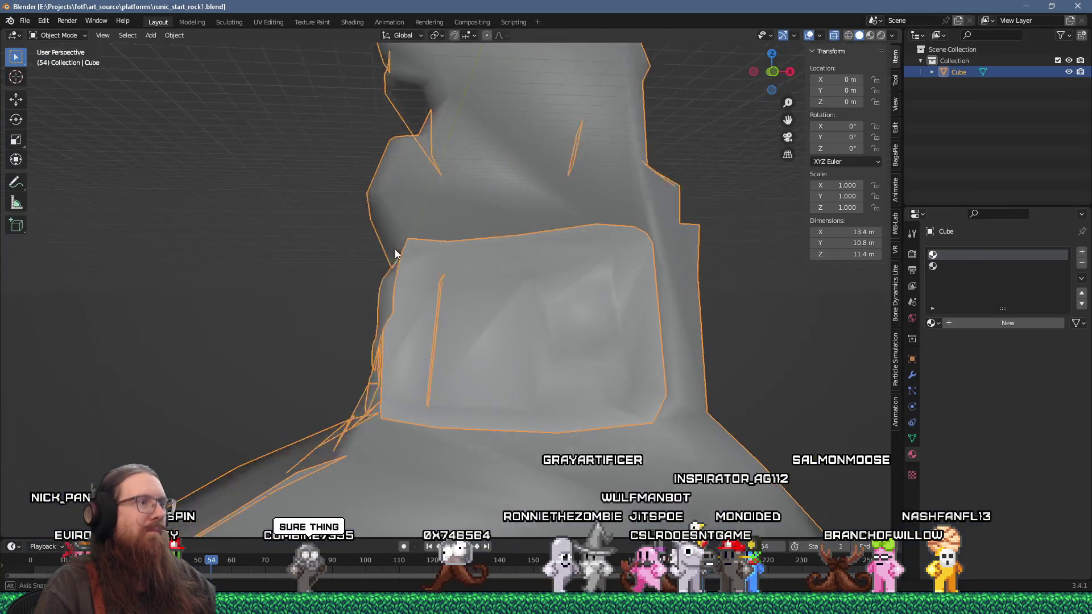
{"action": "mouse_move", "coordinate": [396, 254]}
{"action": "left_mouse_down"}
{"action": "mouse_move", "coordinate": [529, 264]}
{"action": "mouse_move", "coordinate": [424, 256]}
{"action": "mouse_move", "coordinate": [385, 276]}
{"action": "mouse_move", "coordinate": [470, 251]}
{"action": "mouse_move", "coordinate": [422, 236]}
{"action": "mouse_move", "coordinate": [348, 245]}
{"action": "mouse_move", "coordinate": [429, 249]}
{"action": "mouse_move", "coordinate": [451, 231]}
{"action": "mouse_move", "coordinate": [527, 231]}
{"action": "mouse_move", "coordinate": [561, 258]}
{"action": "mouse_move", "coordinate": [521, 272]}
{"action": "mouse_move", "coordinate": [400, 252]}
{"action": "left_mouse_up"}
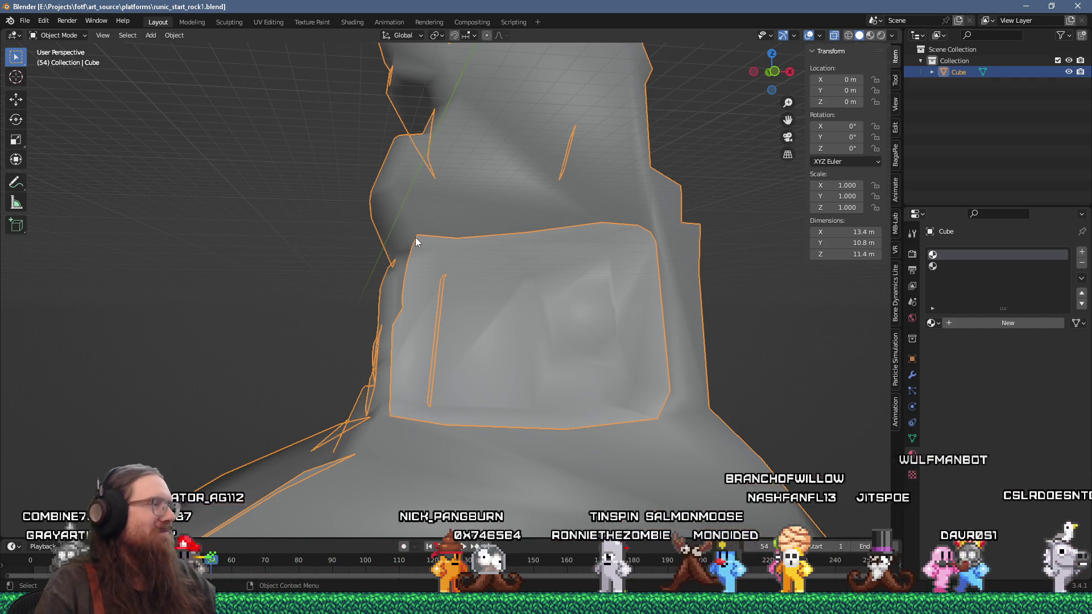
Step: Return to Godot and orbit the view toward the arch and crystals
{"action": "key", "text": "alt+Tab"}
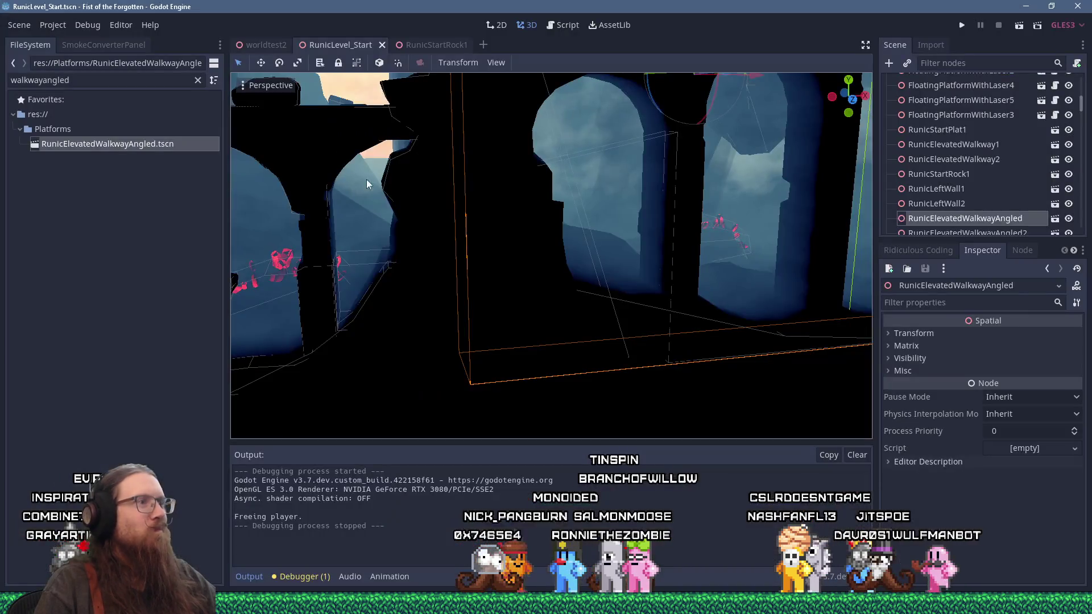
{"action": "mouse_move", "coordinate": [367, 179]}
{"action": "left_mouse_down"}
{"action": "mouse_move", "coordinate": [442, 216]}
{"action": "mouse_move", "coordinate": [462, 201]}
{"action": "left_mouse_up"}
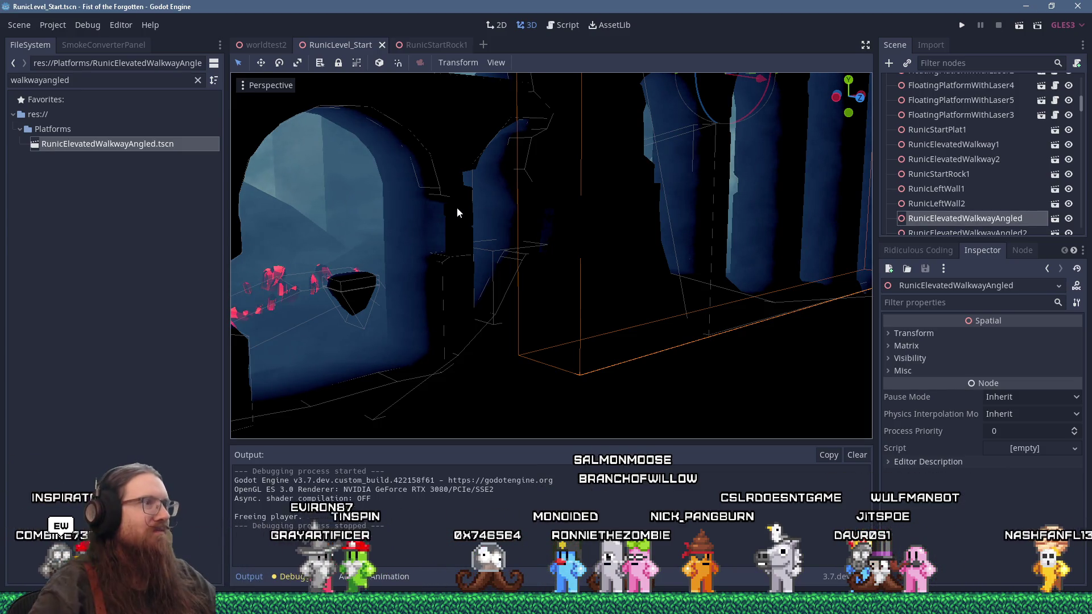
Step: Open the RunicStartRock1 scene from the level and reset the rock mesh's second material
{"action": "left_click", "coordinate": [522, 182]}
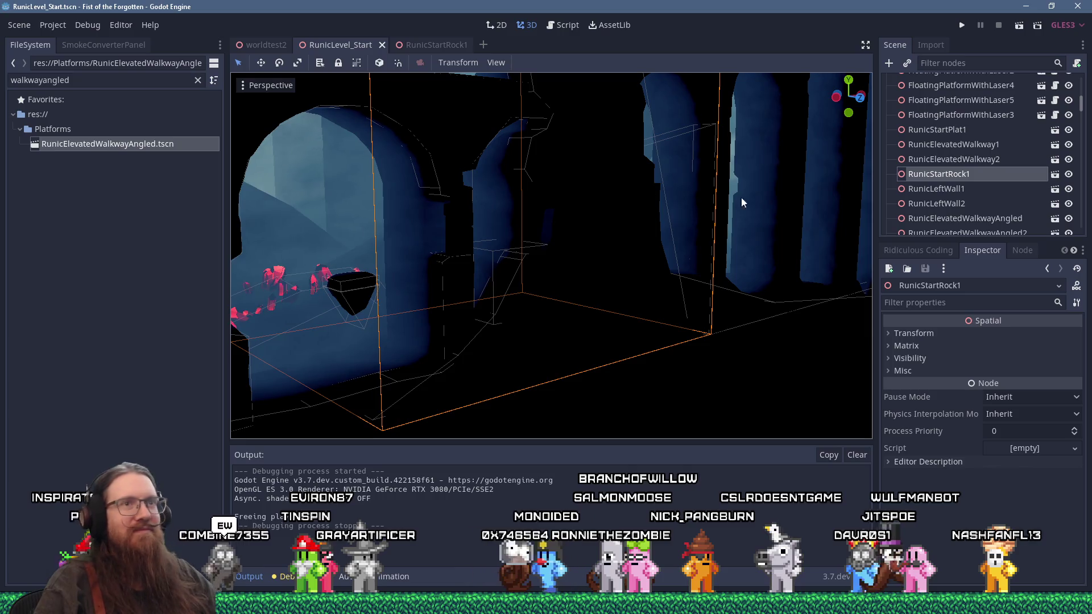
{"action": "left_click", "coordinate": [1056, 175]}
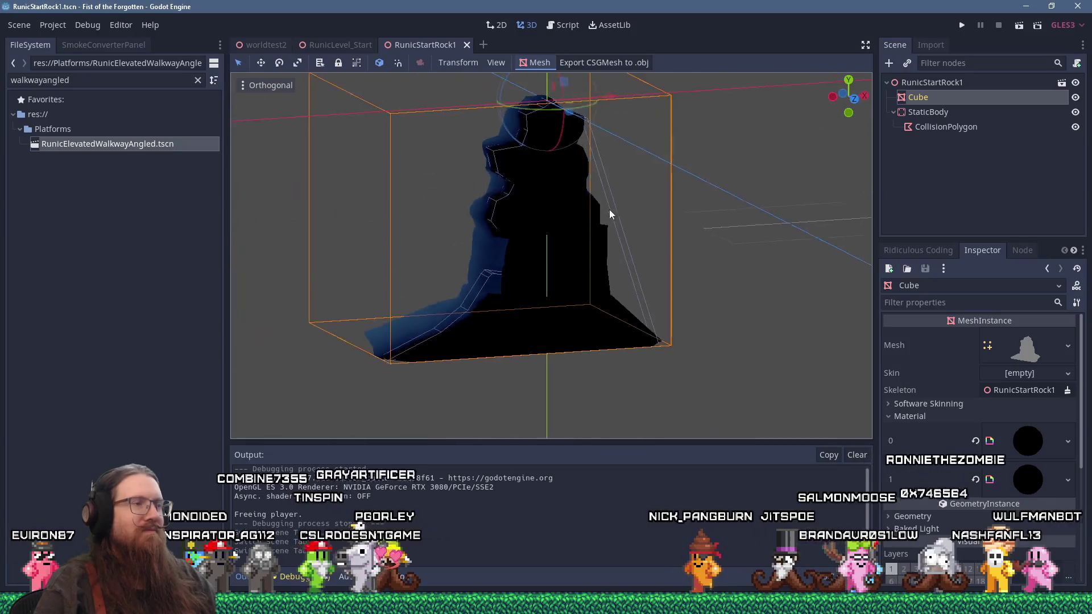
{"action": "scroll", "coordinate": [599, 187], "scroll_direction": "up", "scroll_amount": 5}
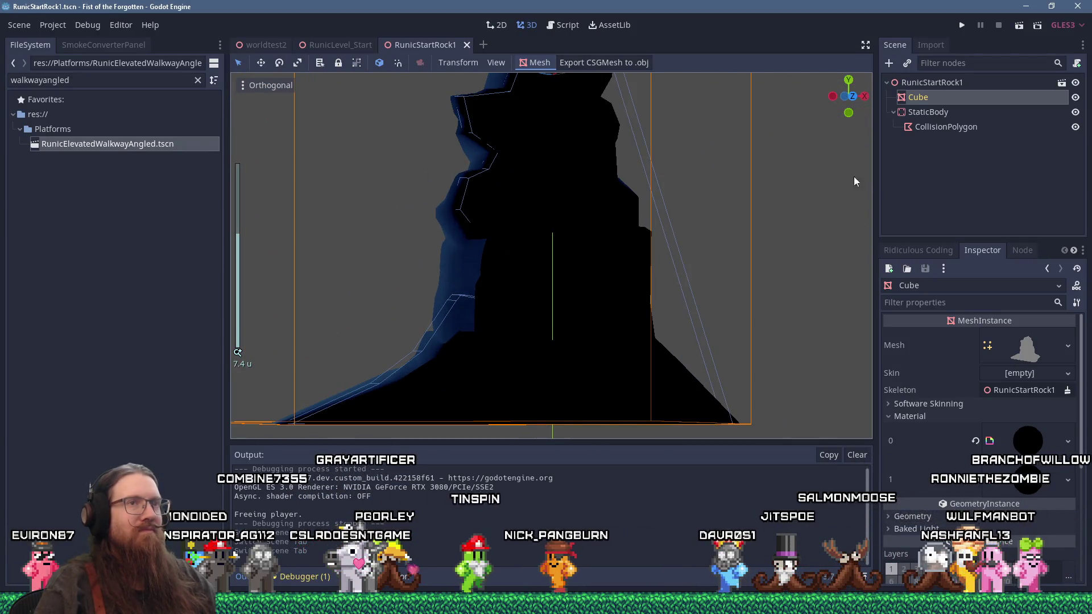
{"action": "left_click", "coordinate": [977, 481]}
Step: In rear view, move the CollisionPolygon's lower and middle points onto the mesh's sloped edge
{"action": "left_click", "coordinate": [458, 301]}
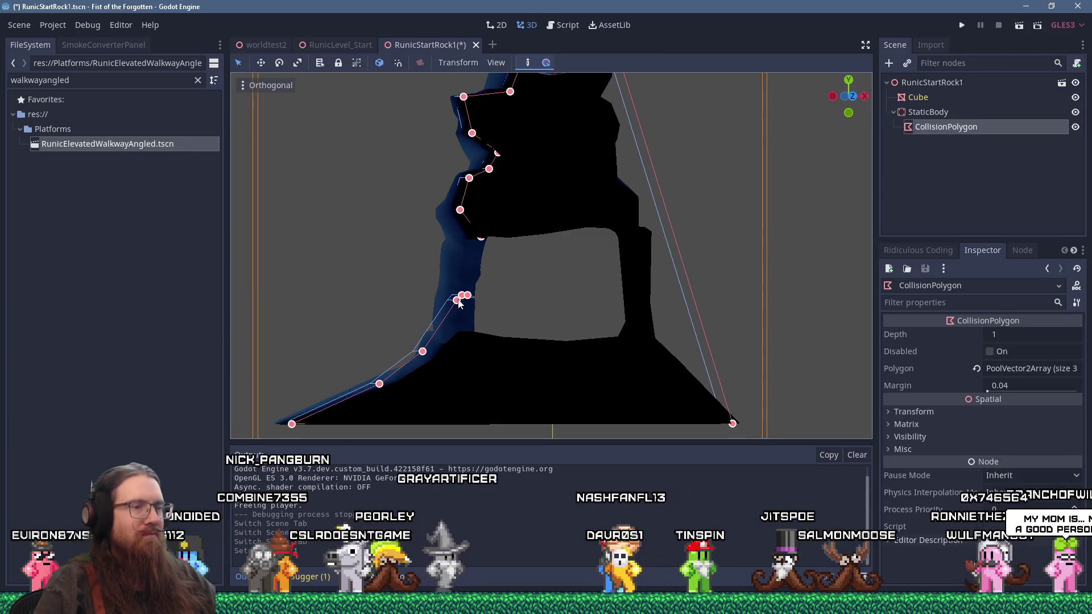
{"action": "key", "text": "ctrl+KP_1"}
{"action": "scroll", "coordinate": [500, 319], "scroll_direction": "up", "scroll_amount": 2}
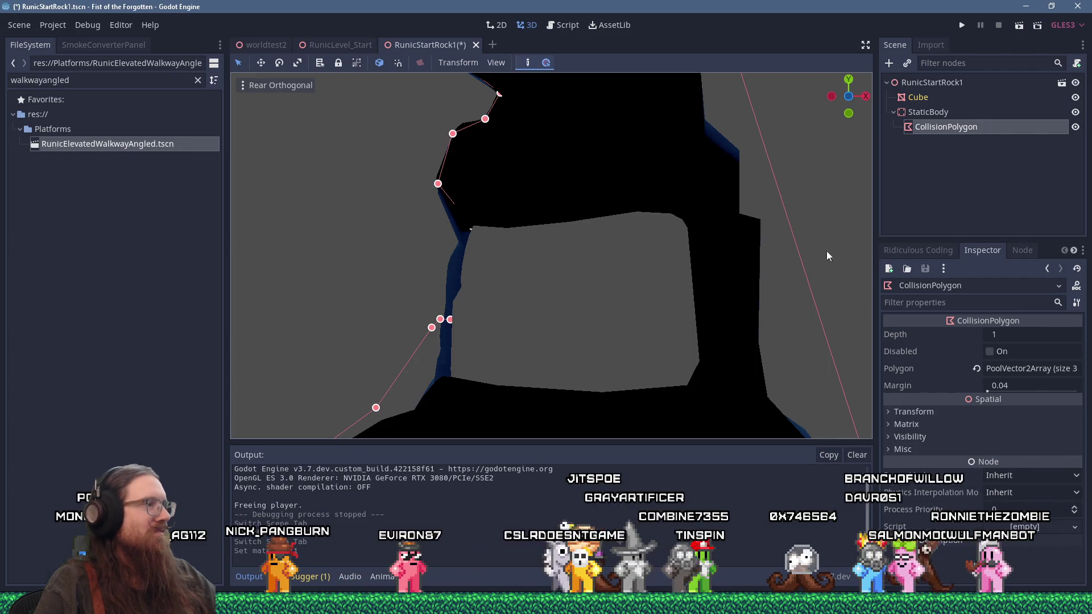
{"action": "left_click_drag", "start_coordinate": [483, 329], "coordinate": [606, 142]}
{"action": "scroll", "coordinate": [470, 257], "scroll_direction": "up", "scroll_amount": 2}
{"action": "left_click_drag", "start_coordinate": [470, 258], "coordinate": [581, 190]}
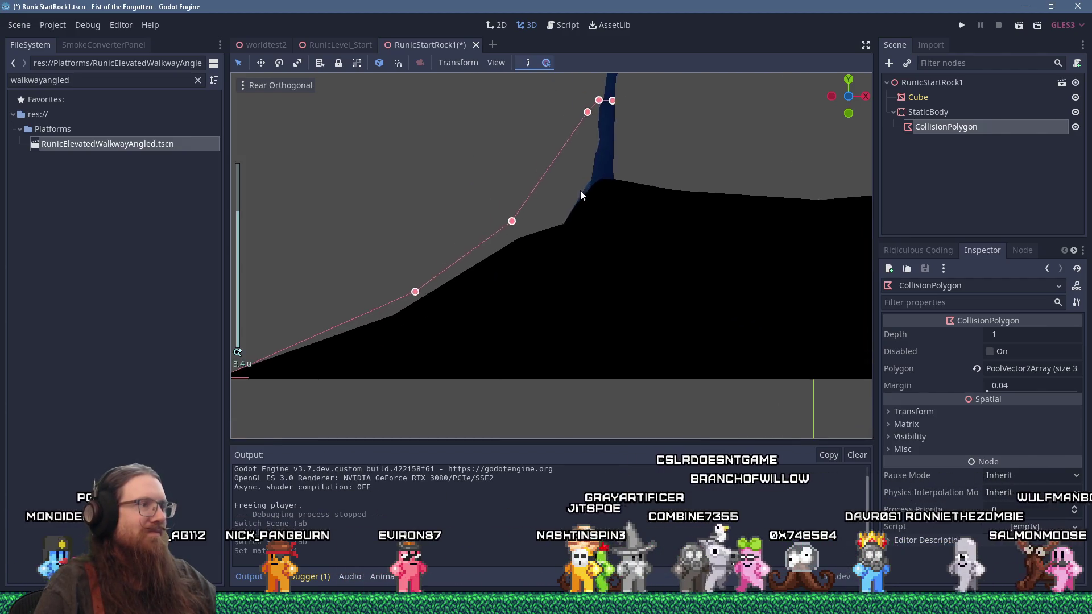
{"action": "left_click_drag", "start_coordinate": [415, 292], "coordinate": [397, 313]}
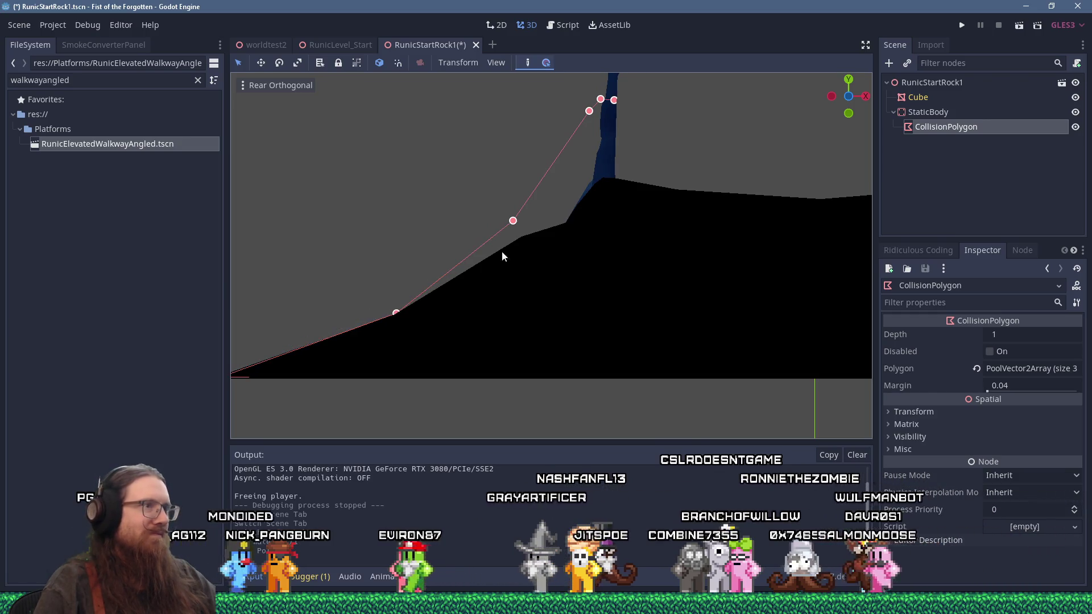
{"action": "left_click_drag", "start_coordinate": [513, 221], "coordinate": [518, 238]}
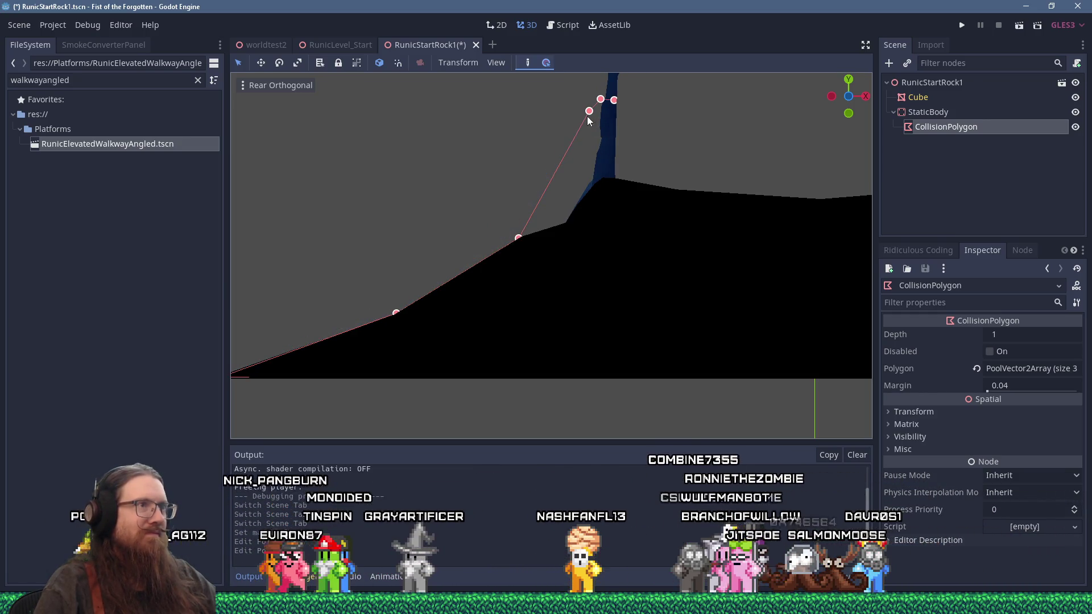
Step: Pull the polygon's top point down onto the mesh edge and check it from an angle
{"action": "mouse_move", "coordinate": [566, 223]}
{"action": "left_mouse_down"}
{"action": "mouse_move", "coordinate": [538, 251]}
{"action": "mouse_move", "coordinate": [495, 268]}
{"action": "left_mouse_up"}
{"action": "scroll", "coordinate": [513, 233], "scroll_direction": "up", "scroll_amount": 4}
{"action": "scroll", "coordinate": [513, 238], "scroll_direction": "up", "scroll_amount": 2}
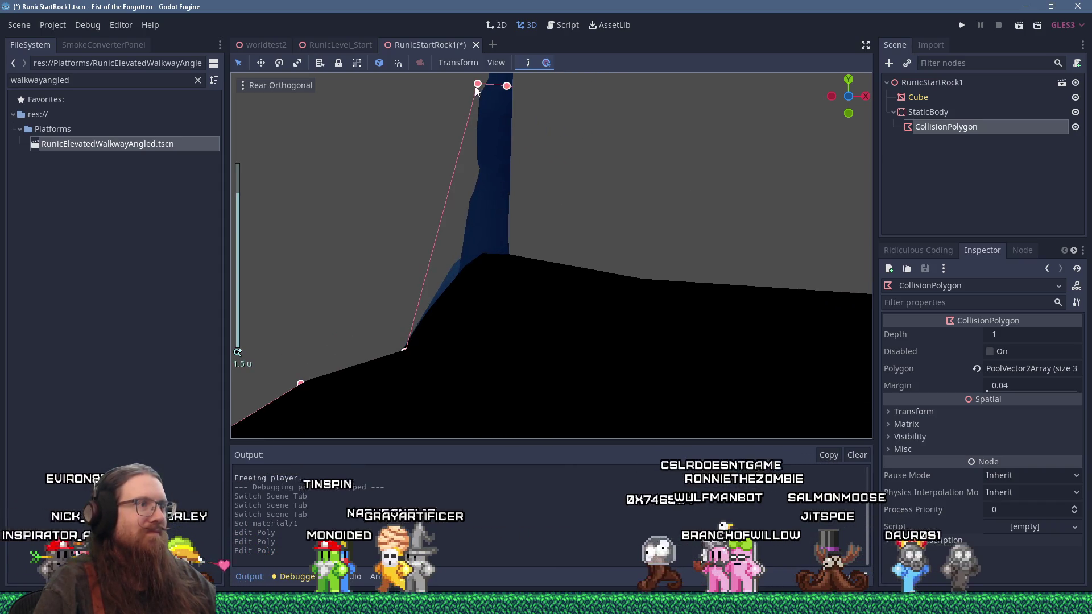
{"action": "left_click_drag", "start_coordinate": [479, 91], "coordinate": [469, 264]}
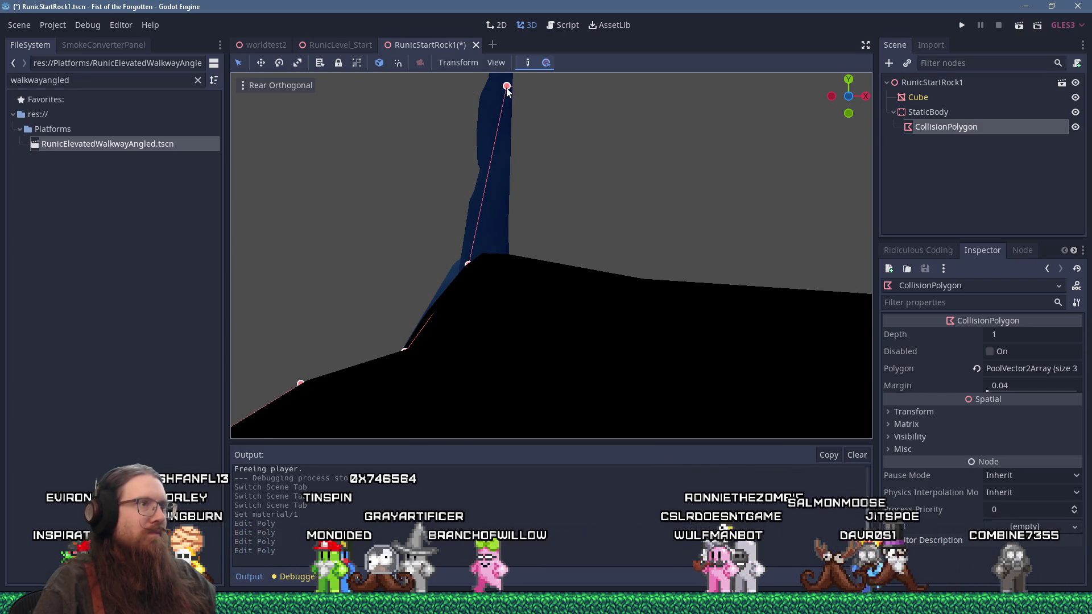
{"action": "scroll", "coordinate": [492, 240], "scroll_direction": "down", "scroll_amount": 8}
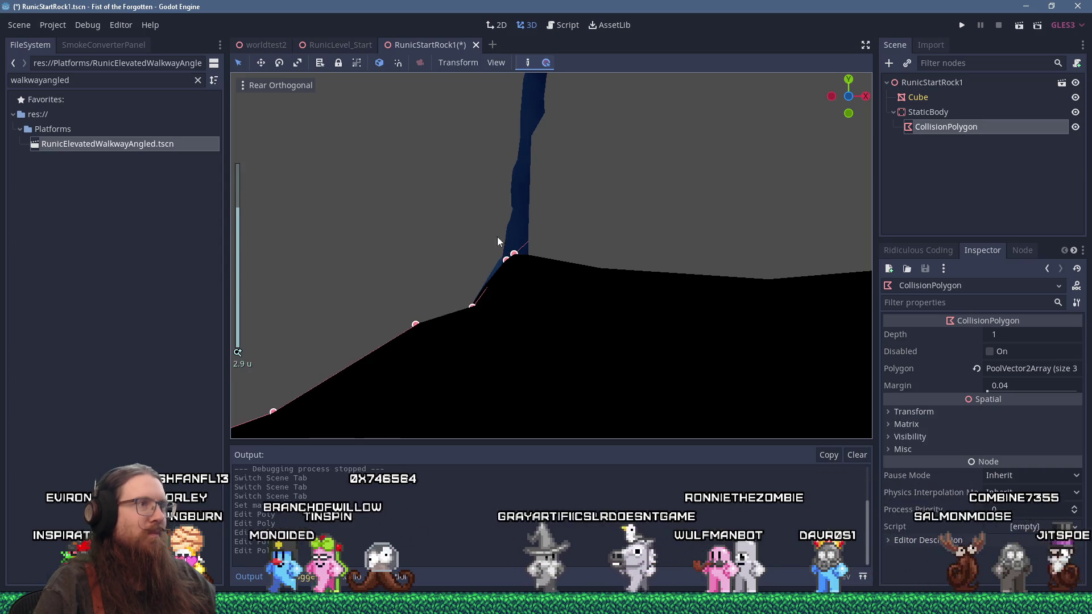
{"action": "scroll", "coordinate": [375, 287], "scroll_direction": "down", "scroll_amount": 8}
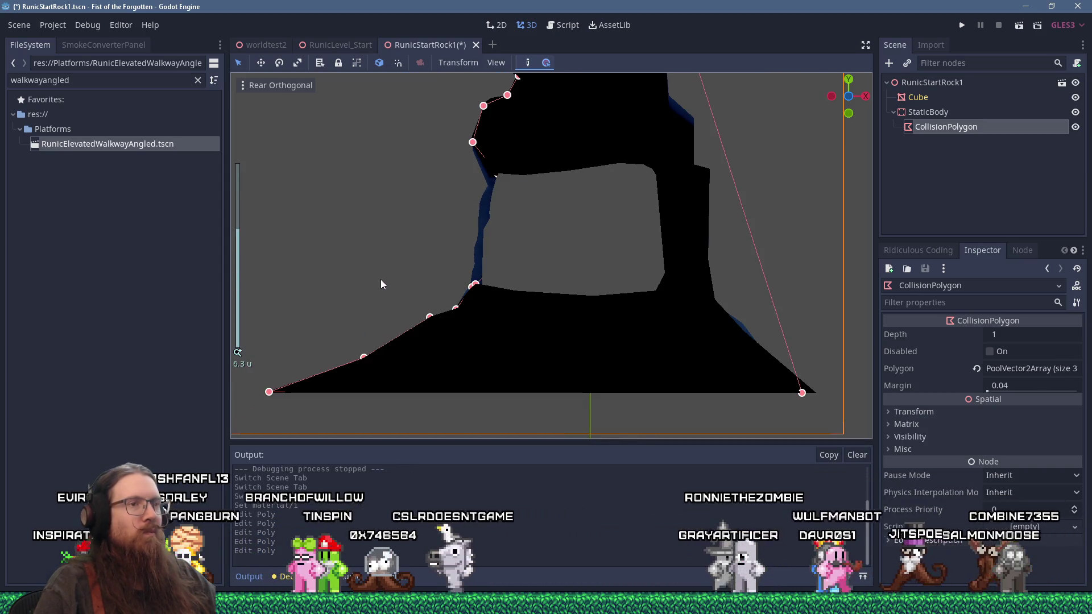
{"action": "mouse_move", "coordinate": [415, 262]}
{"action": "left_mouse_down"}
{"action": "mouse_move", "coordinate": [512, 260]}
{"action": "mouse_move", "coordinate": [629, 279]}
{"action": "mouse_move", "coordinate": [540, 268]}
{"action": "mouse_move", "coordinate": [570, 270]}
{"action": "left_mouse_up"}
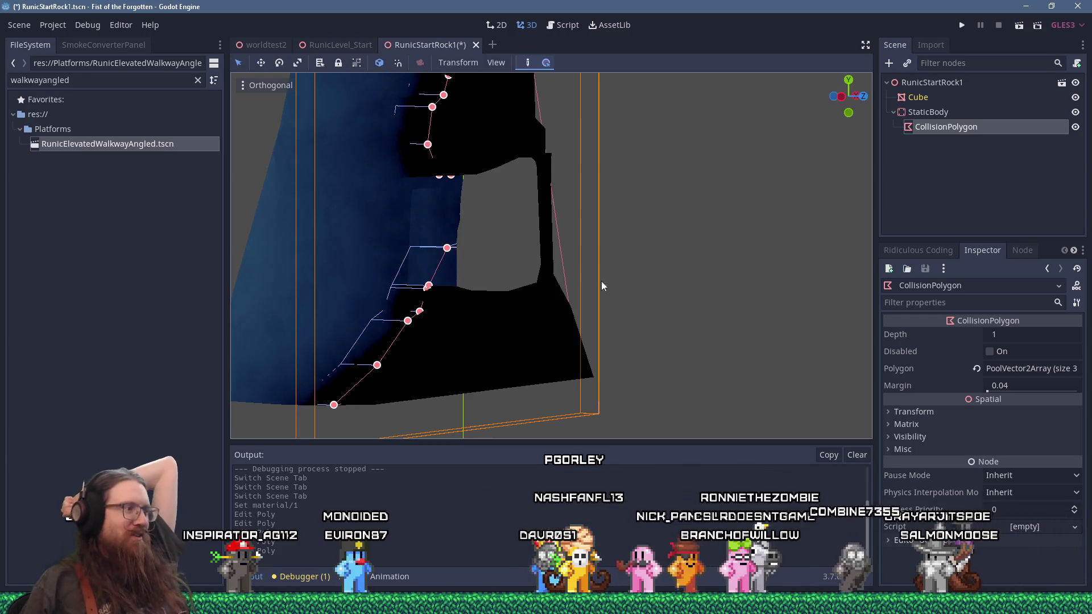
{"action": "key", "text": "super"}
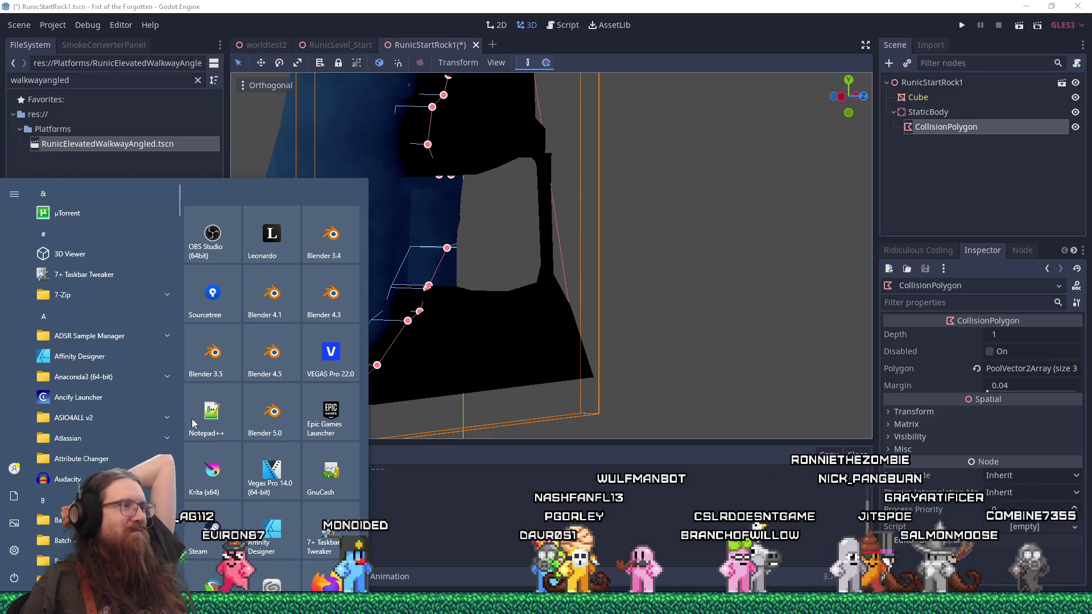
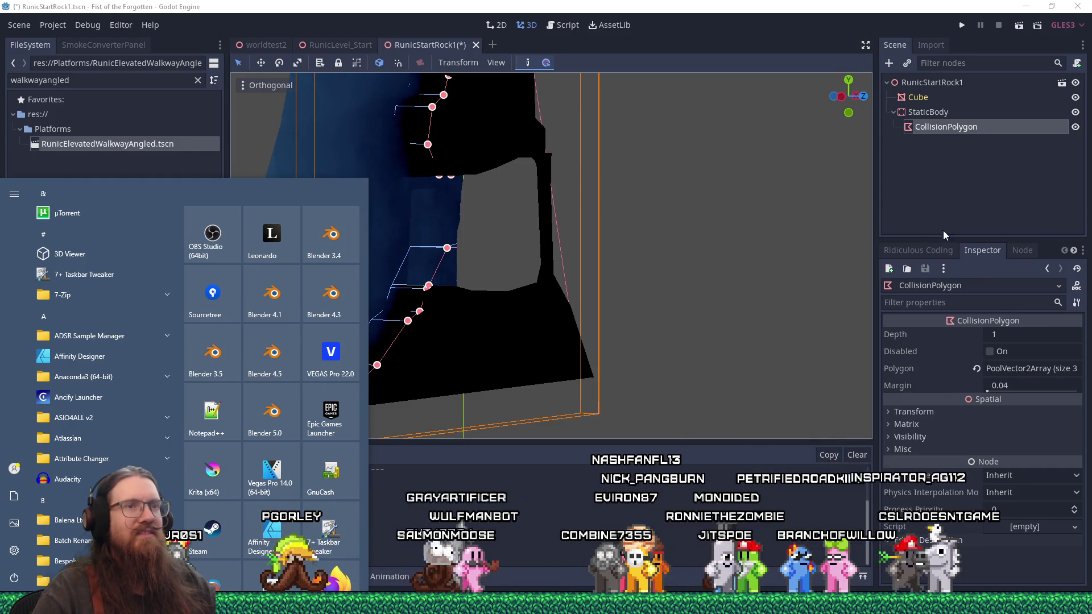
Step: Quick-load the runic material into the Cube's empty second material slot
{"action": "left_click", "coordinate": [955, 205]}
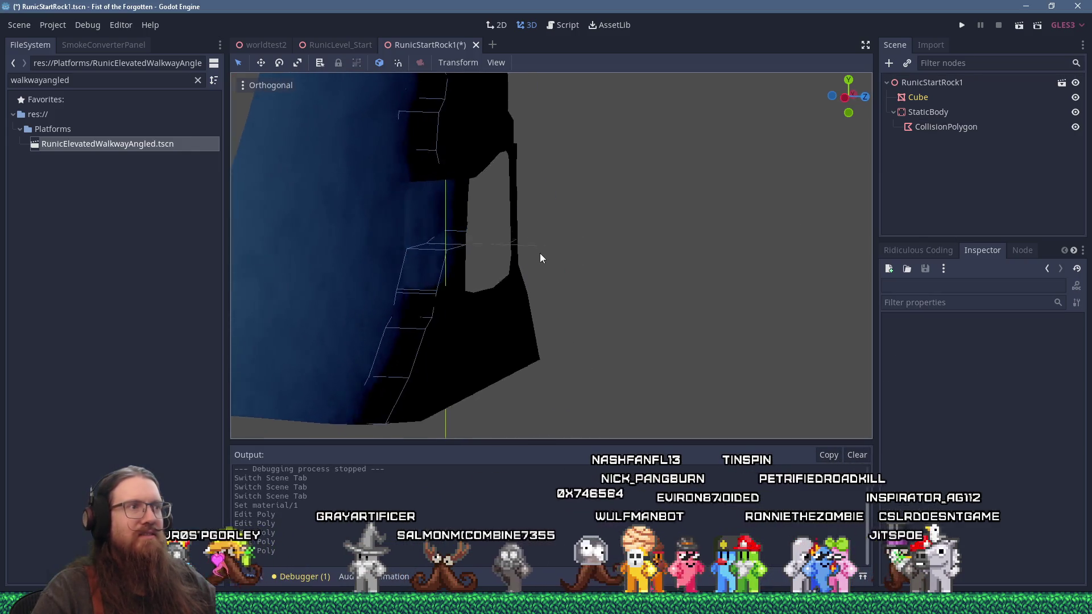
{"action": "scroll", "coordinate": [486, 228], "scroll_direction": "up", "scroll_amount": 5}
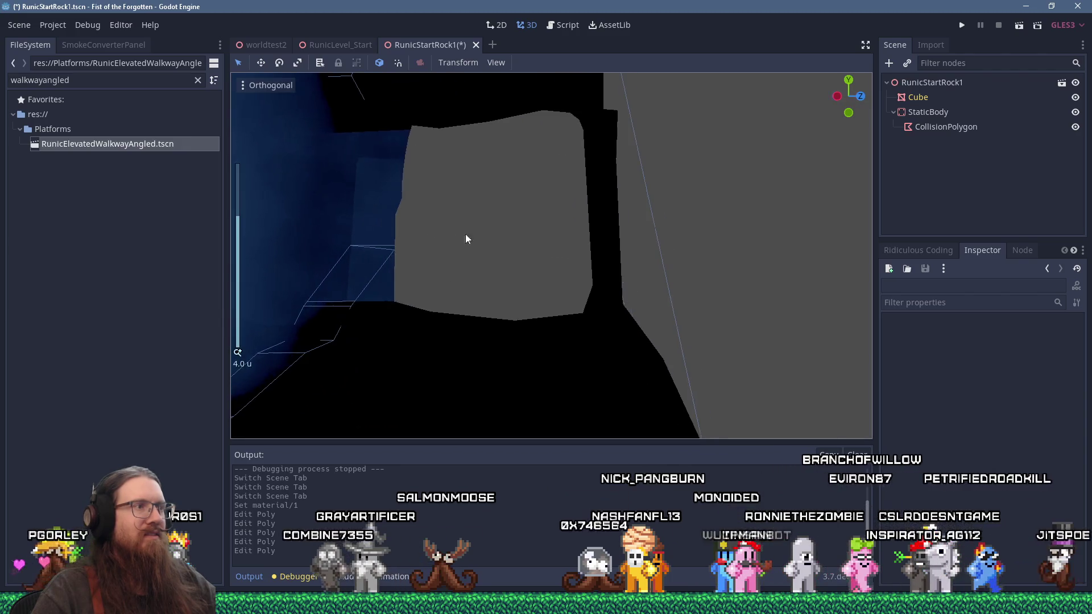
{"action": "left_click_drag", "start_coordinate": [509, 244], "coordinate": [443, 252]}
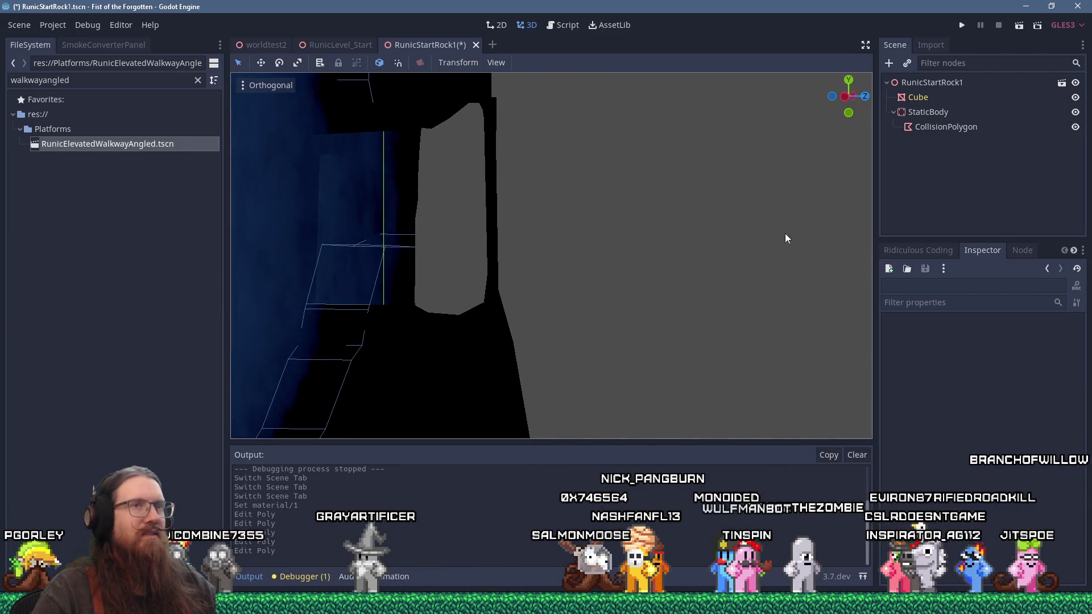
{"action": "left_click", "coordinate": [546, 253]}
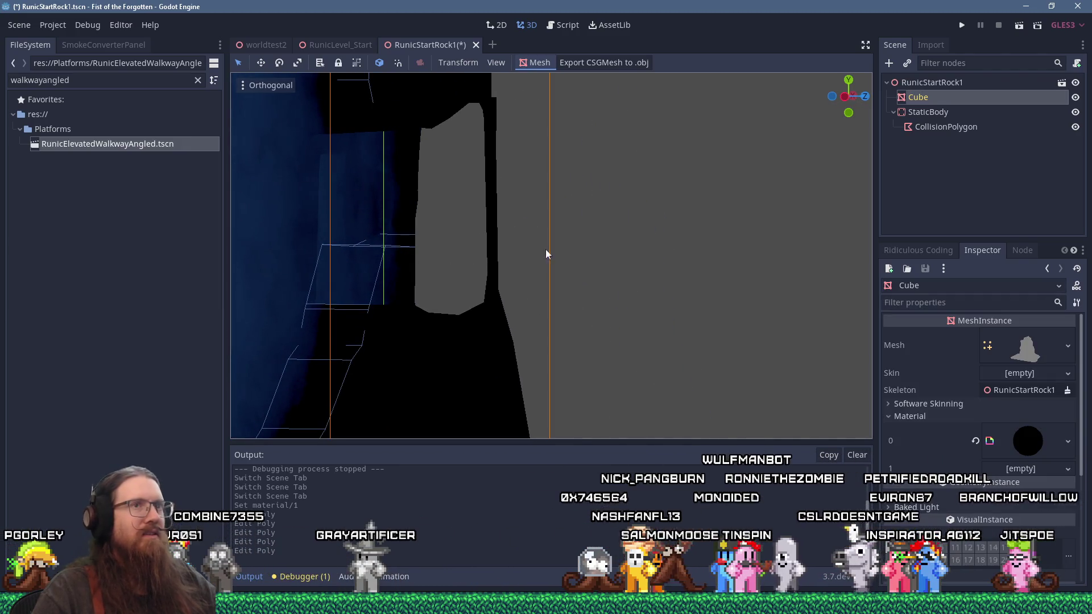
{"action": "left_click", "coordinate": [1052, 469]}
{"action": "left_click", "coordinate": [995, 538]}
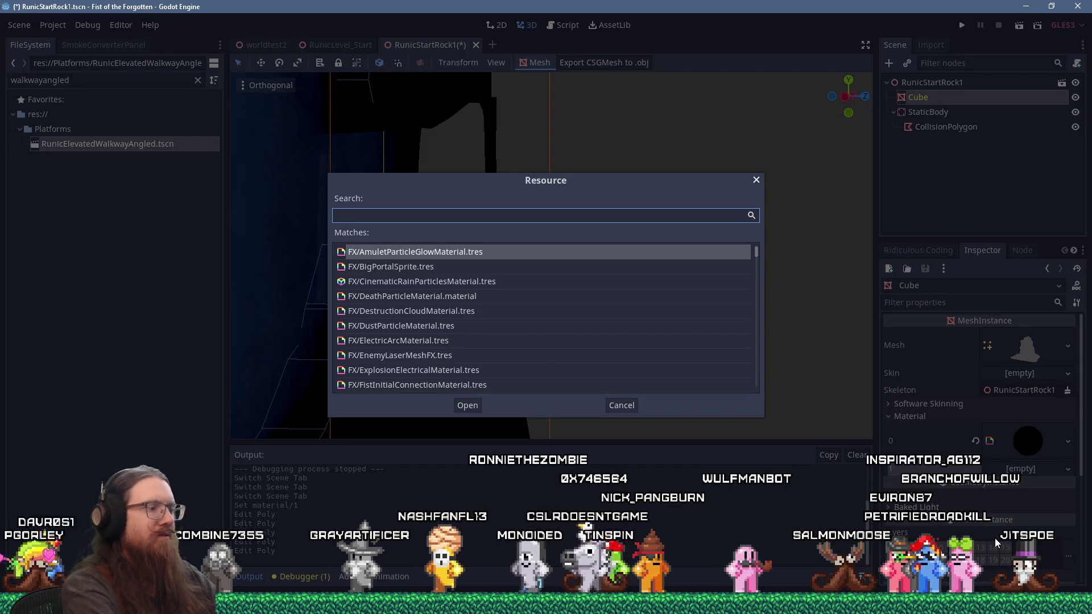
{"action": "type", "text": "runic"}
{"action": "key", "text": "Return"}
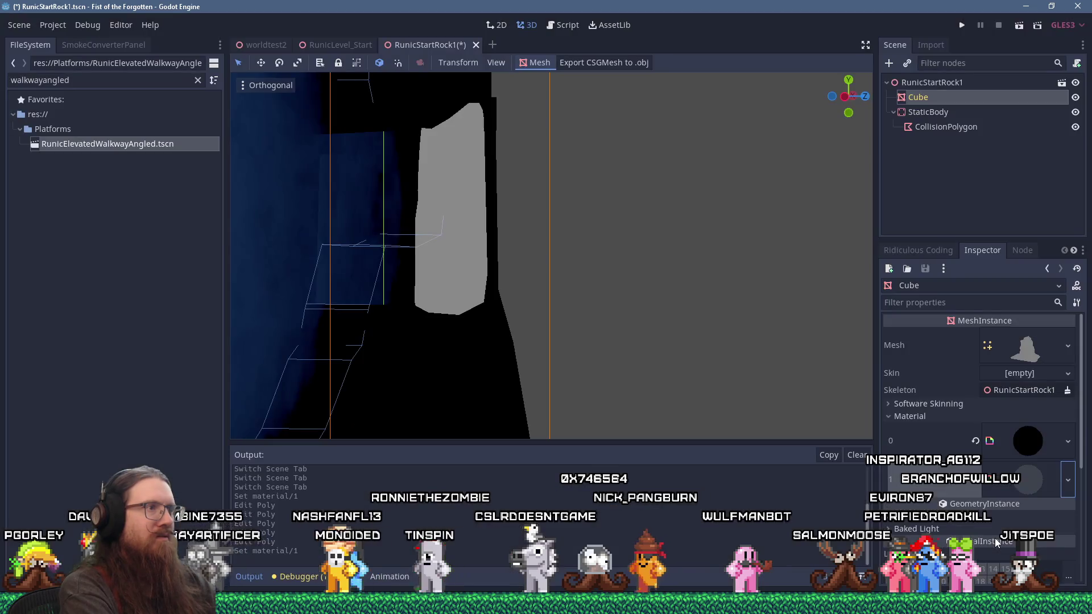
Step: Switch the viewport to the rear orthogonal view of the rock
{"action": "scroll", "coordinate": [724, 335], "scroll_direction": "up", "scroll_amount": 3}
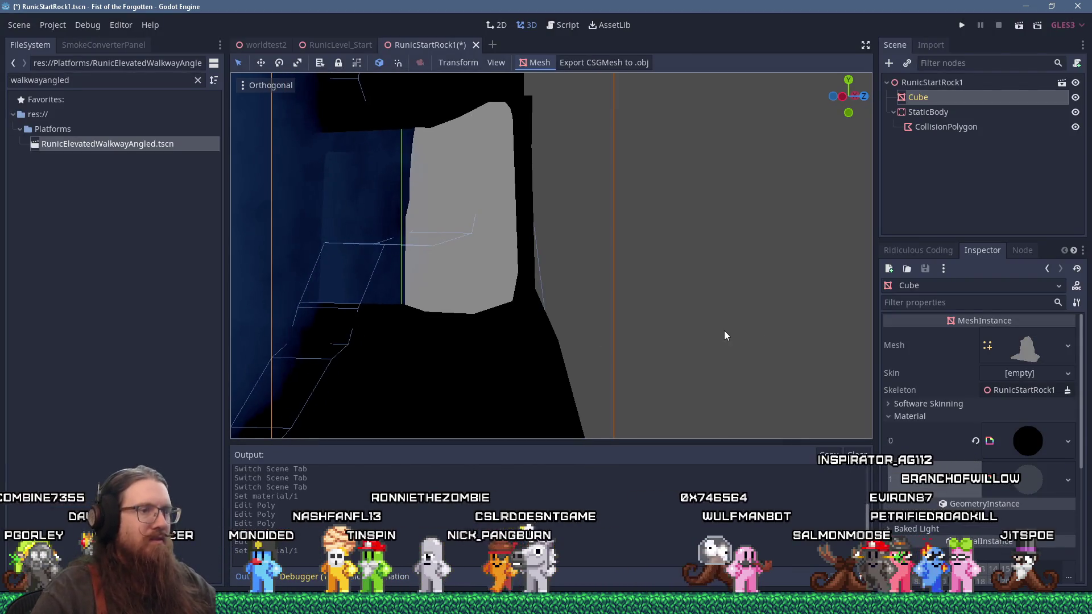
{"action": "key", "text": "KP_1"}
{"action": "key", "text": "alt+KP_1"}
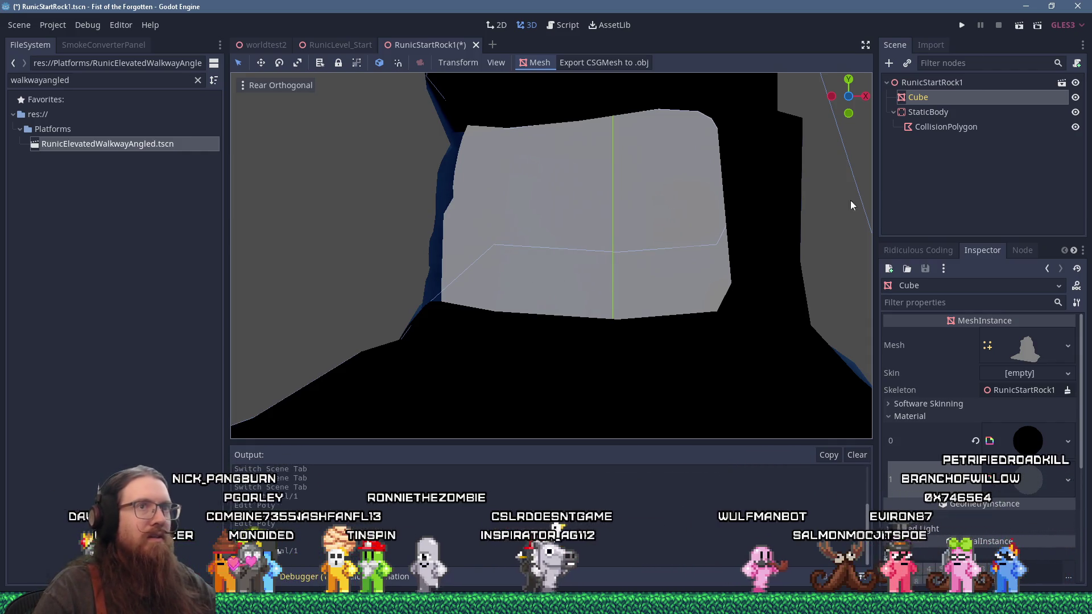
Step: Drag the CollisionPolygon's left, middle and right points down onto the grey face's lower edge
{"action": "left_click", "coordinate": [938, 127]}
{"action": "left_click_drag", "start_coordinate": [493, 248], "coordinate": [492, 311]}
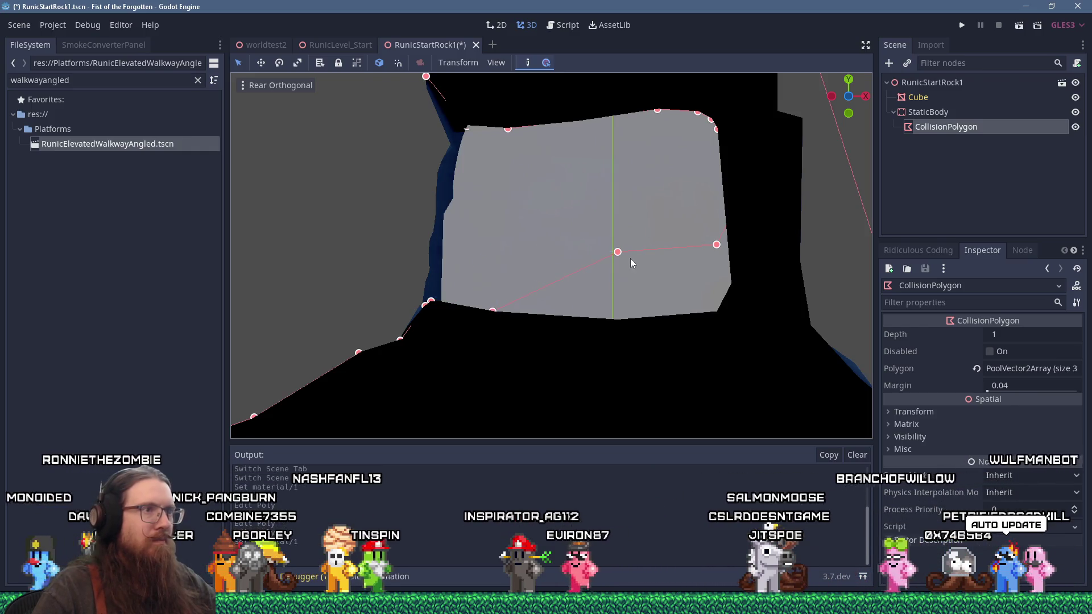
{"action": "left_click_drag", "start_coordinate": [618, 252], "coordinate": [615, 319]}
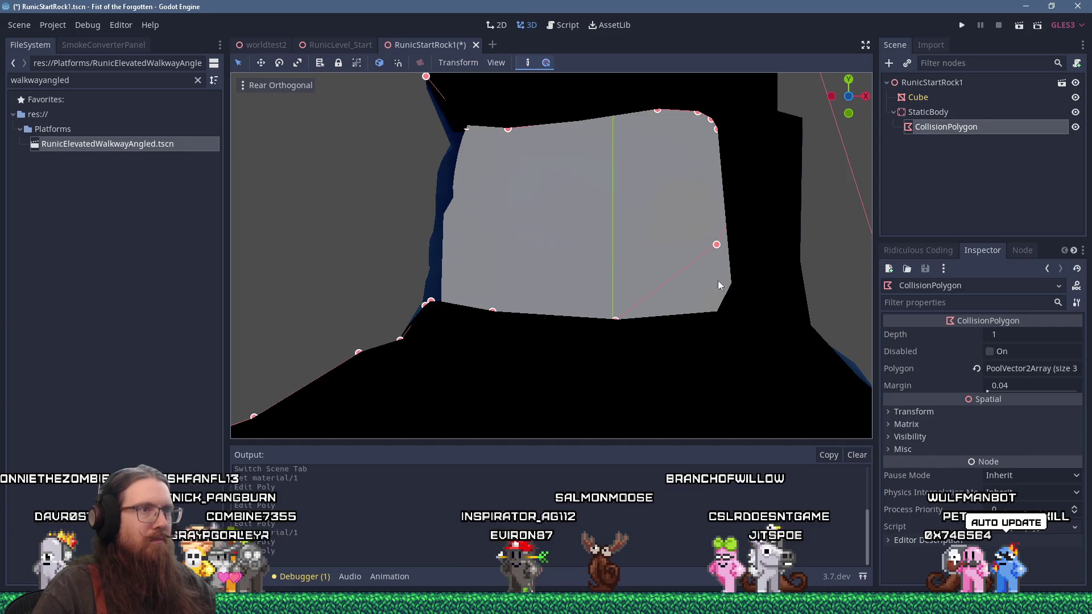
{"action": "left_click_drag", "start_coordinate": [717, 245], "coordinate": [716, 312]}
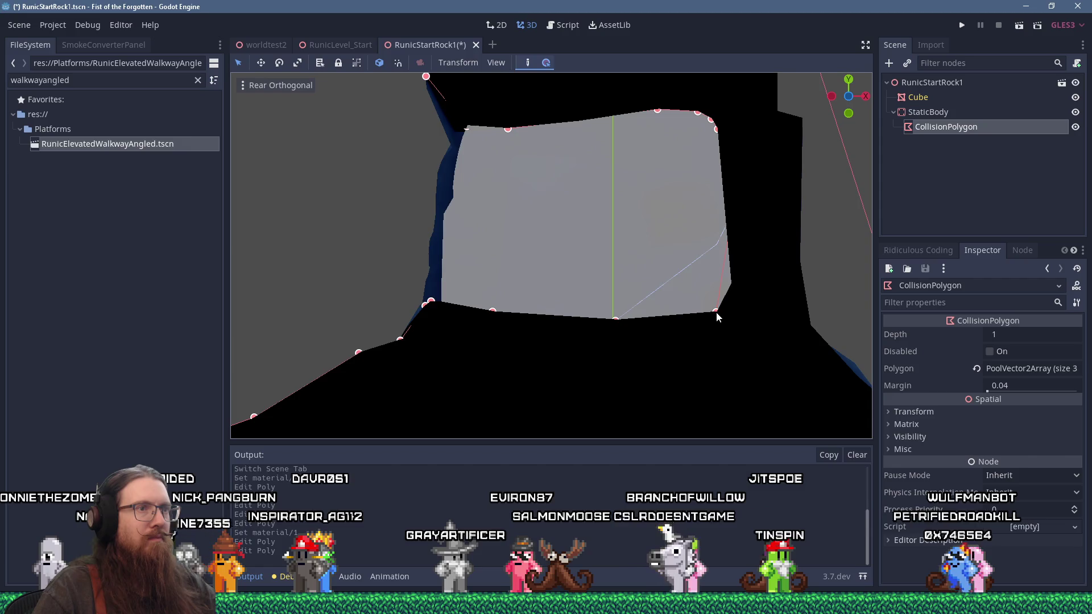
Step: Hide and reshow the rock mesh to check the outline, then refine the right-side collision points
{"action": "left_click", "coordinate": [1075, 97]}
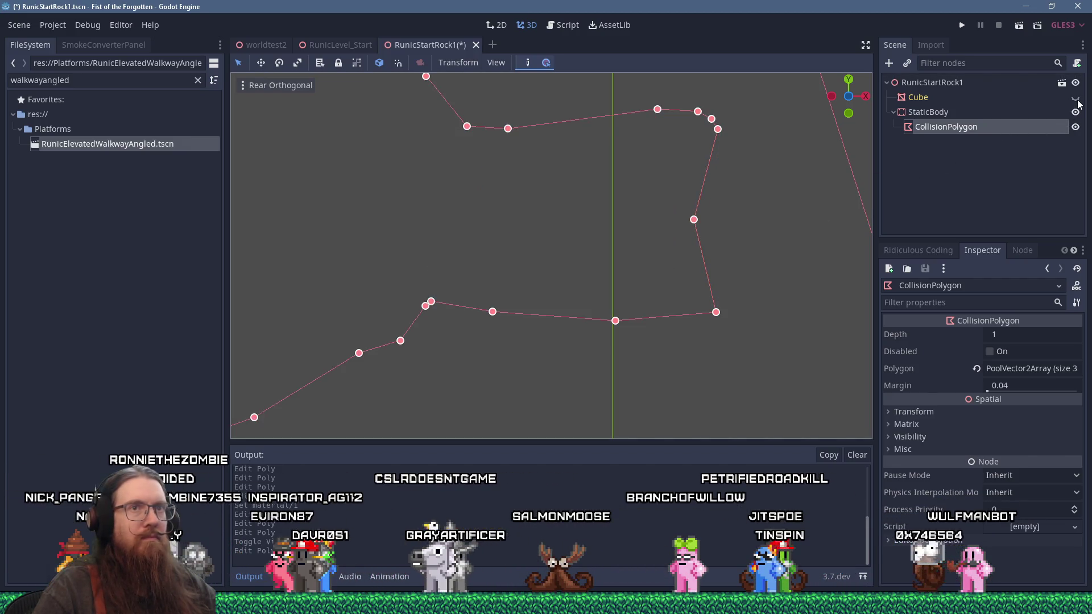
{"action": "left_click", "coordinate": [1075, 98]}
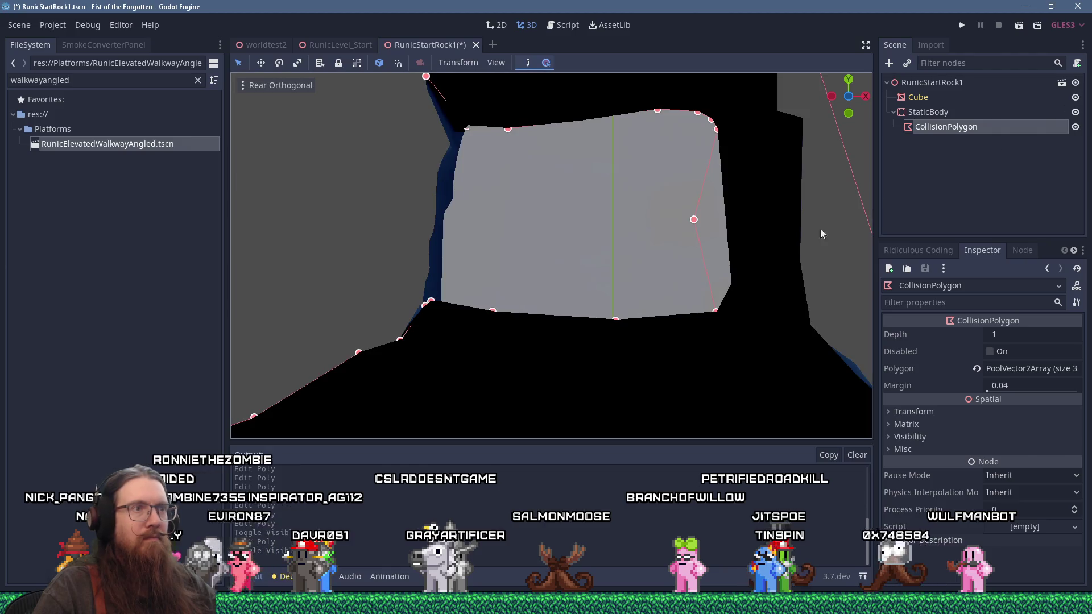
{"action": "left_click", "coordinate": [732, 282]}
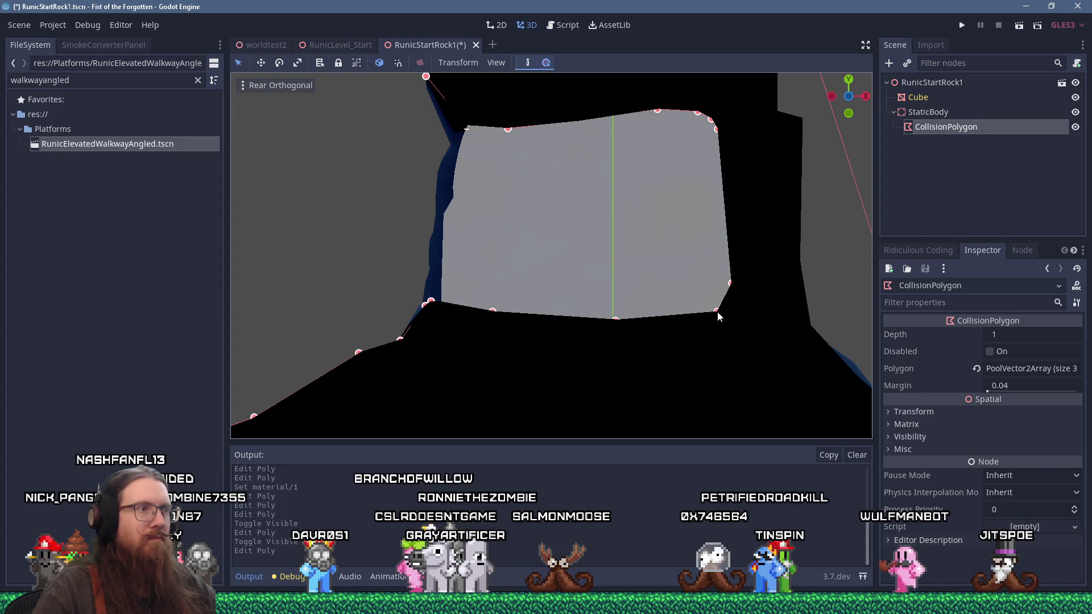
{"action": "left_click", "coordinate": [718, 312]}
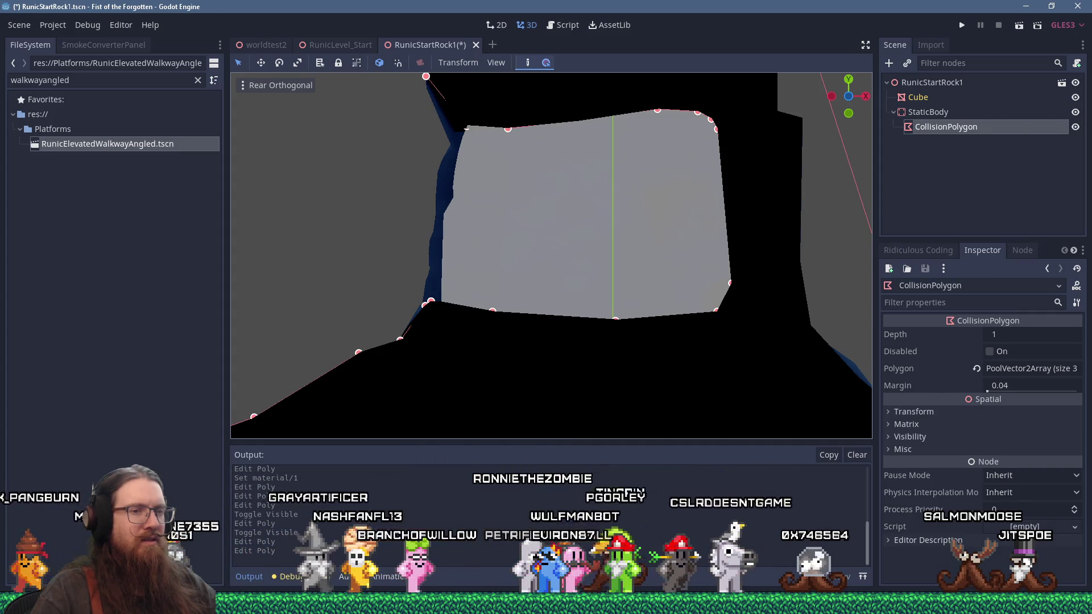
{"action": "key", "text": "super+r"}
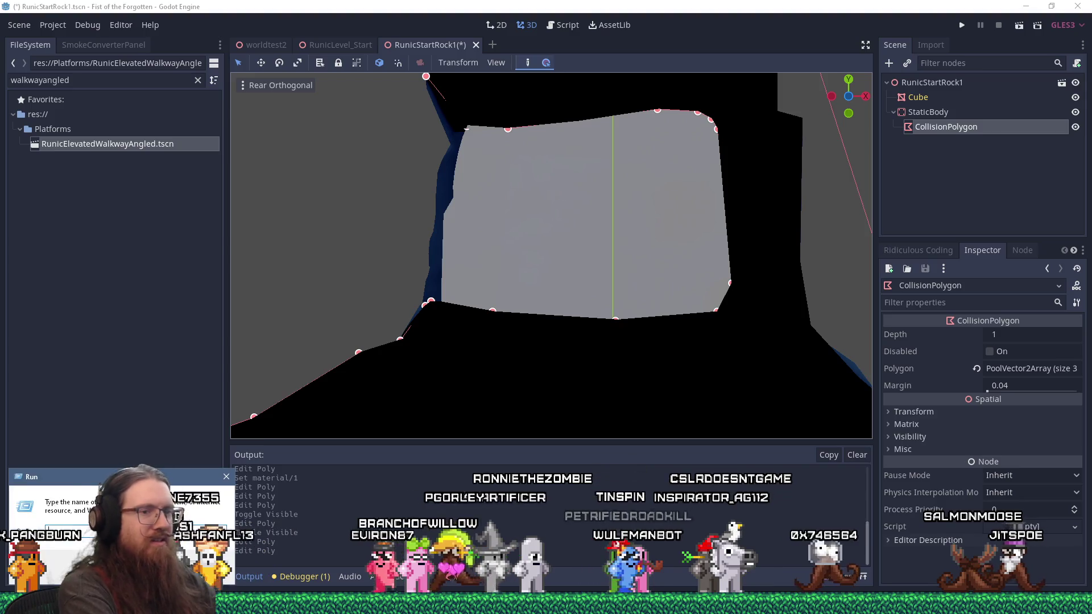
Step: Launch e:\projects\paintball2\paintball2.exe and view the [NA] Match 1 server's details
{"action": "type", "text": "e:\\projects\\paintball2\\"}
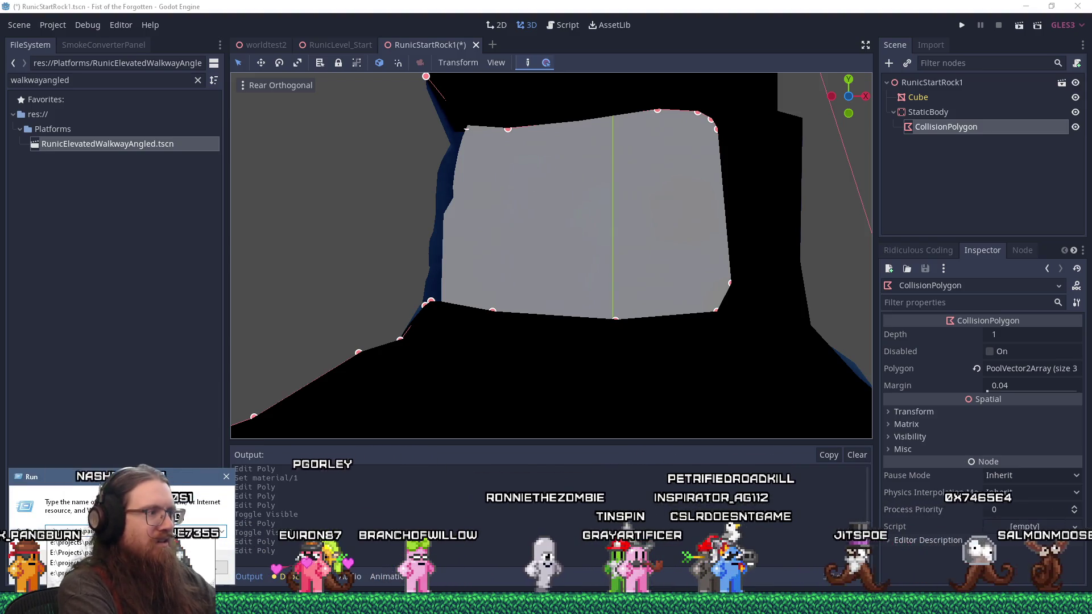
{"action": "type", "text": "paintball2."}
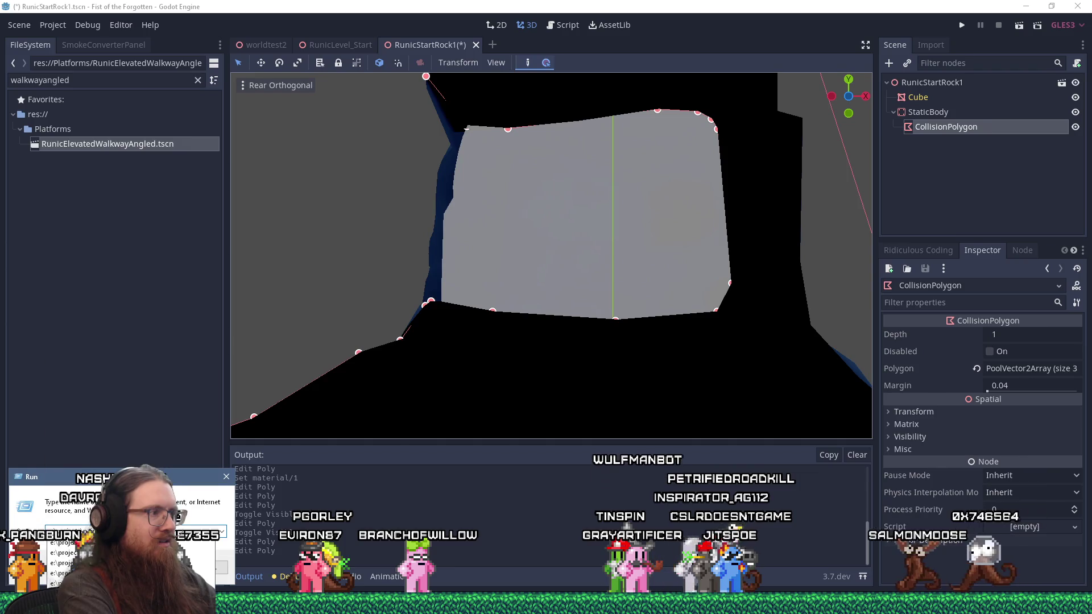
{"action": "type", "text": "exe"}
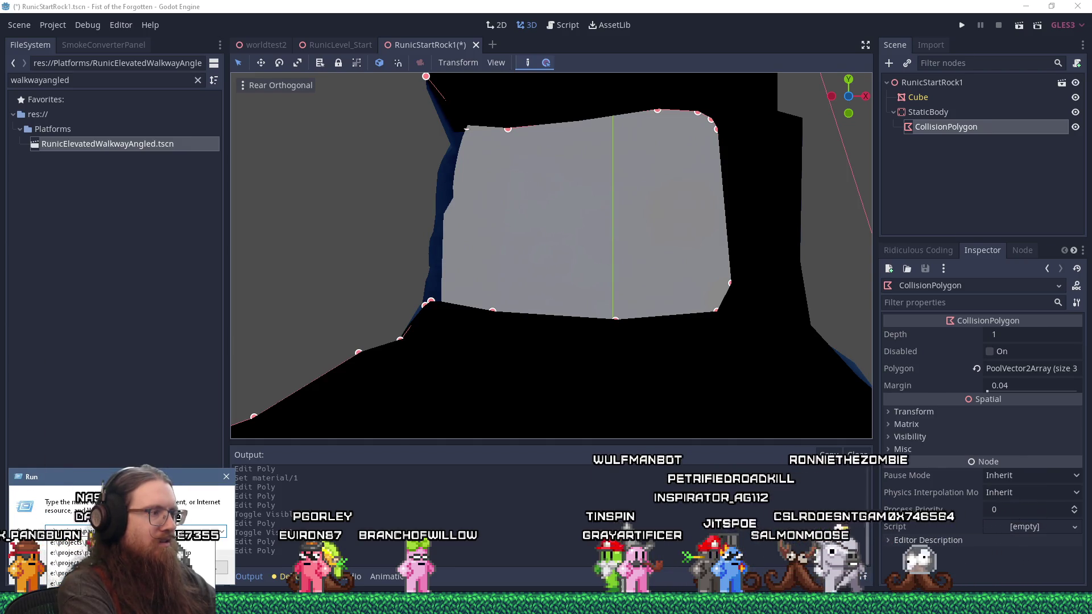
{"action": "key", "text": "Return"}
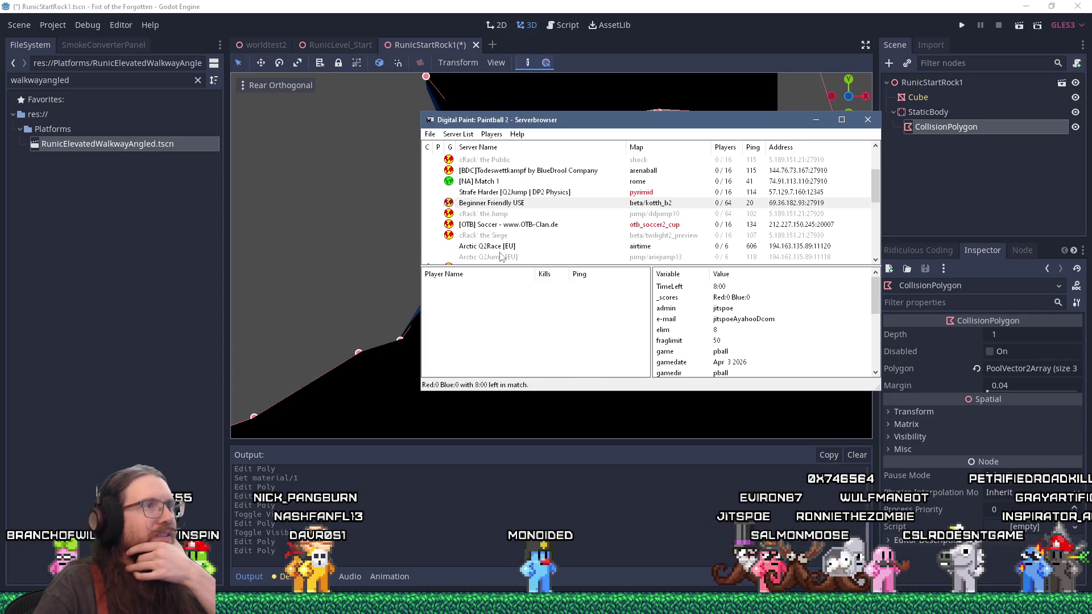
{"action": "left_click", "coordinate": [448, 181]}
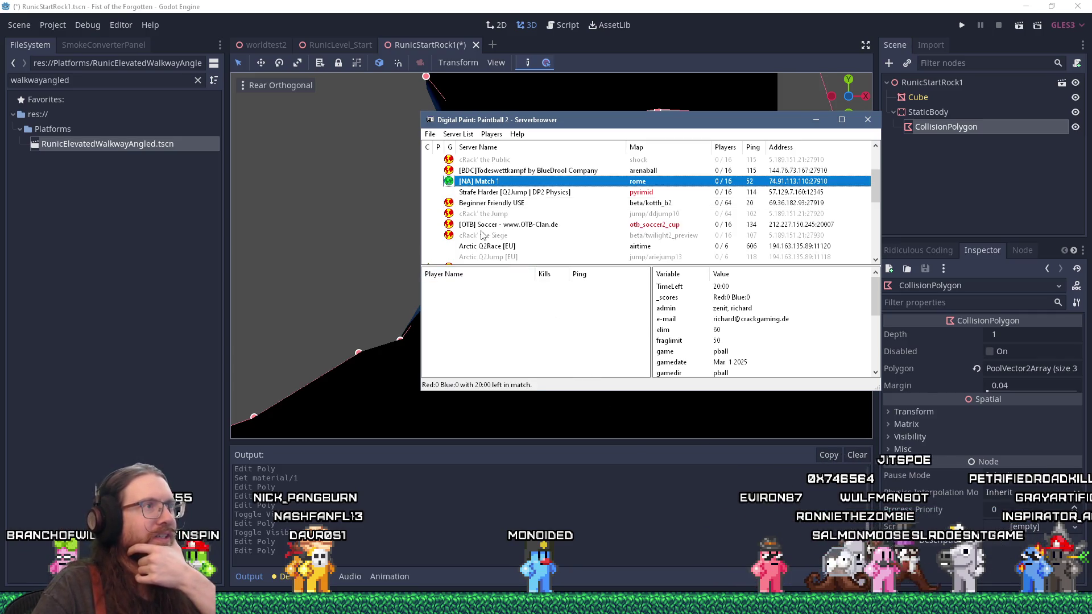
Step: Browse the server list and view the Strafe Harder, Arctic Q2Race and Arctic Q2Jump [EU] details
{"action": "scroll", "coordinate": [482, 235], "scroll_direction": "down", "scroll_amount": 4}
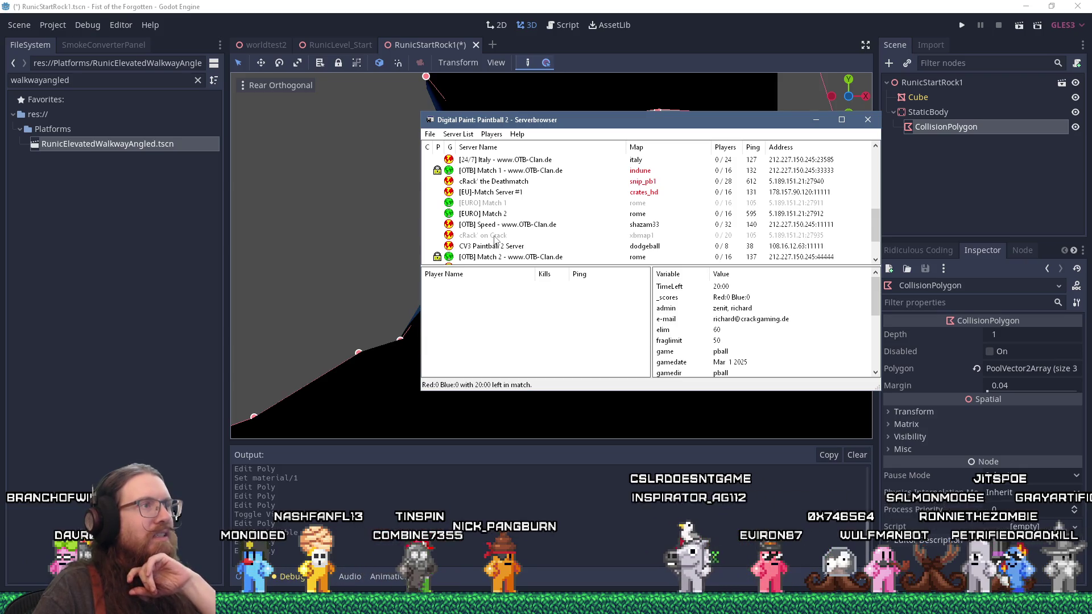
{"action": "scroll", "coordinate": [495, 239], "scroll_direction": "down", "scroll_amount": 2}
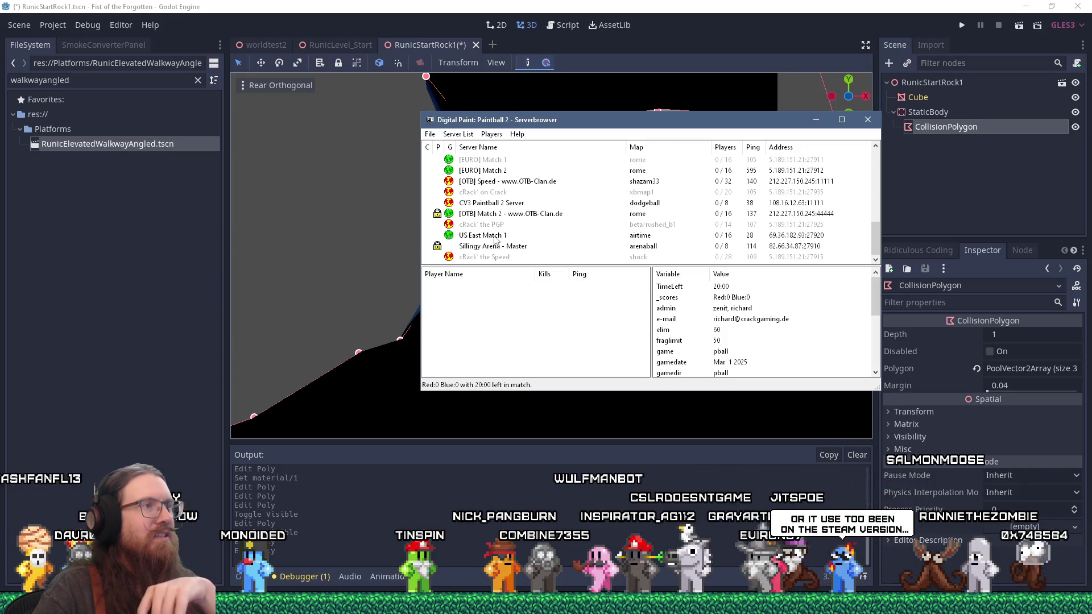
{"action": "scroll", "coordinate": [495, 239], "scroll_direction": "up", "scroll_amount": 3}
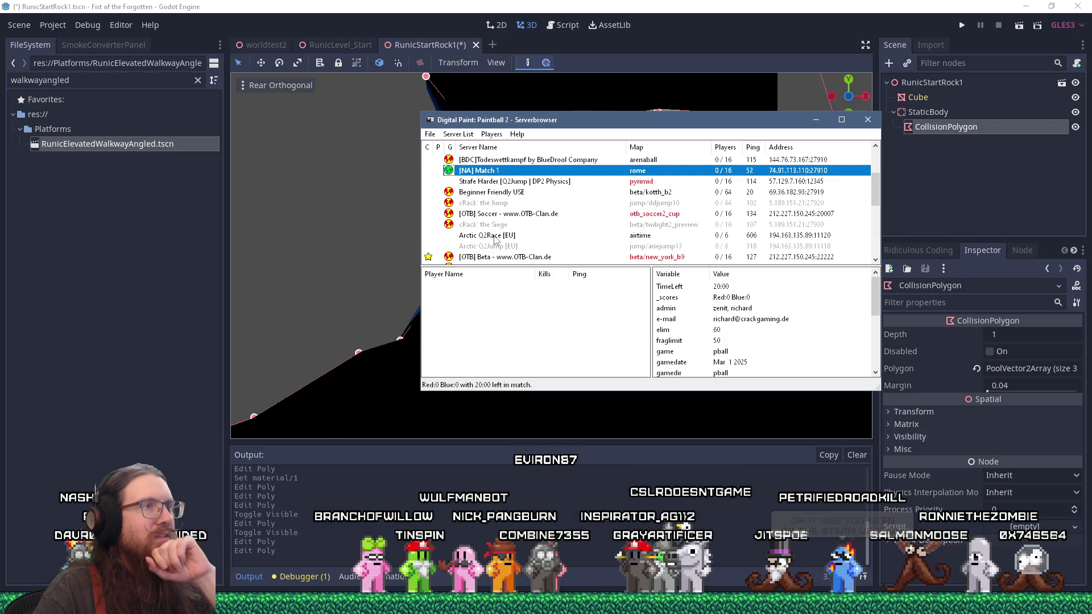
{"action": "scroll", "coordinate": [472, 222], "scroll_direction": "up", "scroll_amount": 2}
{"action": "left_click", "coordinate": [569, 225]}
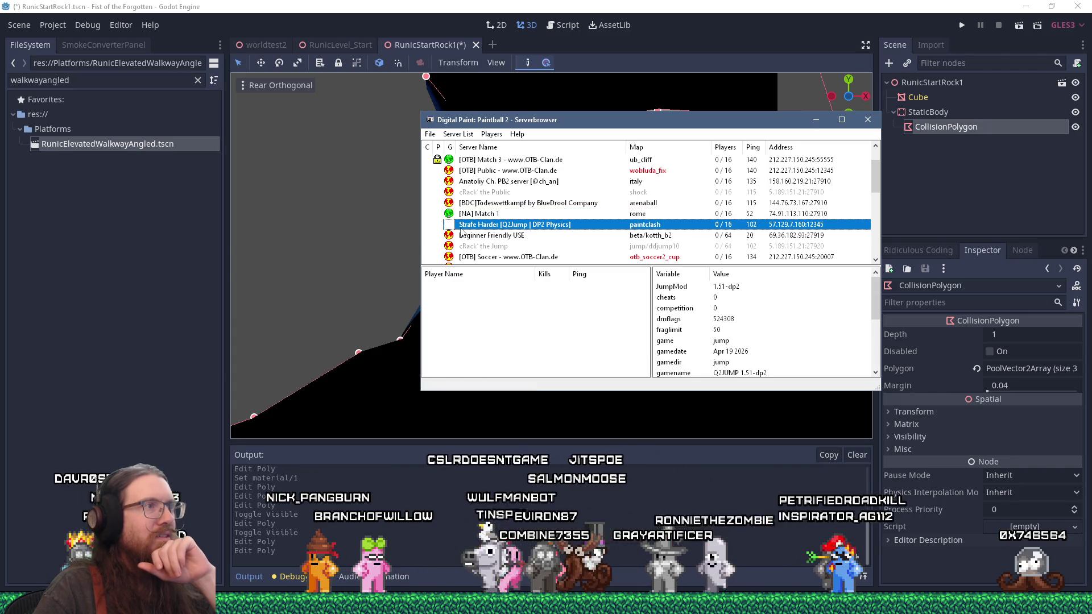
{"action": "scroll", "coordinate": [586, 239], "scroll_direction": "down", "scroll_amount": 1}
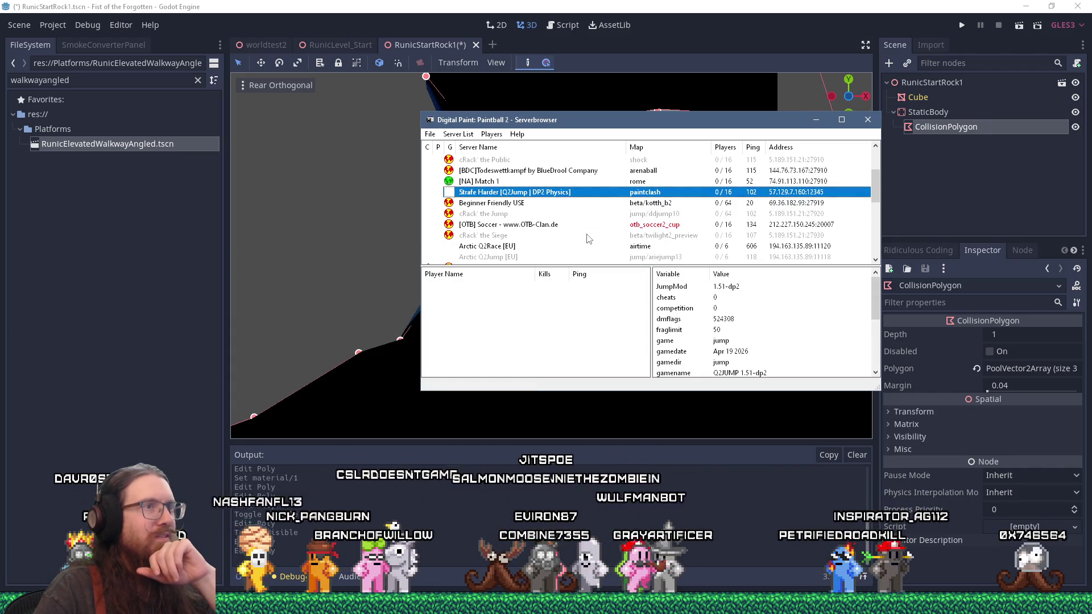
{"action": "left_click", "coordinate": [484, 245]}
{"action": "left_click", "coordinate": [483, 256]}
Step: View the Sillingy Arena - Master server details, then close the server browser
{"action": "scroll", "coordinate": [482, 260], "scroll_direction": "down", "scroll_amount": 4}
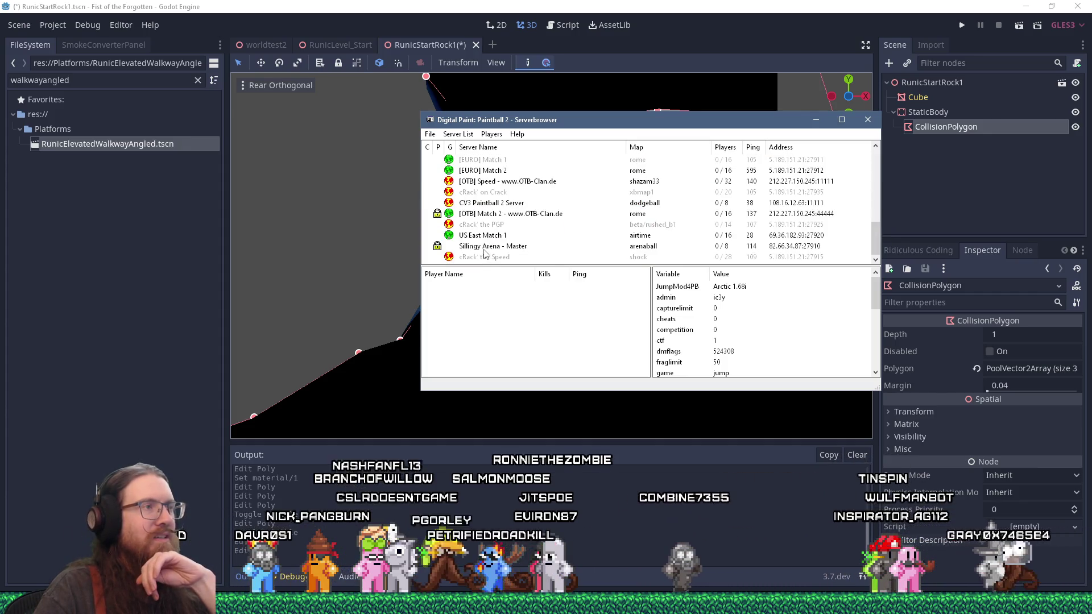
{"action": "left_click", "coordinate": [484, 249]}
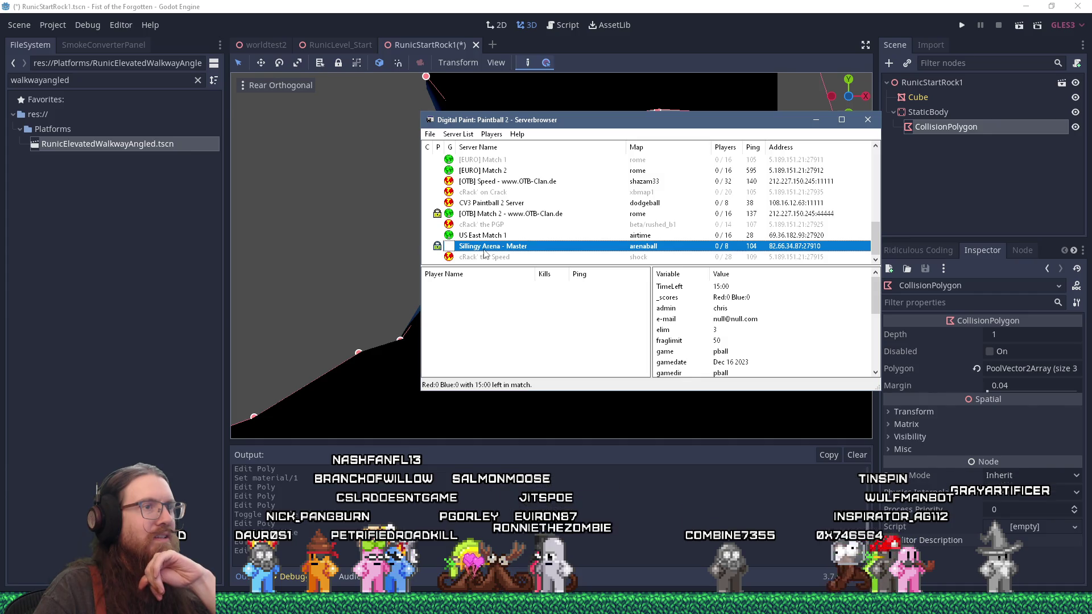
{"action": "scroll", "coordinate": [484, 253], "scroll_direction": "up", "scroll_amount": 4}
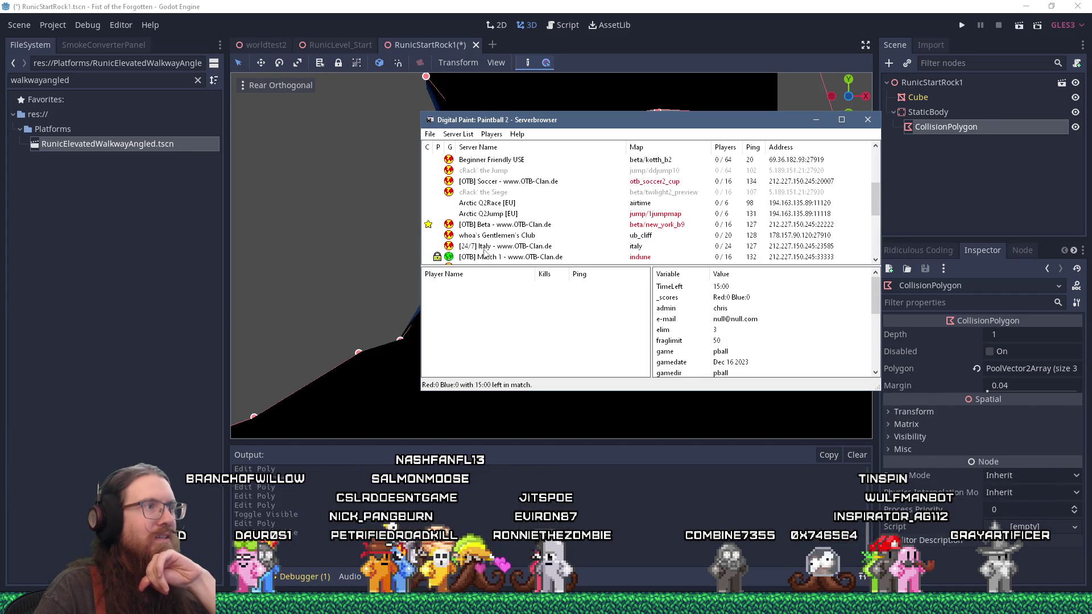
{"action": "scroll", "coordinate": [484, 253], "scroll_direction": "up", "scroll_amount": 4}
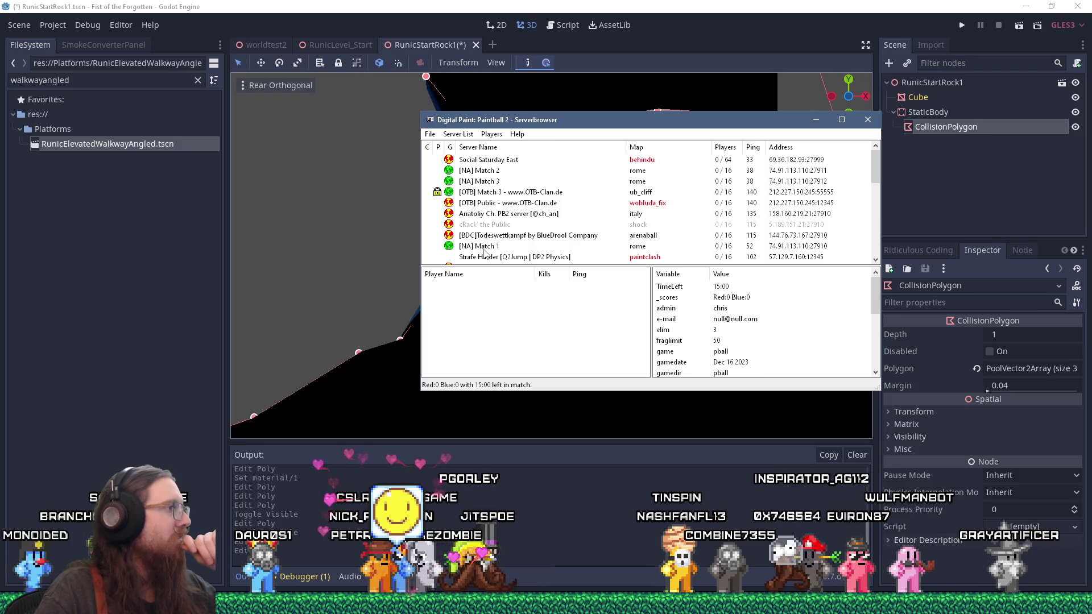
{"action": "left_click", "coordinate": [868, 120]}
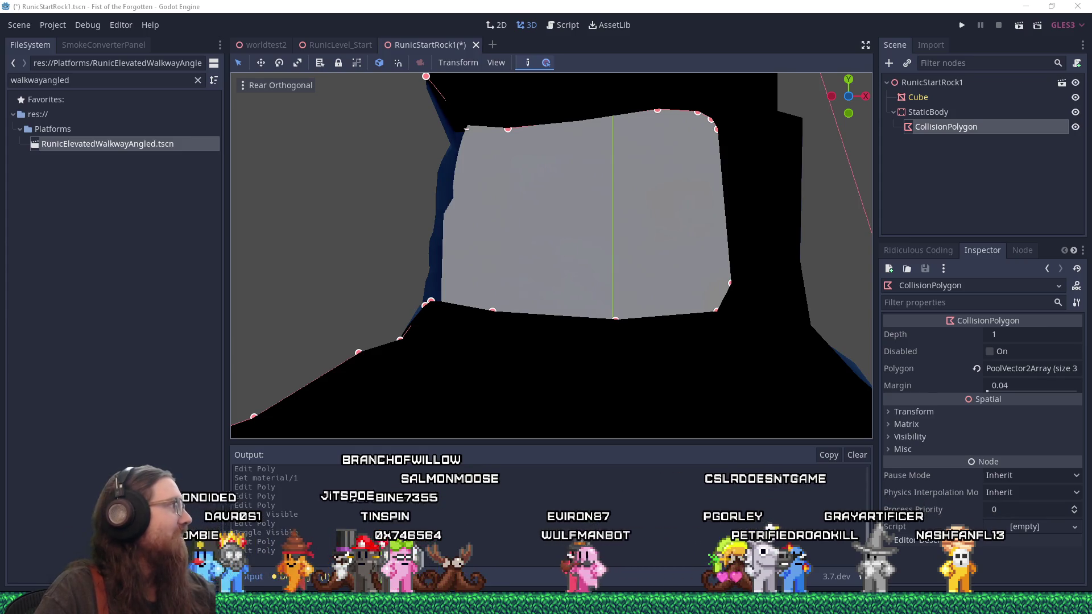
Step: Drag the Firefox window showing the CVE-2026-46333 page over the Godot editor
{"action": "left_click_drag", "start_coordinate": [0, 68], "coordinate": [484, 18]}
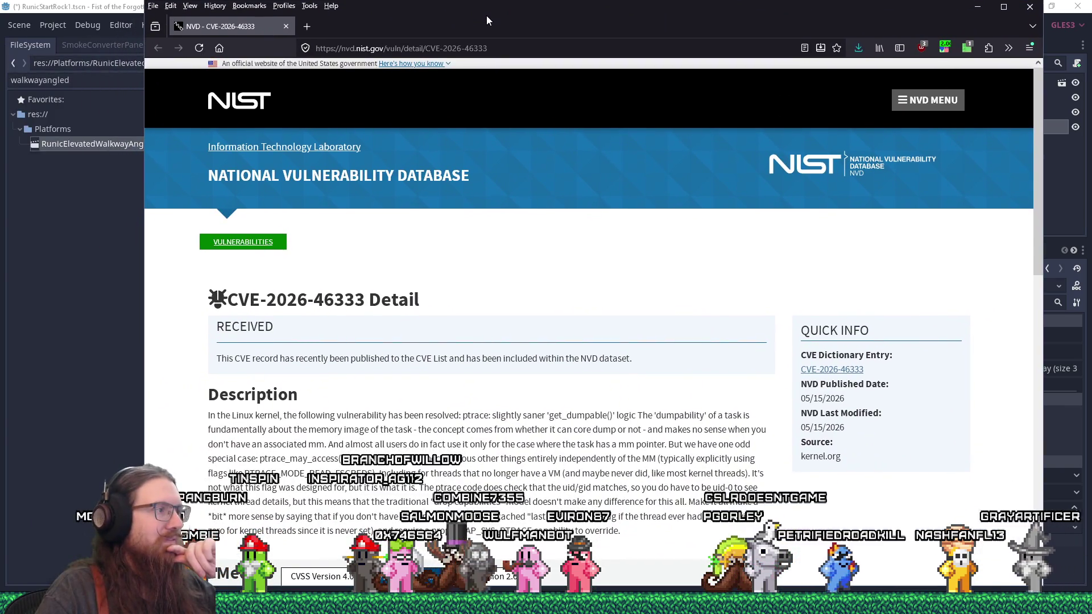
Step: Scroll through the NVD CVE-2026-46333 detail page
{"action": "scroll", "coordinate": [622, 303], "scroll_direction": "down", "scroll_amount": 3}
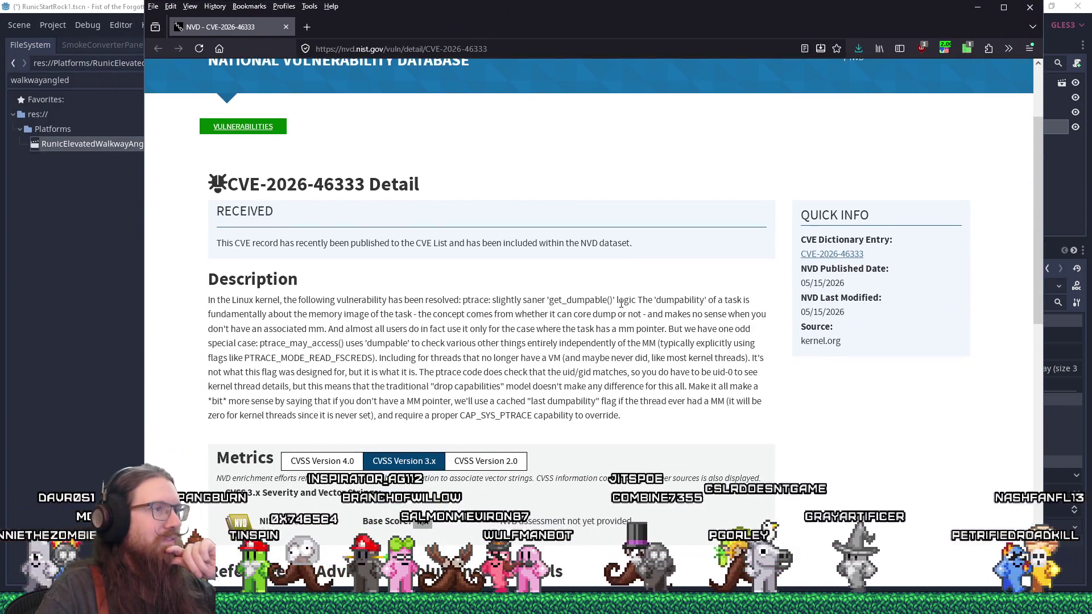
{"action": "scroll", "coordinate": [620, 307], "scroll_direction": "down", "scroll_amount": 1}
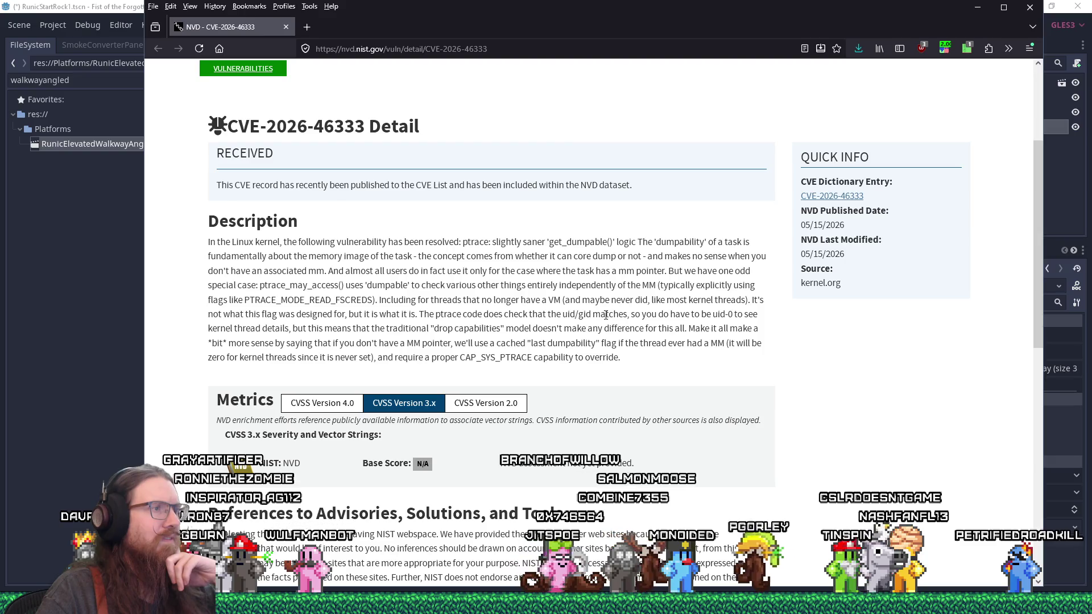
{"action": "scroll", "coordinate": [606, 314], "scroll_direction": "down", "scroll_amount": 5}
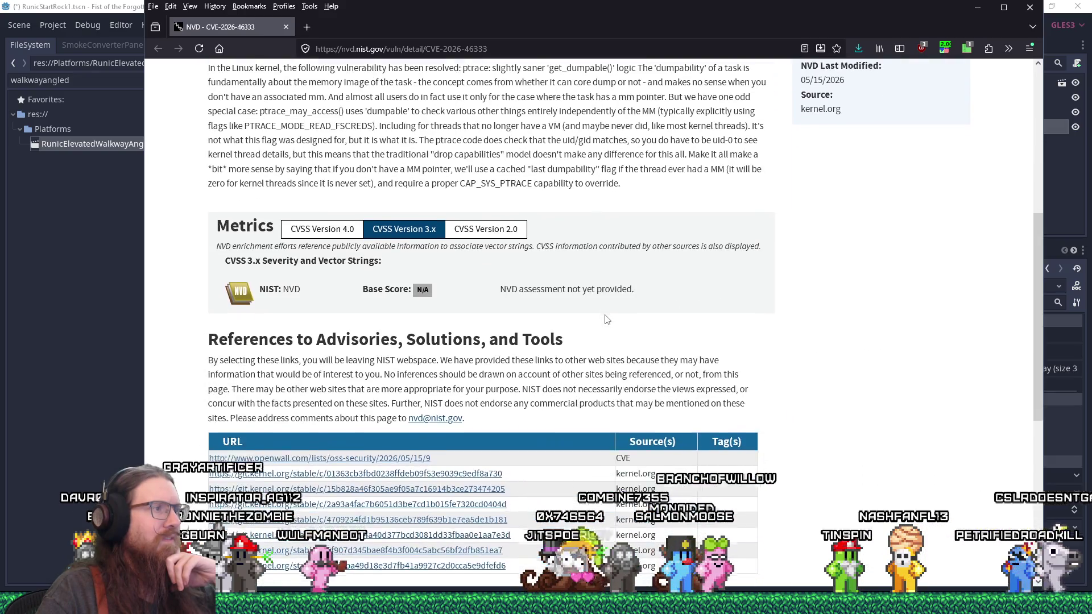
{"action": "scroll", "coordinate": [605, 320], "scroll_direction": "down", "scroll_amount": 2}
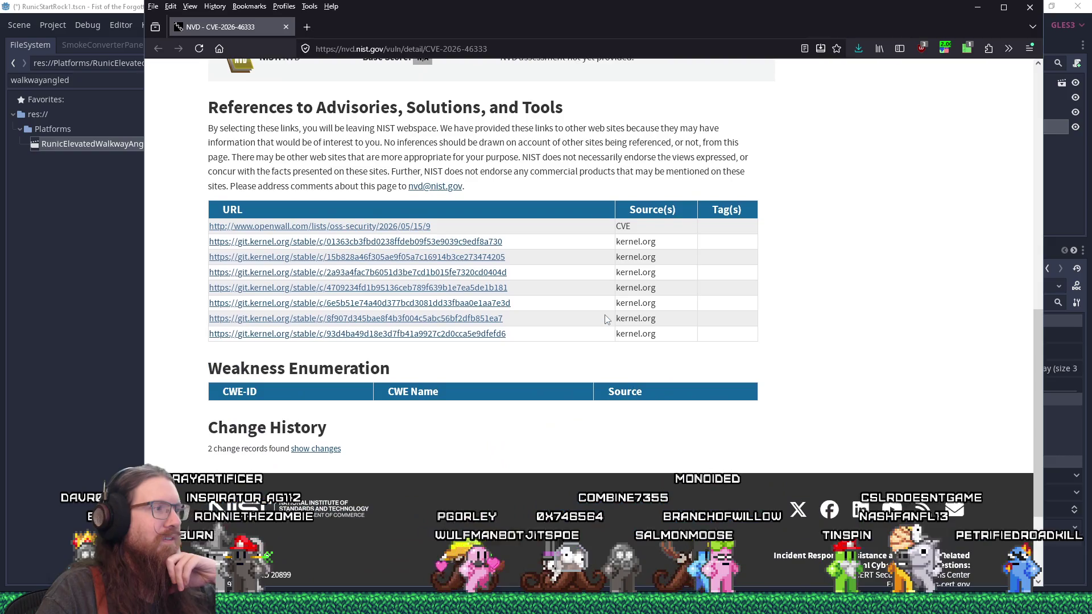
{"action": "scroll", "coordinate": [606, 319], "scroll_direction": "up", "scroll_amount": 4}
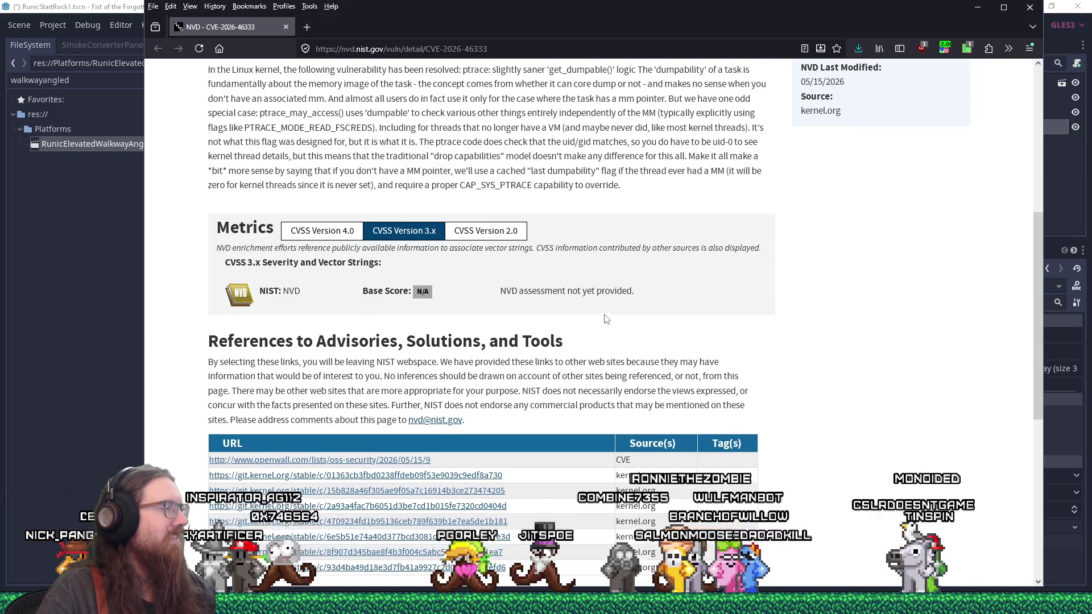
{"action": "scroll", "coordinate": [606, 320], "scroll_direction": "up", "scroll_amount": 3}
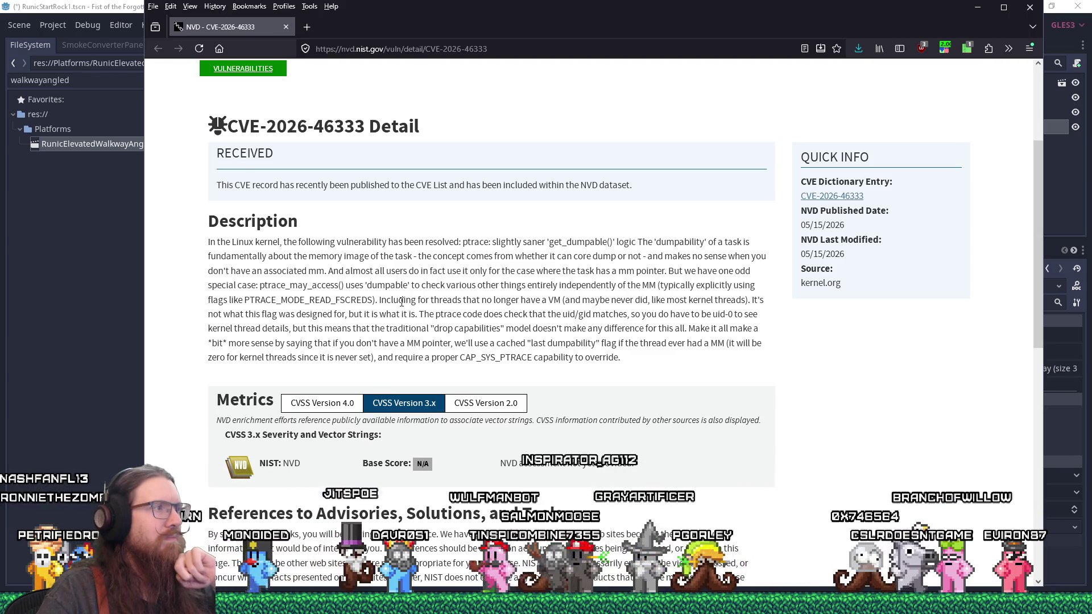
Step: Highlight the description passage starting "you do have to be uid-0", then close the page
{"action": "left_click_drag", "start_coordinate": [398, 303], "coordinate": [389, 316]}
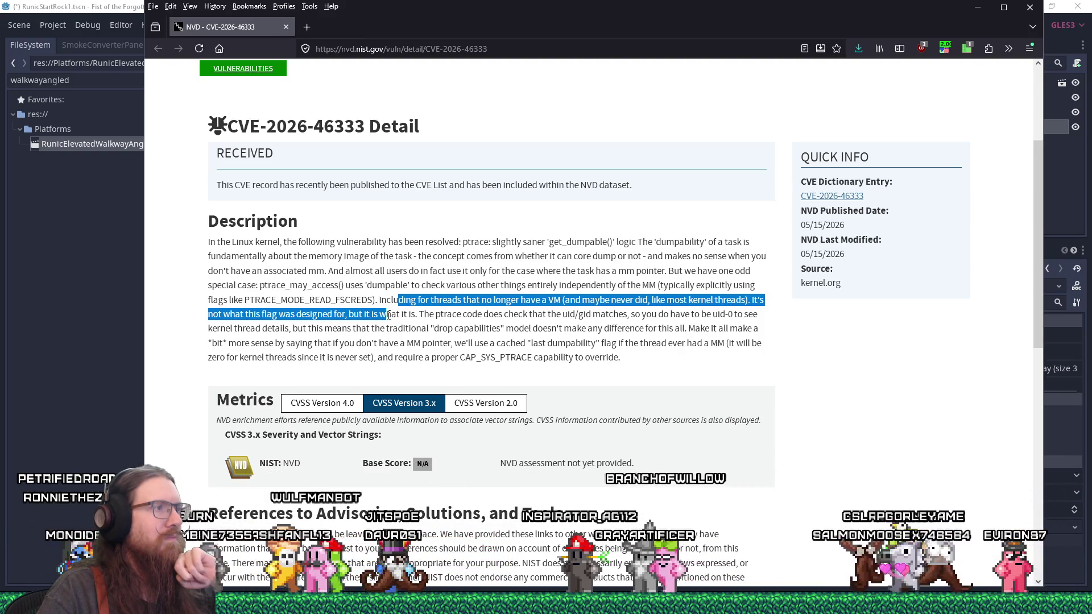
{"action": "left_click", "coordinate": [363, 317]}
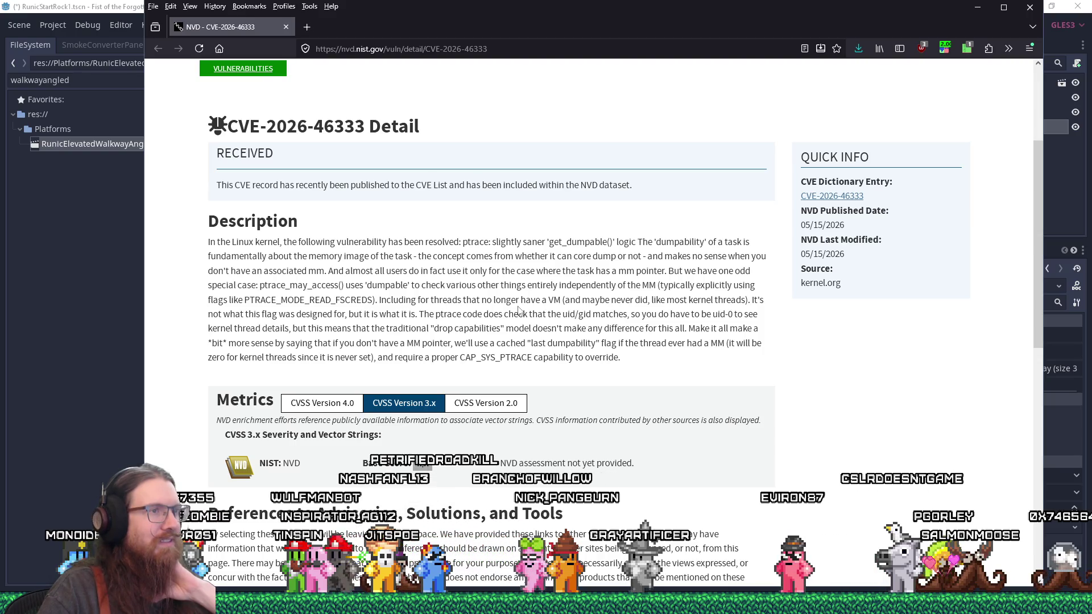
{"action": "left_click_drag", "start_coordinate": [643, 315], "coordinate": [432, 328]}
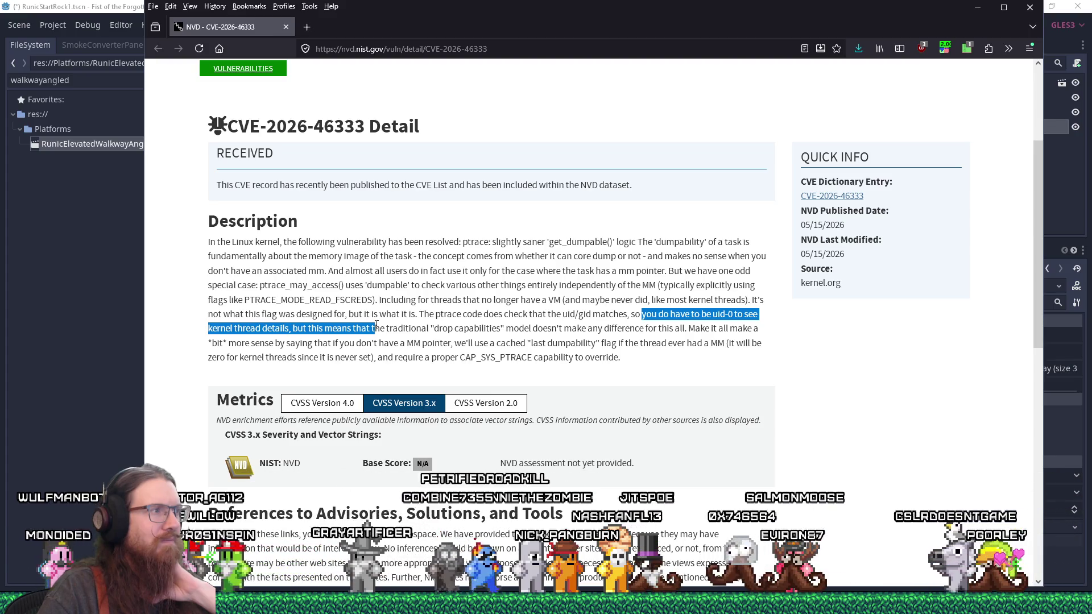
{"action": "left_click_drag", "start_coordinate": [375, 326], "coordinate": [366, 343]}
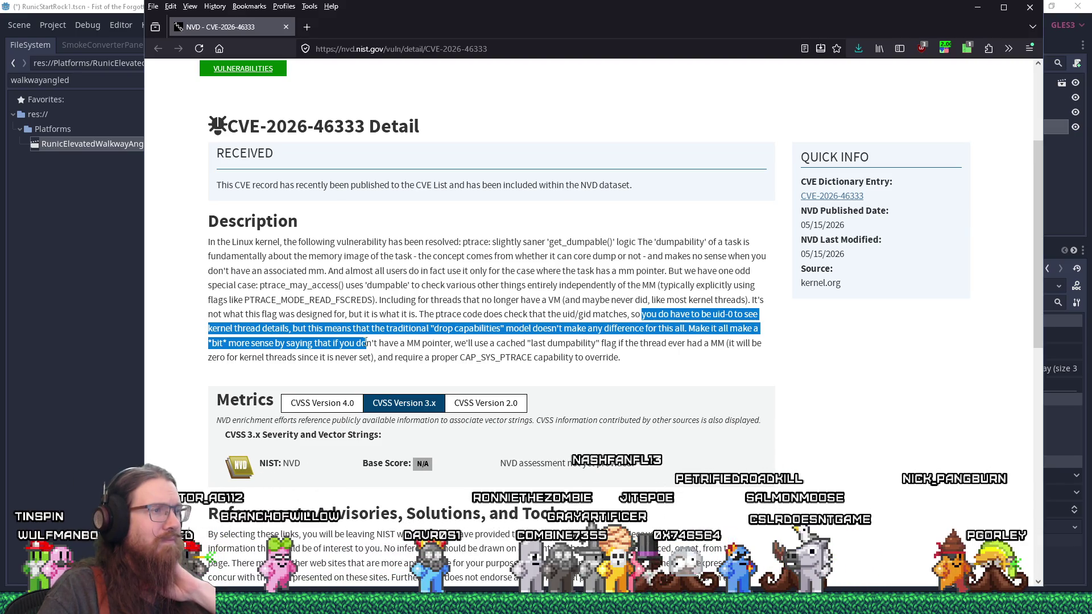
{"action": "scroll", "coordinate": [366, 343], "scroll_direction": "down", "scroll_amount": 4}
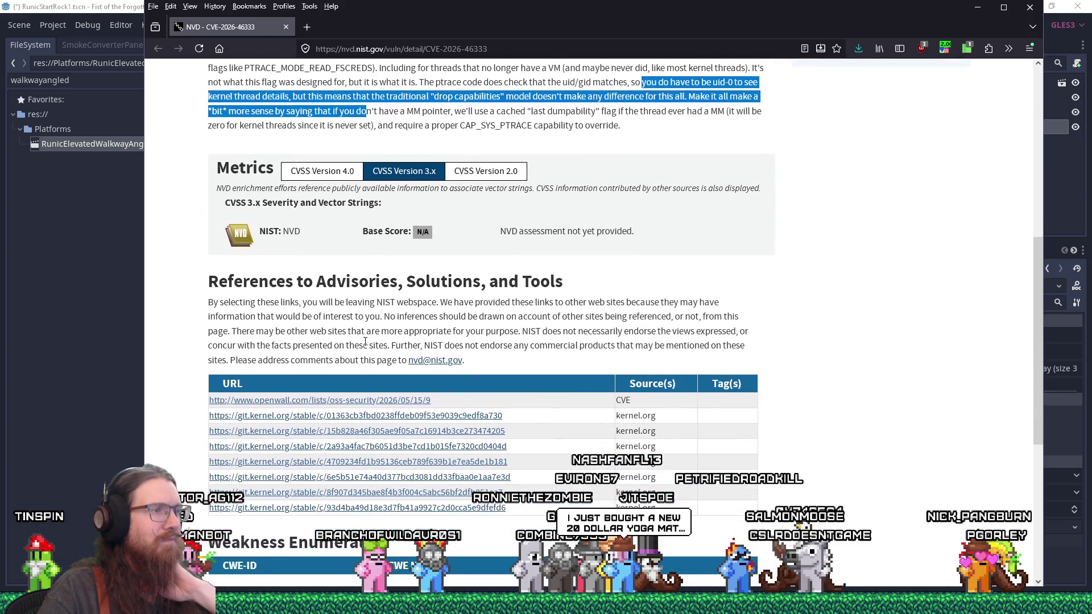
{"action": "scroll", "coordinate": [366, 342], "scroll_direction": "down", "scroll_amount": 5}
{"action": "scroll", "coordinate": [361, 341], "scroll_direction": "up", "scroll_amount": 4}
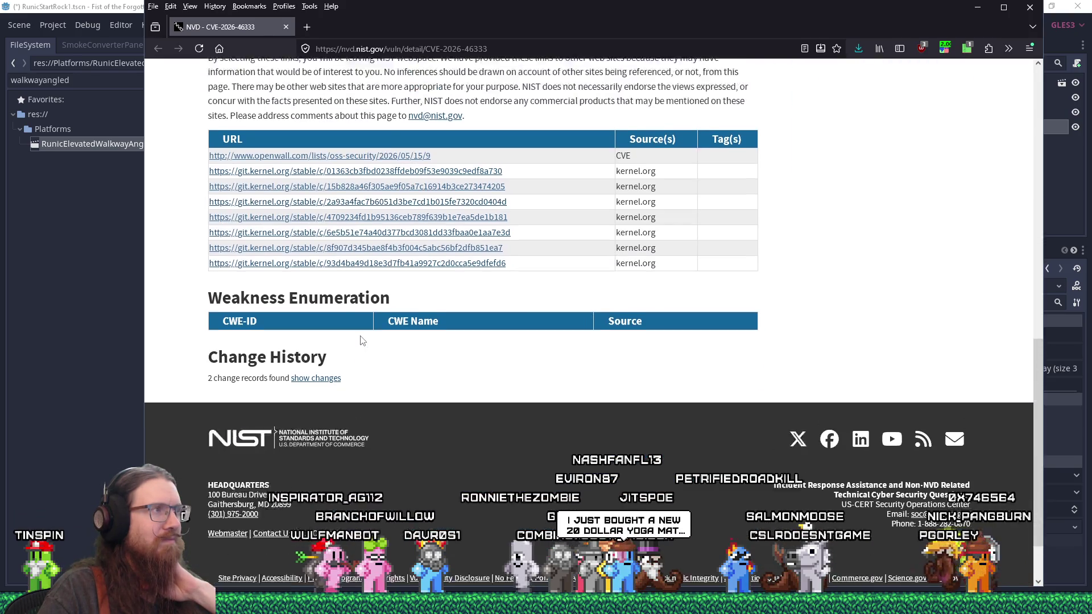
{"action": "scroll", "coordinate": [361, 340], "scroll_direction": "up", "scroll_amount": 1}
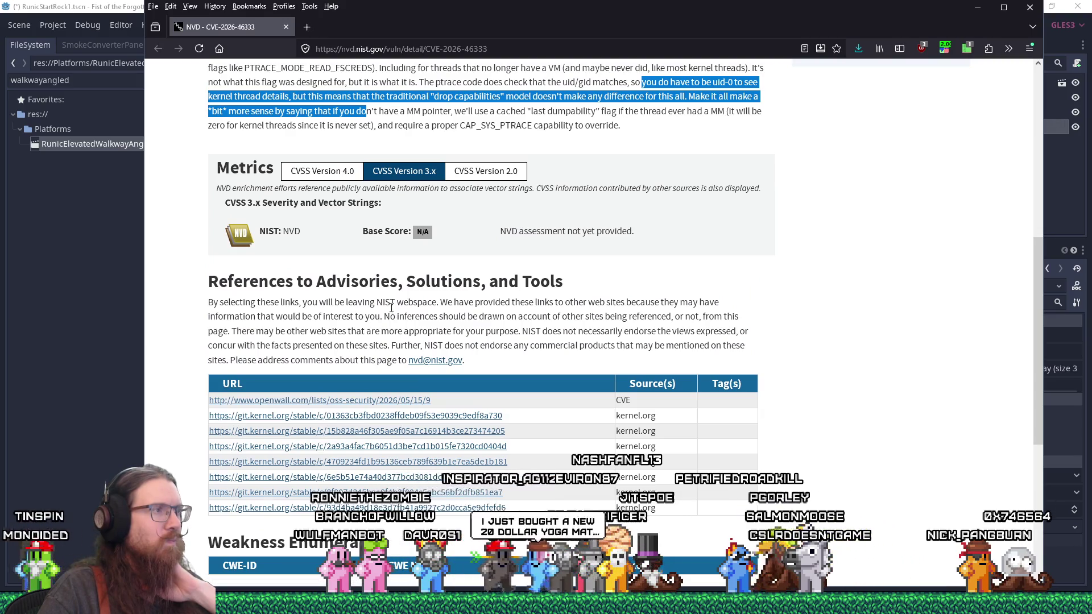
{"action": "left_click", "coordinate": [286, 27]}
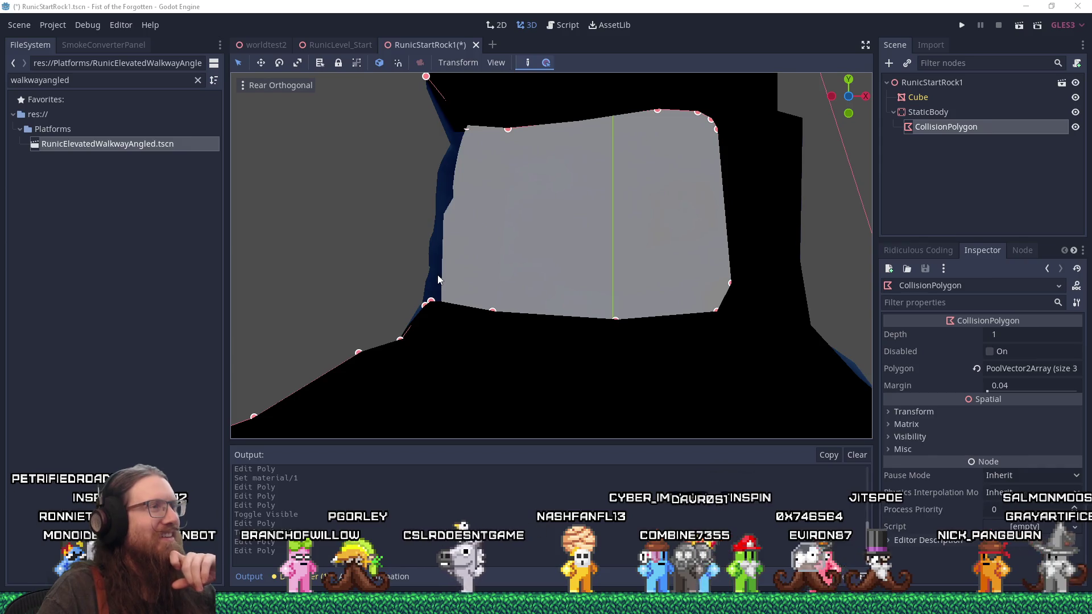
{"action": "mouse_move", "coordinate": [499, 145]}
{"action": "left_mouse_down"}
{"action": "mouse_move", "coordinate": [511, 168]}
{"action": "mouse_move", "coordinate": [537, 126]}
{"action": "mouse_move", "coordinate": [526, 441]}
{"action": "mouse_move", "coordinate": [485, 93]}
{"action": "mouse_move", "coordinate": [478, 100]}
{"action": "left_mouse_up"}
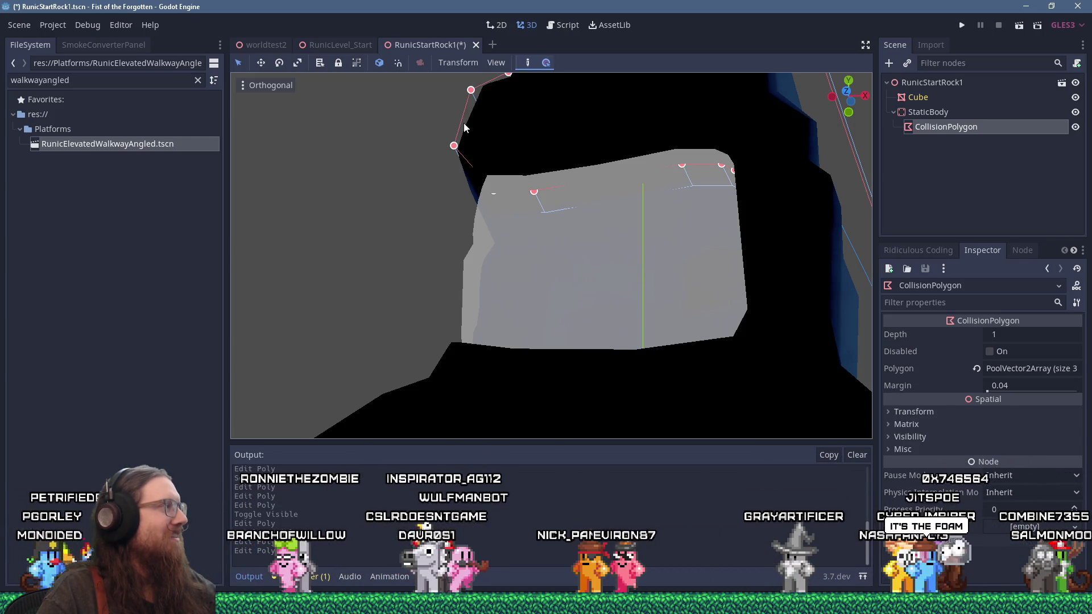
{"action": "scroll", "coordinate": [463, 132], "scroll_direction": "down", "scroll_amount": 1}
{"action": "mouse_move", "coordinate": [462, 136]}
{"action": "left_mouse_down"}
{"action": "mouse_move", "coordinate": [459, 152]}
{"action": "mouse_move", "coordinate": [514, 220]}
{"action": "mouse_move", "coordinate": [692, 241]}
{"action": "mouse_move", "coordinate": [697, 183]}
{"action": "mouse_move", "coordinate": [497, 183]}
{"action": "mouse_move", "coordinate": [483, 193]}
{"action": "mouse_move", "coordinate": [485, 215]}
{"action": "left_mouse_up"}
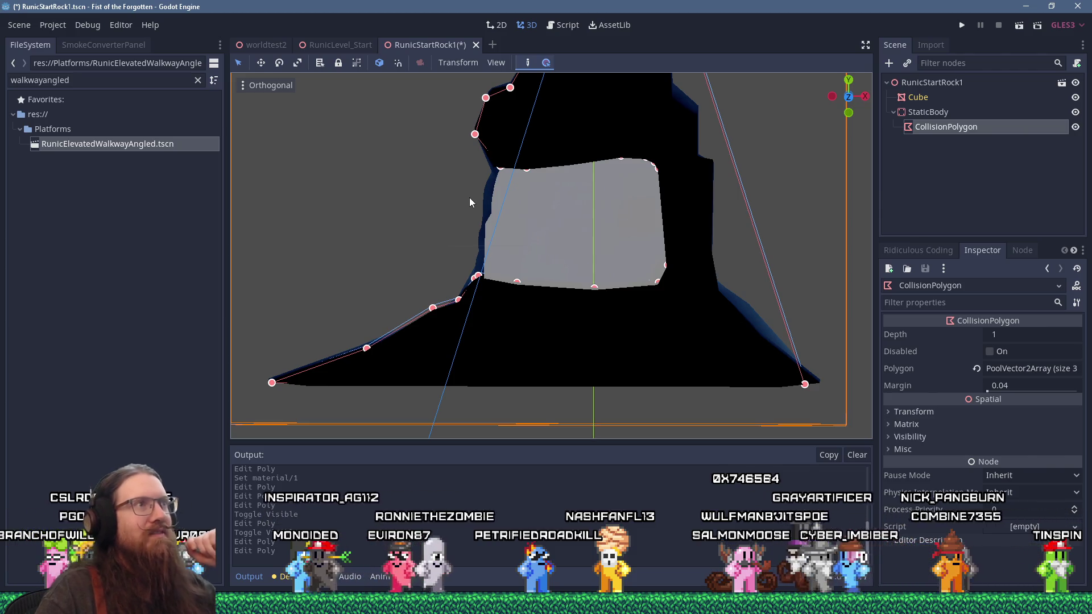
{"action": "left_click", "coordinate": [345, 40]}
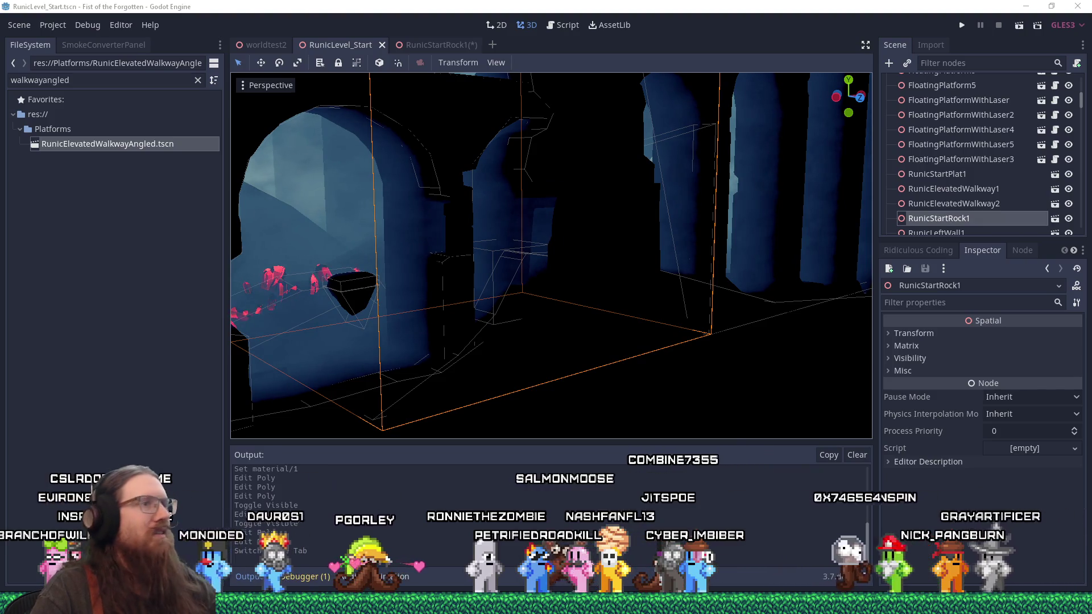
Step: Open the RunicBackgroundStart scene to look at the mountains, then close it
{"action": "scroll", "coordinate": [398, 282], "scroll_direction": "down", "scroll_amount": 6}
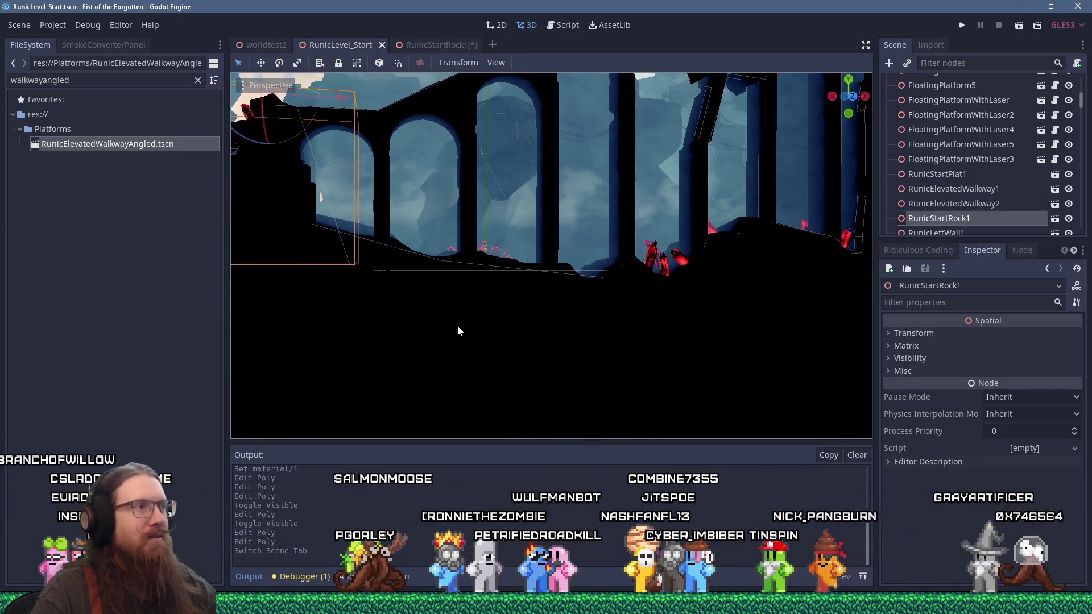
{"action": "left_click", "coordinate": [477, 312]}
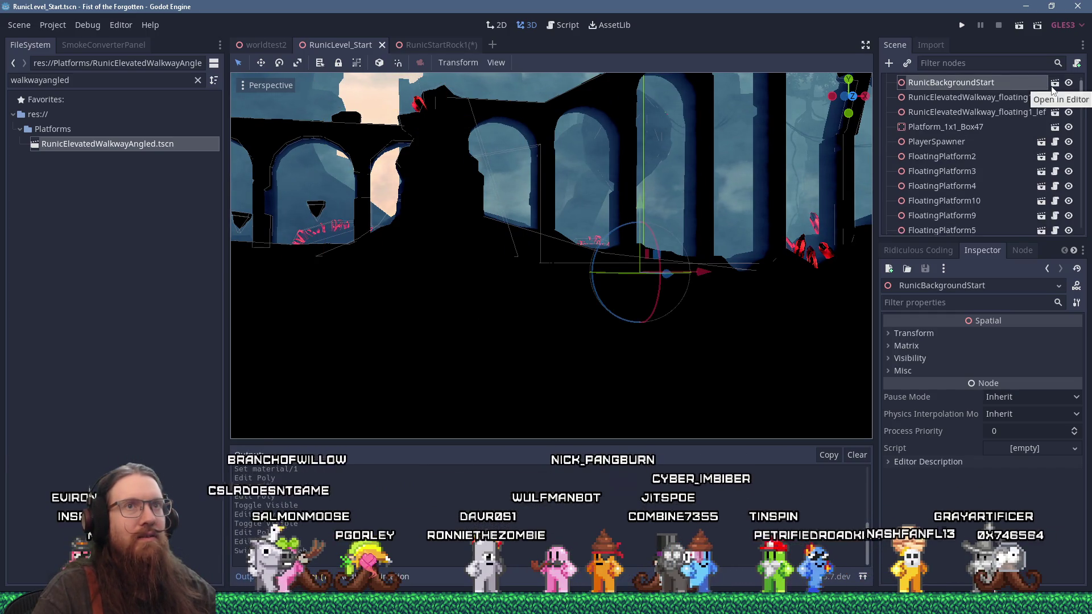
{"action": "left_click", "coordinate": [1055, 83]}
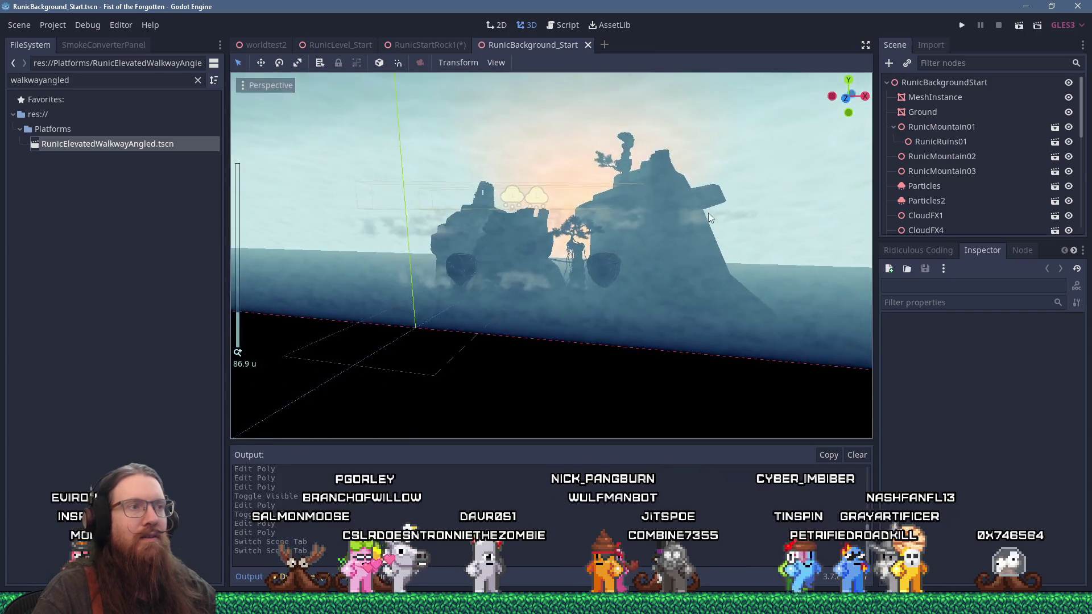
{"action": "mouse_move", "coordinate": [709, 217]}
{"action": "left_mouse_down"}
{"action": "mouse_move", "coordinate": [675, 166]}
{"action": "mouse_move", "coordinate": [695, 227]}
{"action": "mouse_move", "coordinate": [599, 245]}
{"action": "left_mouse_up"}
{"action": "left_click", "coordinate": [588, 45]}
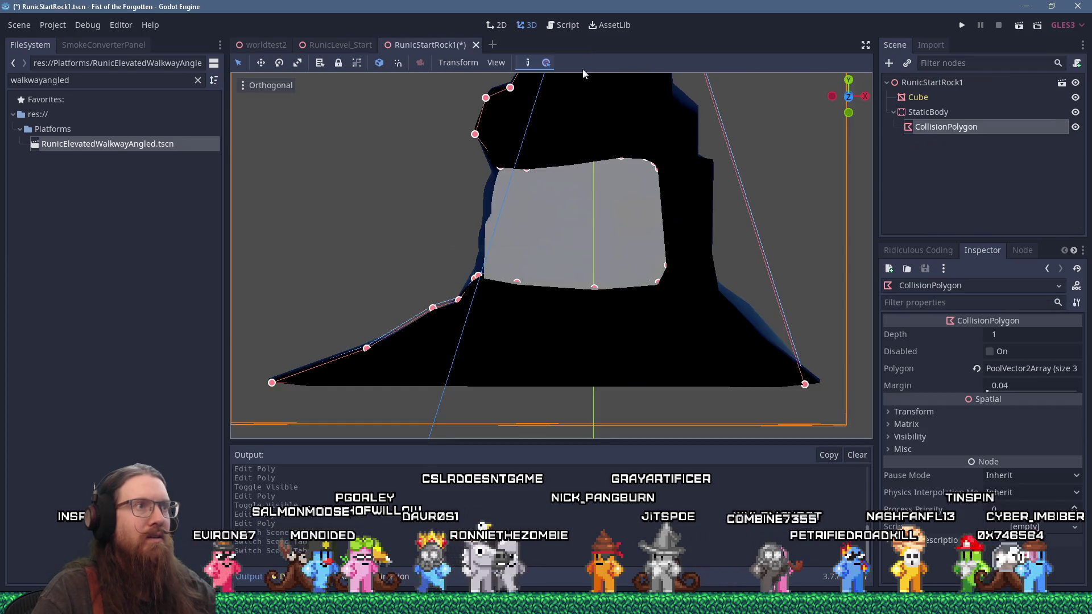
Step: In RunicLevel_Start, select RunicGround1 and open its scene in its own tab
{"action": "key", "text": "ctrl+shift+Tab"}
{"action": "mouse_move", "coordinate": [428, 121]}
{"action": "left_mouse_down"}
{"action": "mouse_move", "coordinate": [544, 242]}
{"action": "mouse_move", "coordinate": [549, 217]}
{"action": "left_mouse_up"}
{"action": "left_click", "coordinate": [548, 216]}
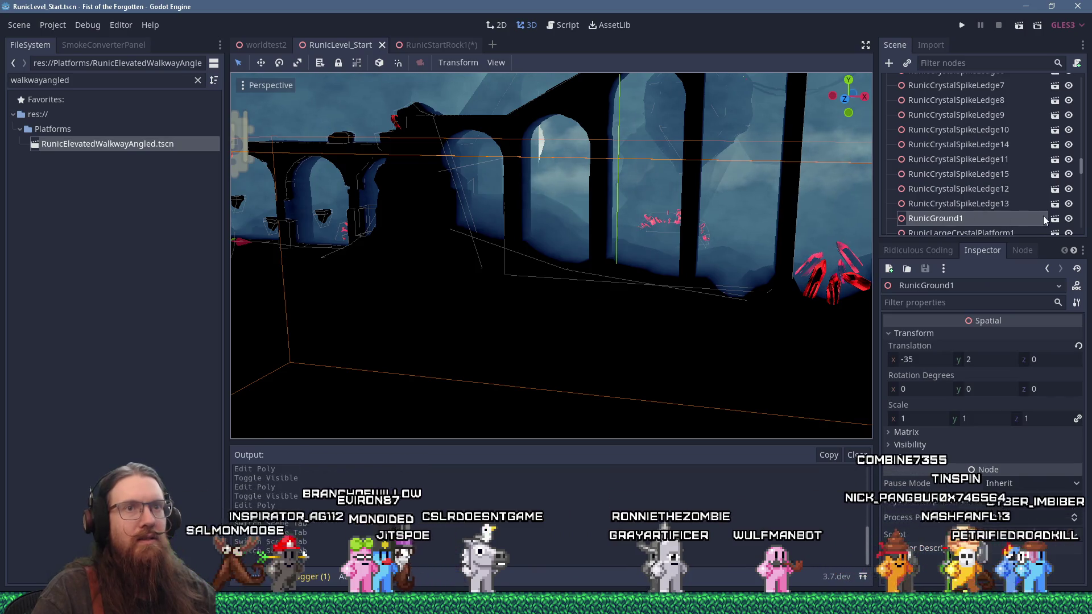
{"action": "left_click", "coordinate": [1055, 219]}
{"action": "scroll", "coordinate": [710, 225], "scroll_direction": "up", "scroll_amount": 2}
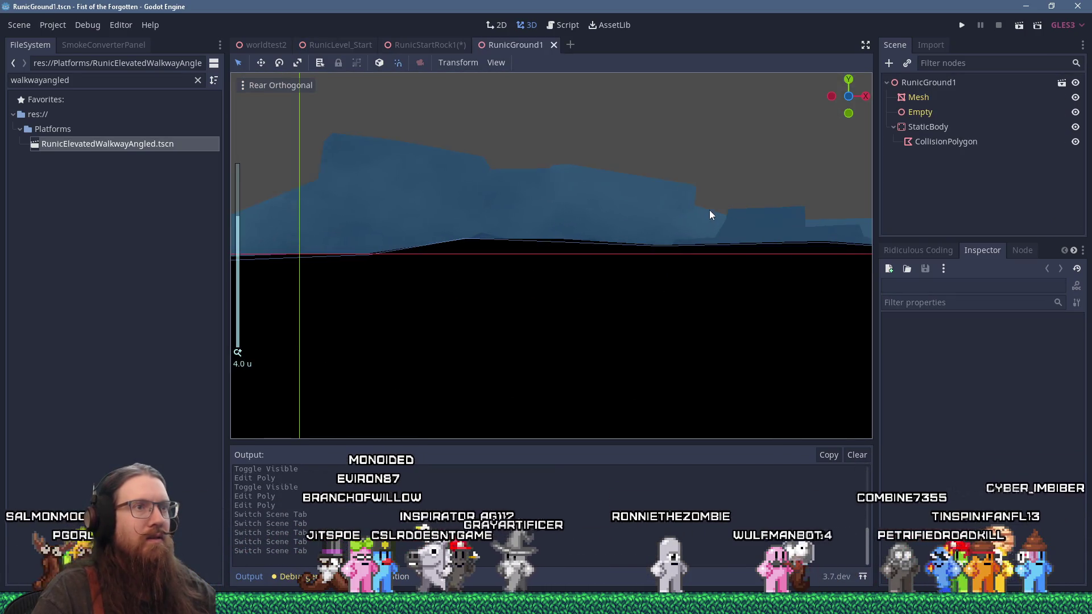
Step: Filter files to runicground1, check RunicGround1.tscn's two owner scenes, and return to RunicStartRock1
{"action": "double_click", "coordinate": [93, 87]}
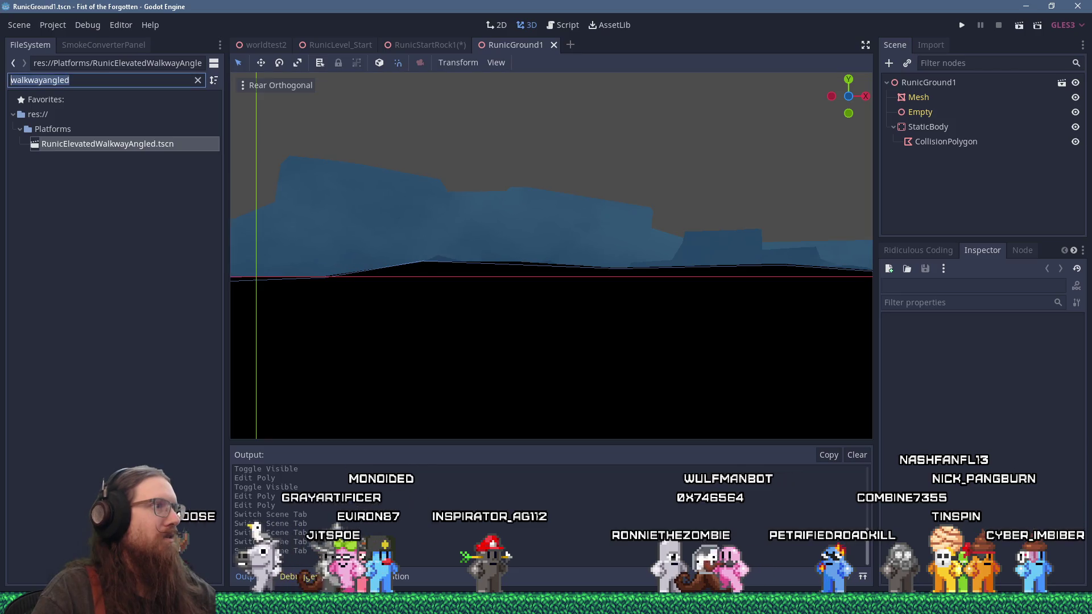
{"action": "type", "text": "runicground1"}
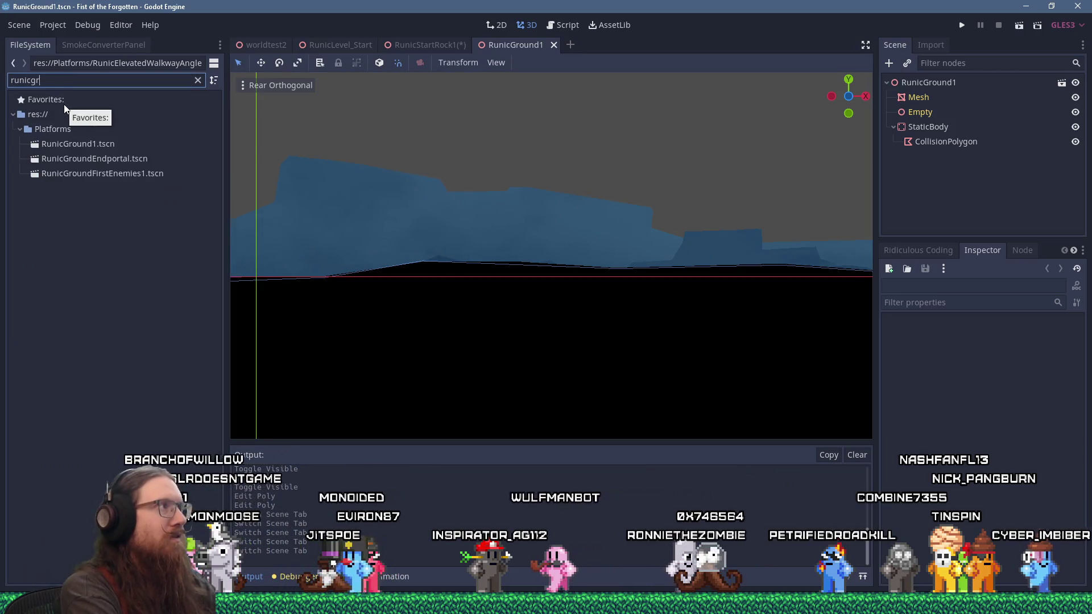
{"action": "right_click", "coordinate": [61, 144]}
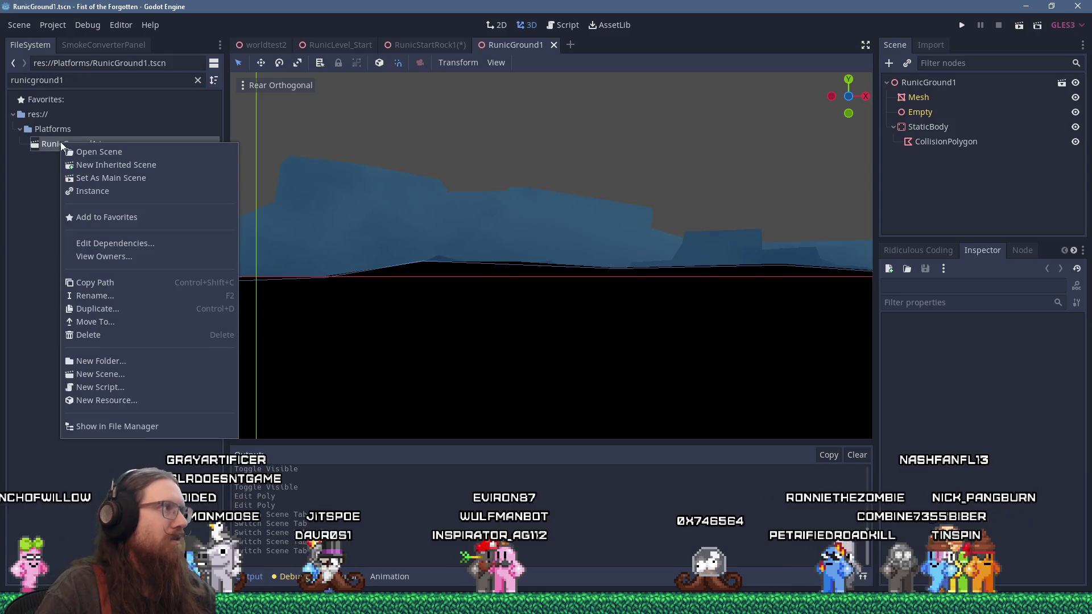
{"action": "left_click", "coordinate": [134, 256]}
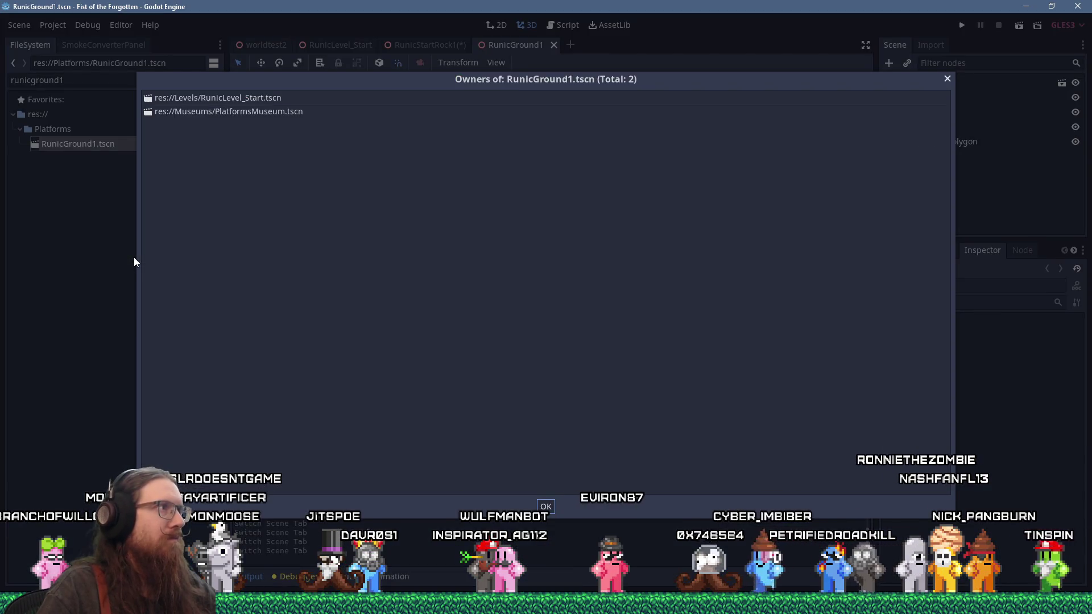
{"action": "left_click", "coordinate": [947, 79]}
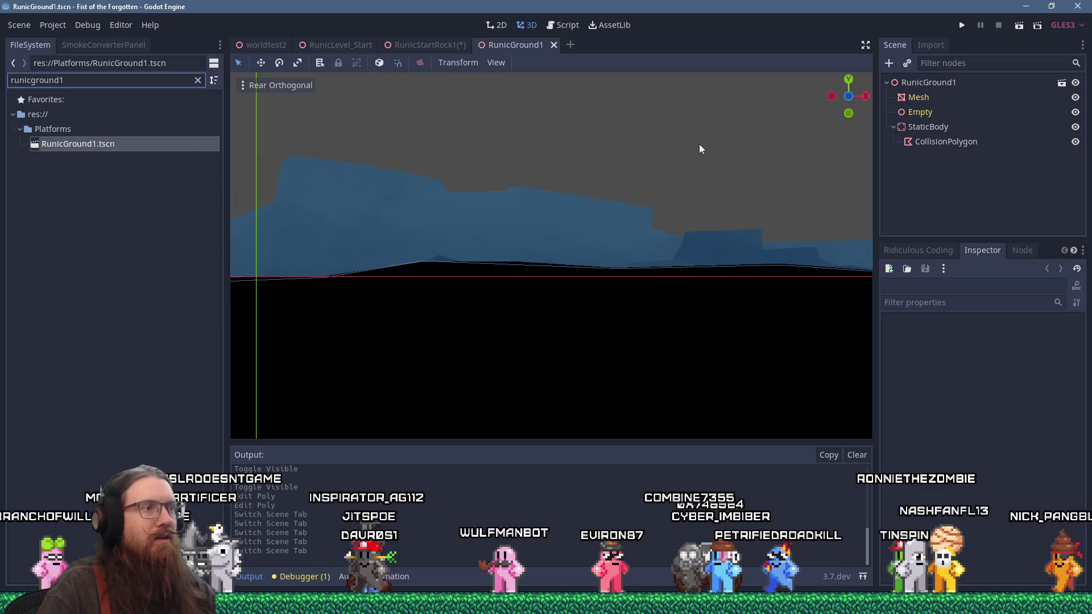
{"action": "scroll", "coordinate": [672, 173], "scroll_direction": "up", "scroll_amount": 4}
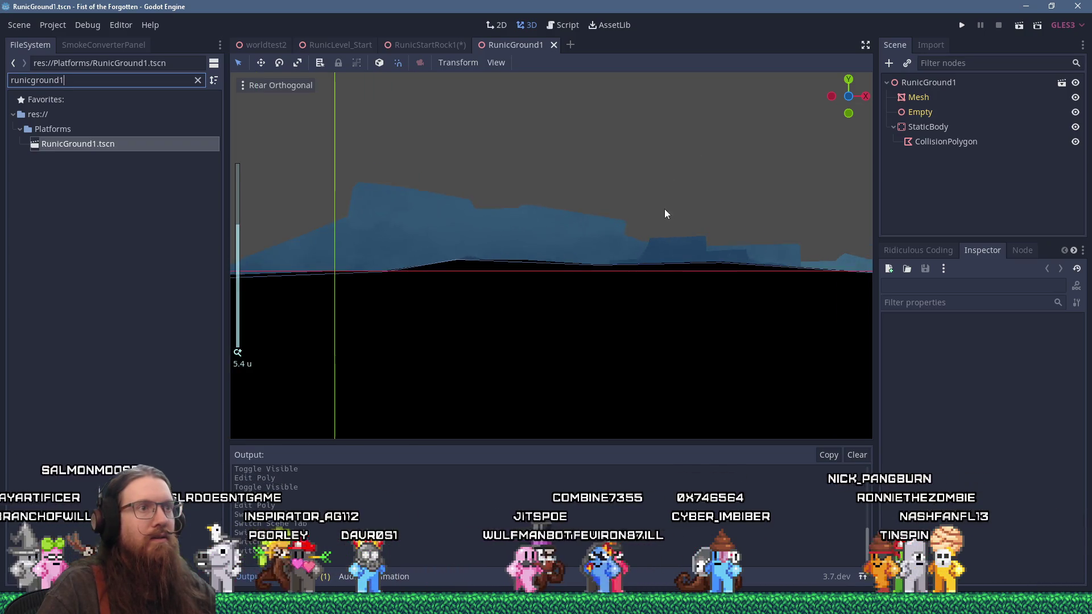
{"action": "left_click", "coordinate": [438, 48]}
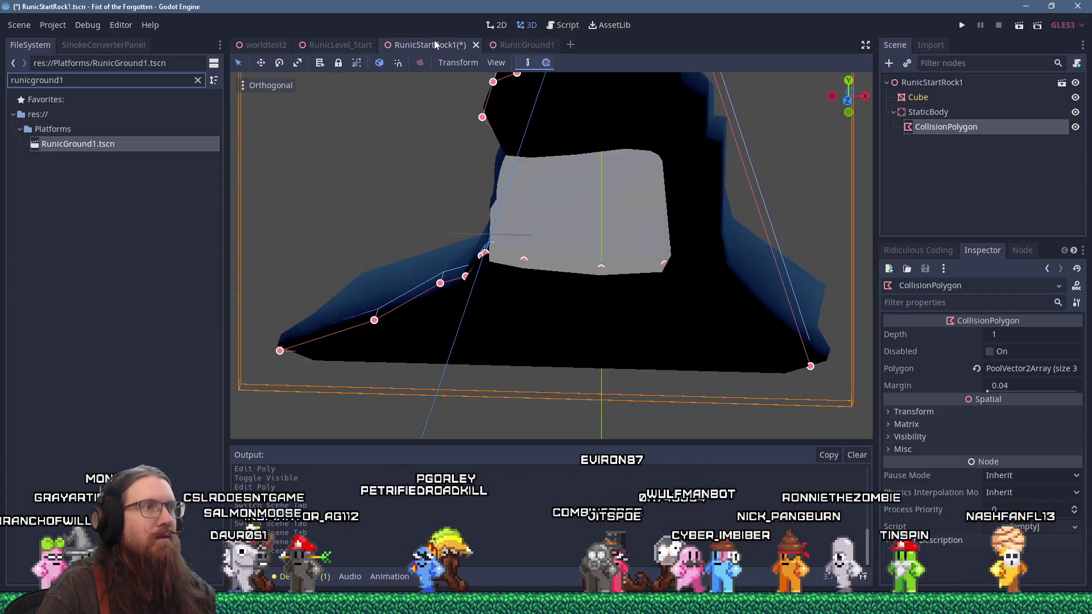
Step: Orbit around the level arches and the RunicGround1 ground mesh in their scene tabs
{"action": "left_click", "coordinate": [353, 44]}
{"action": "mouse_move", "coordinate": [533, 162]}
{"action": "left_mouse_down"}
{"action": "mouse_move", "coordinate": [455, 146]}
{"action": "mouse_move", "coordinate": [514, 159]}
{"action": "left_mouse_up"}
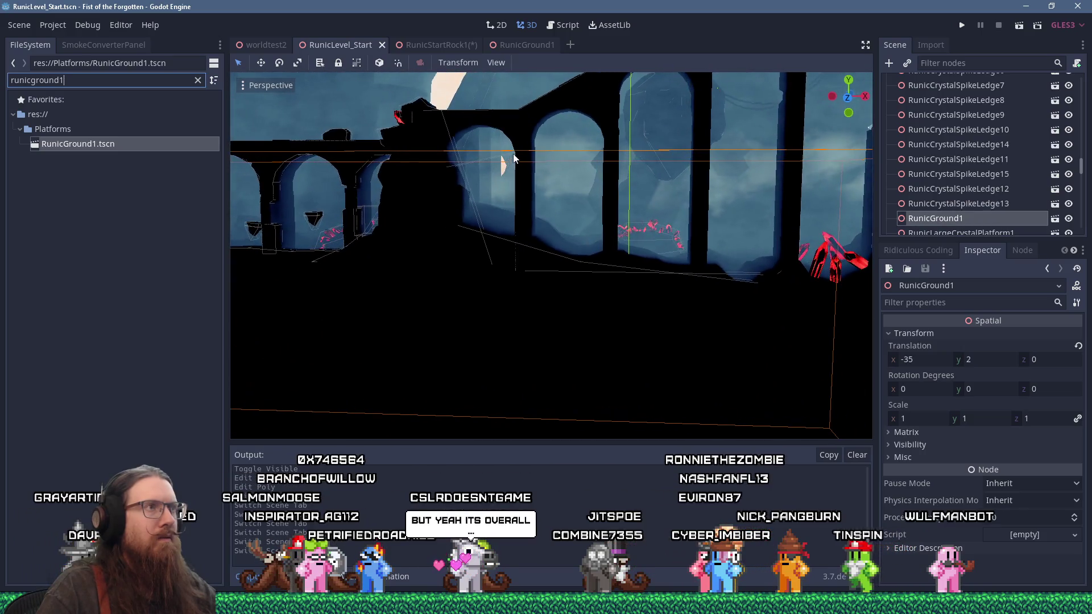
{"action": "left_click", "coordinate": [522, 45]}
{"action": "mouse_move", "coordinate": [520, 204]}
{"action": "left_mouse_down"}
{"action": "mouse_move", "coordinate": [577, 254]}
{"action": "mouse_move", "coordinate": [423, 204]}
{"action": "mouse_move", "coordinate": [556, 232]}
{"action": "mouse_move", "coordinate": [458, 222]}
{"action": "mouse_move", "coordinate": [749, 259]}
{"action": "mouse_move", "coordinate": [508, 250]}
{"action": "mouse_move", "coordinate": [531, 137]}
{"action": "left_mouse_up"}
{"action": "left_click", "coordinate": [376, 46]}
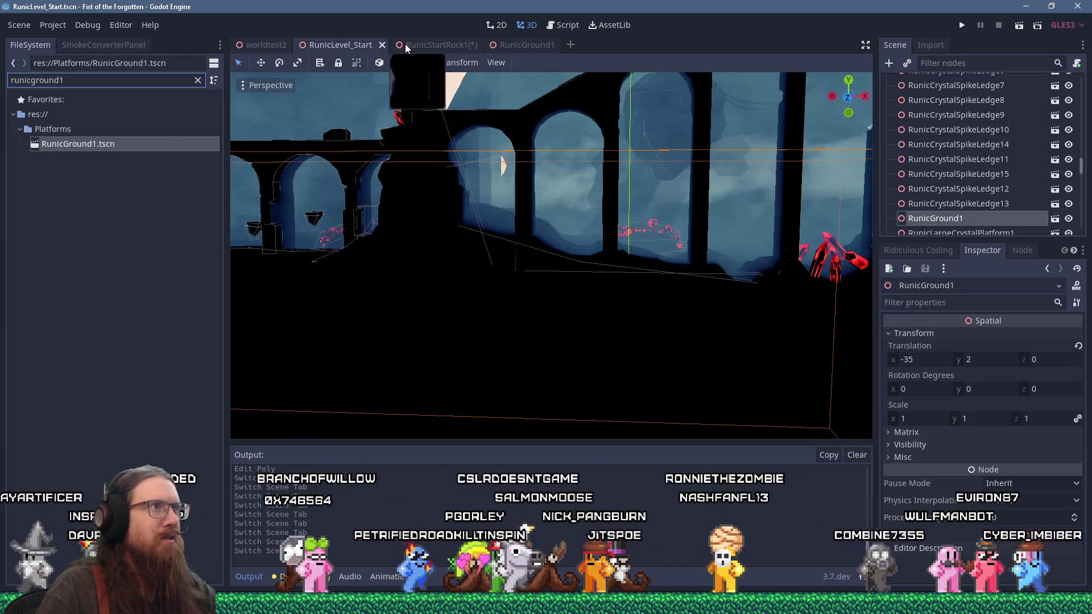
{"action": "left_click_drag", "start_coordinate": [506, 181], "coordinate": [512, 242]}
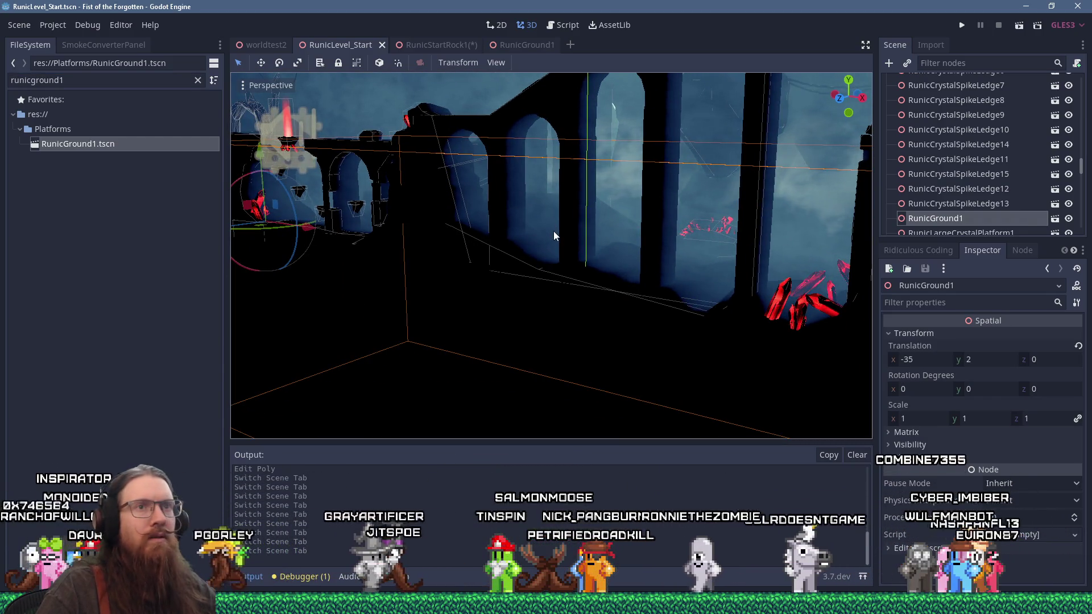
{"action": "left_click_drag", "start_coordinate": [554, 231], "coordinate": [683, 216]}
{"action": "scroll", "coordinate": [682, 216], "scroll_direction": "down", "scroll_amount": 8}
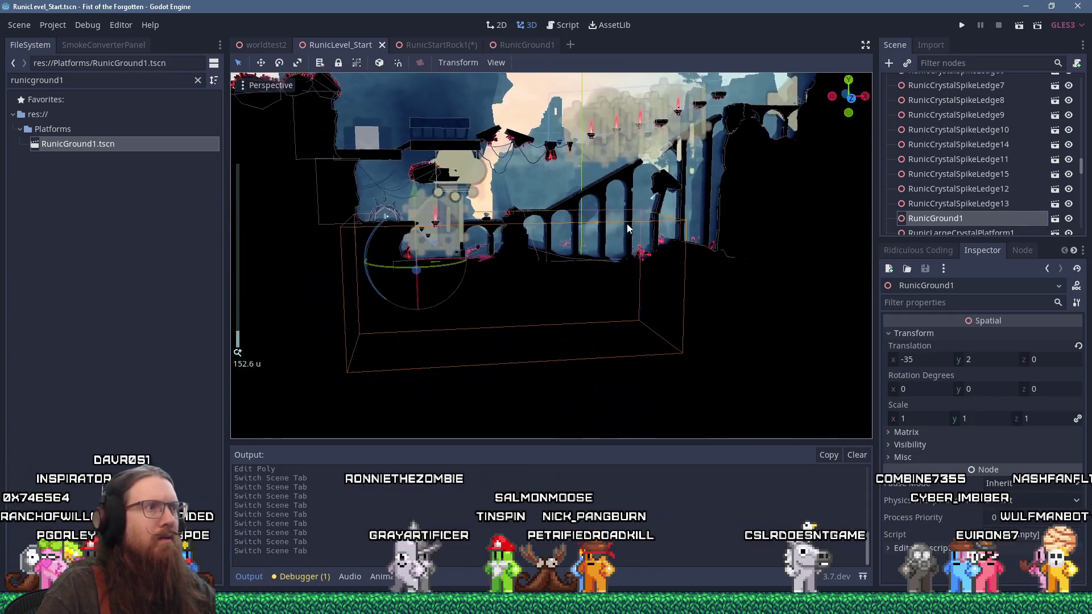
{"action": "scroll", "coordinate": [628, 228], "scroll_direction": "up", "scroll_amount": 6}
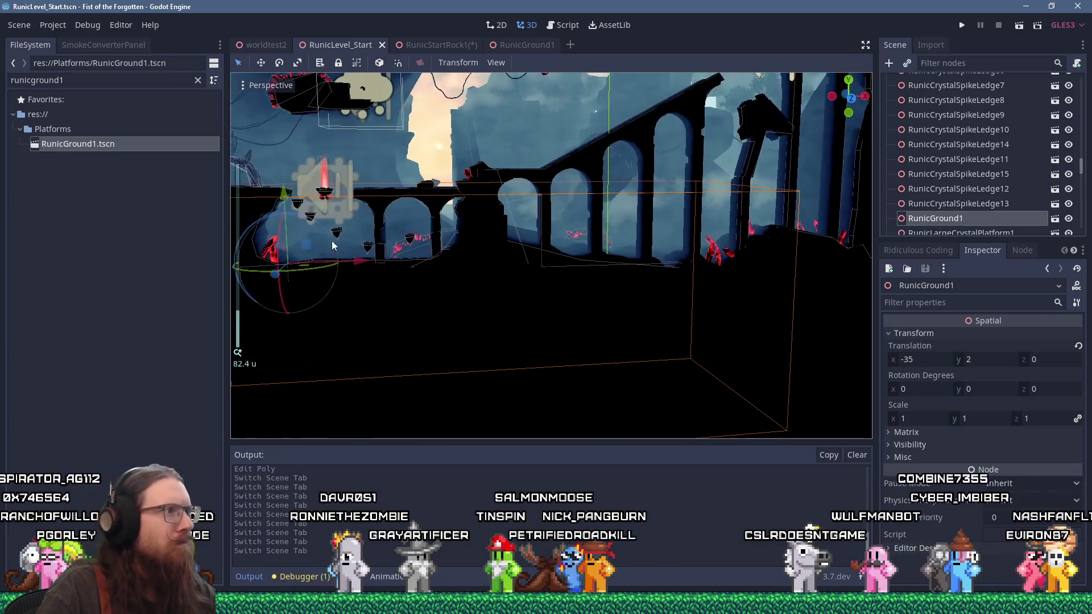
Step: Start lifting RunicGround1 in the level, cancel the move, and return to the RunicGround1 scene
{"action": "mouse_move", "coordinate": [309, 246]}
{"action": "left_mouse_down"}
{"action": "mouse_move", "coordinate": [349, 268]}
{"action": "mouse_move", "coordinate": [333, 143]}
{"action": "mouse_move", "coordinate": [262, 124]}
{"action": "left_mouse_up"}
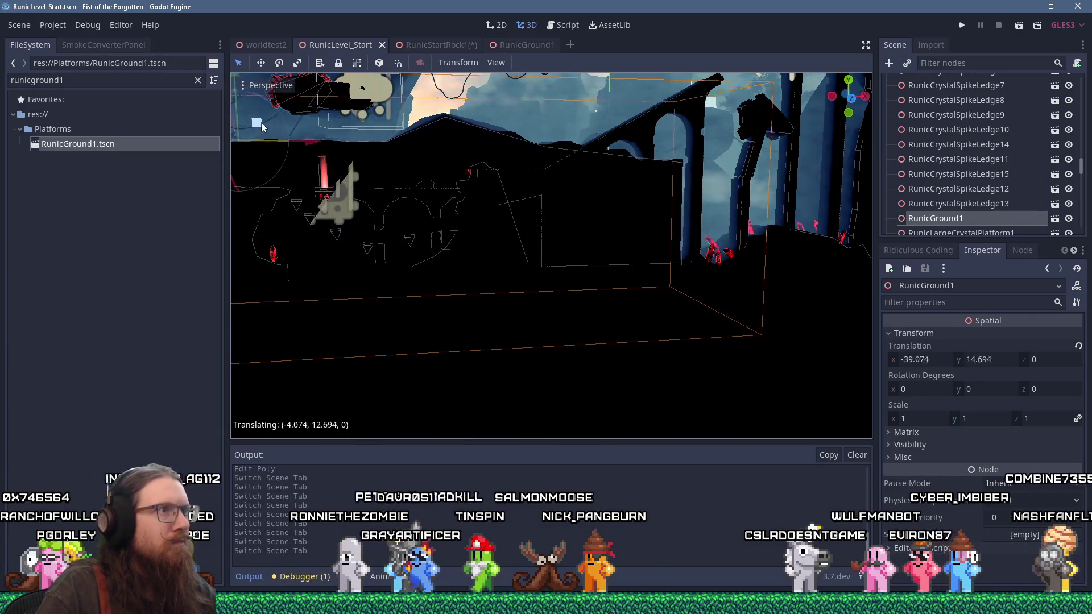
{"action": "right_click", "coordinate": [262, 124]}
{"action": "left_click", "coordinate": [505, 45]}
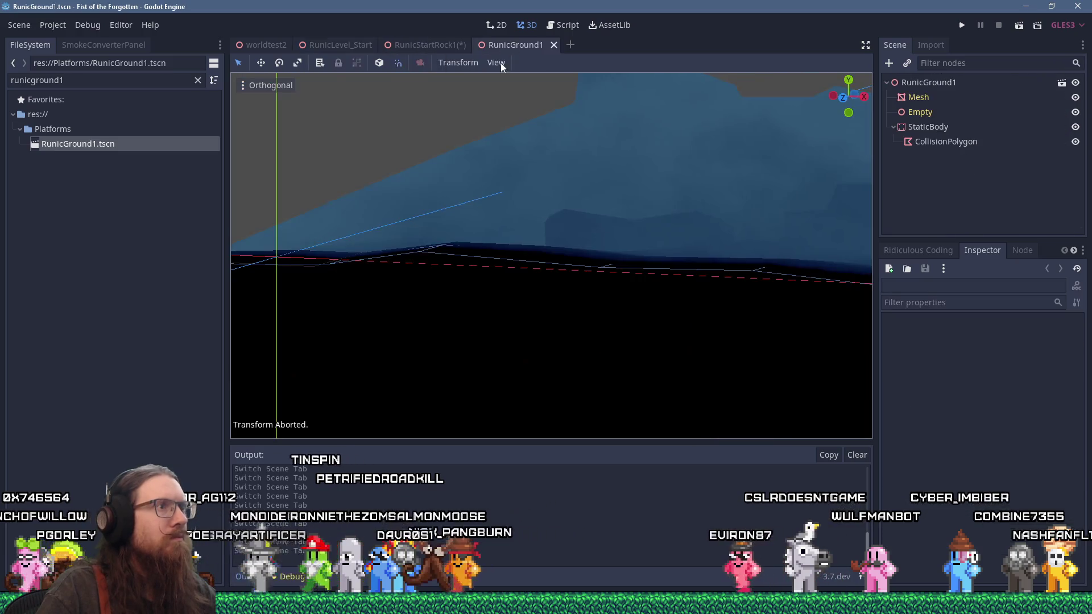
{"action": "scroll", "coordinate": [547, 176], "scroll_direction": "down", "scroll_amount": 5}
{"action": "scroll", "coordinate": [547, 176], "scroll_direction": "up", "scroll_amount": 3}
{"action": "mouse_move", "coordinate": [607, 192]}
{"action": "left_mouse_down"}
{"action": "mouse_move", "coordinate": [531, 199]}
{"action": "mouse_move", "coordinate": [517, 237]}
{"action": "mouse_move", "coordinate": [487, 231]}
{"action": "mouse_move", "coordinate": [548, 191]}
{"action": "left_mouse_up"}
{"action": "scroll", "coordinate": [478, 233], "scroll_direction": "up", "scroll_amount": 5}
{"action": "scroll", "coordinate": [548, 196], "scroll_direction": "up", "scroll_amount": 4}
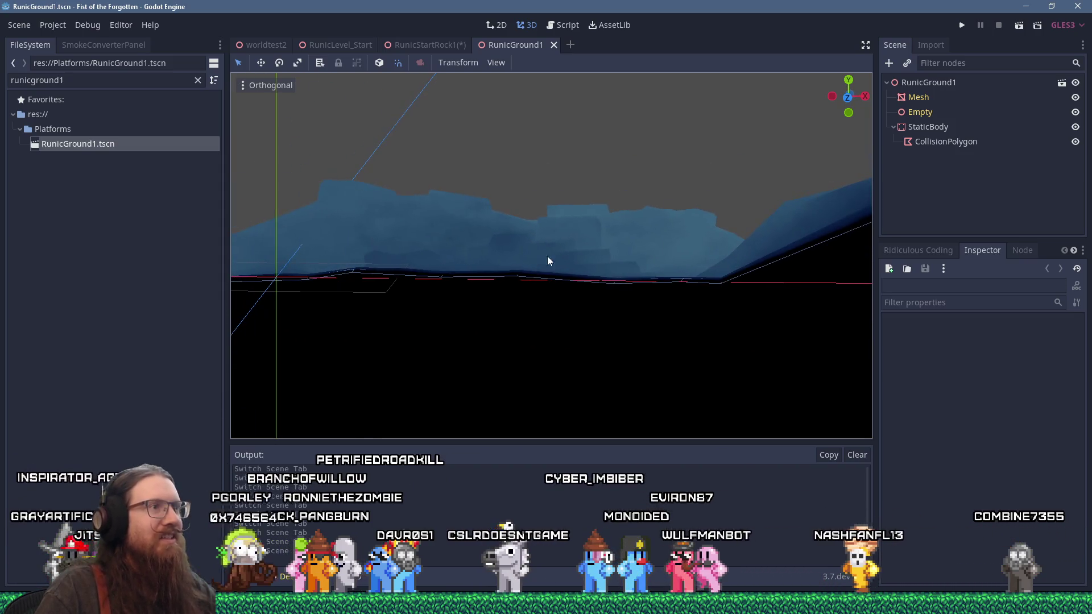
{"action": "mouse_move", "coordinate": [563, 247]}
{"action": "left_mouse_down"}
{"action": "mouse_move", "coordinate": [463, 239]}
{"action": "mouse_move", "coordinate": [536, 232]}
{"action": "mouse_move", "coordinate": [497, 202]}
{"action": "mouse_move", "coordinate": [508, 202]}
{"action": "left_mouse_up"}
{"action": "scroll", "coordinate": [561, 215], "scroll_direction": "down", "scroll_amount": 5}
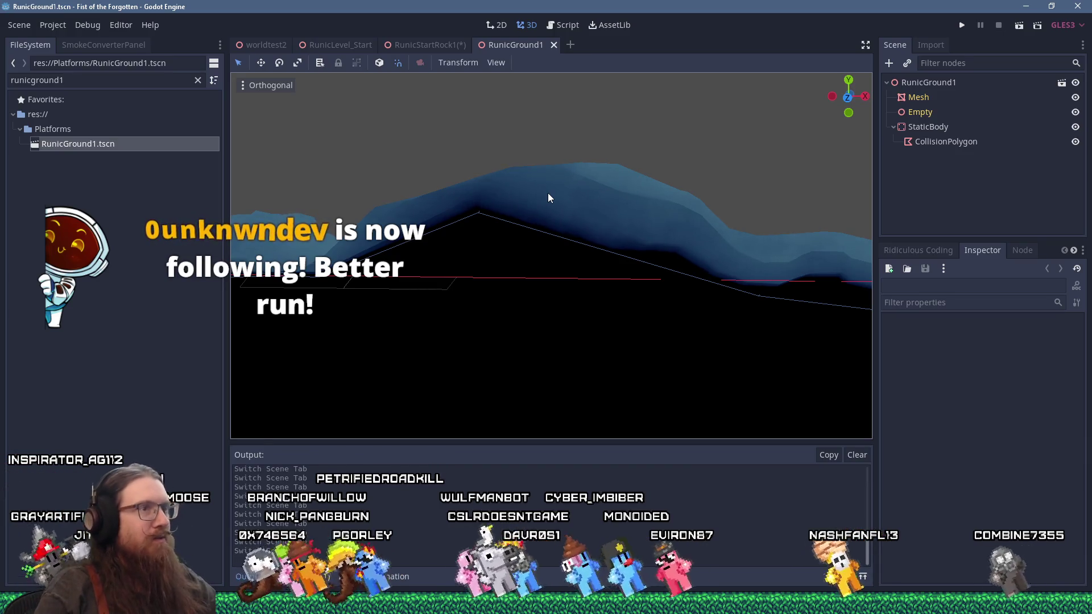
{"action": "mouse_move", "coordinate": [630, 178]}
{"action": "left_mouse_down"}
{"action": "mouse_move", "coordinate": [613, 214]}
{"action": "mouse_move", "coordinate": [566, 231]}
{"action": "mouse_move", "coordinate": [651, 215]}
{"action": "mouse_move", "coordinate": [637, 215]}
{"action": "left_mouse_up"}
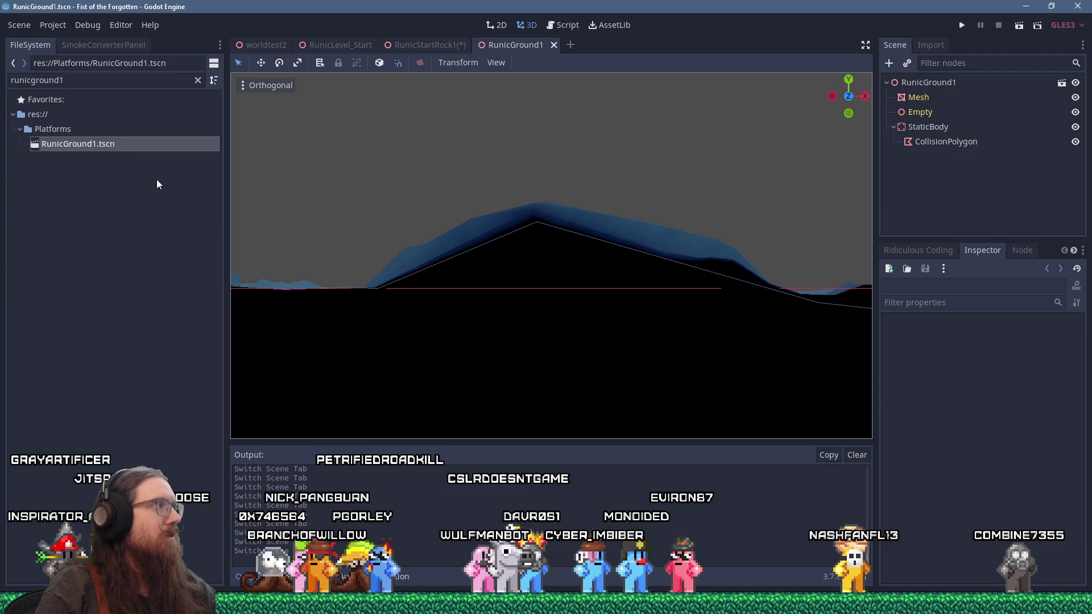
{"action": "key", "text": "super+t"}
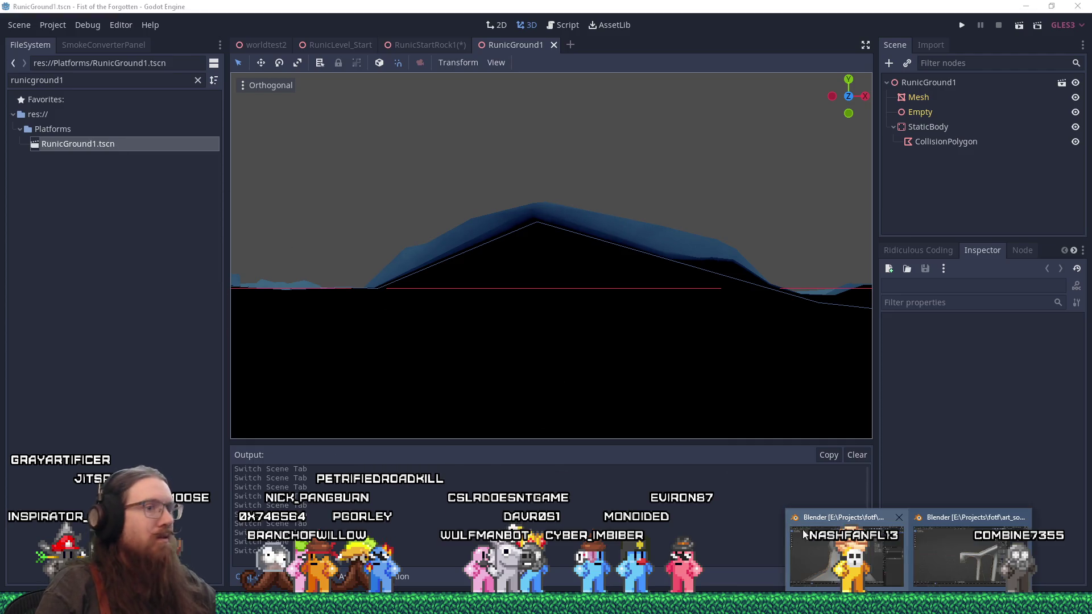
{"action": "key", "text": "Escape"}
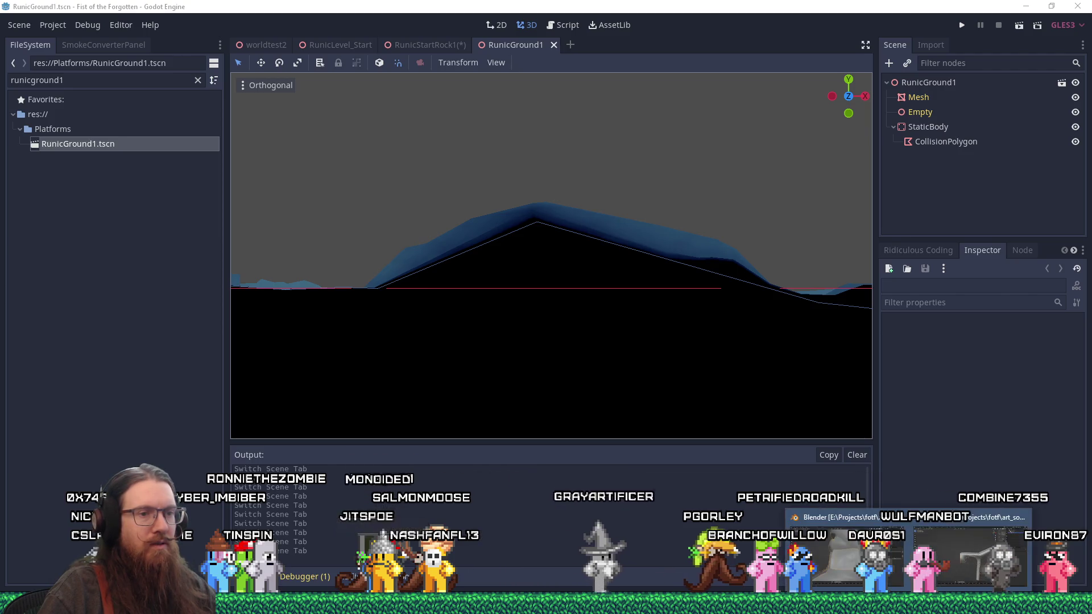
{"action": "left_click", "coordinate": [888, 543]}
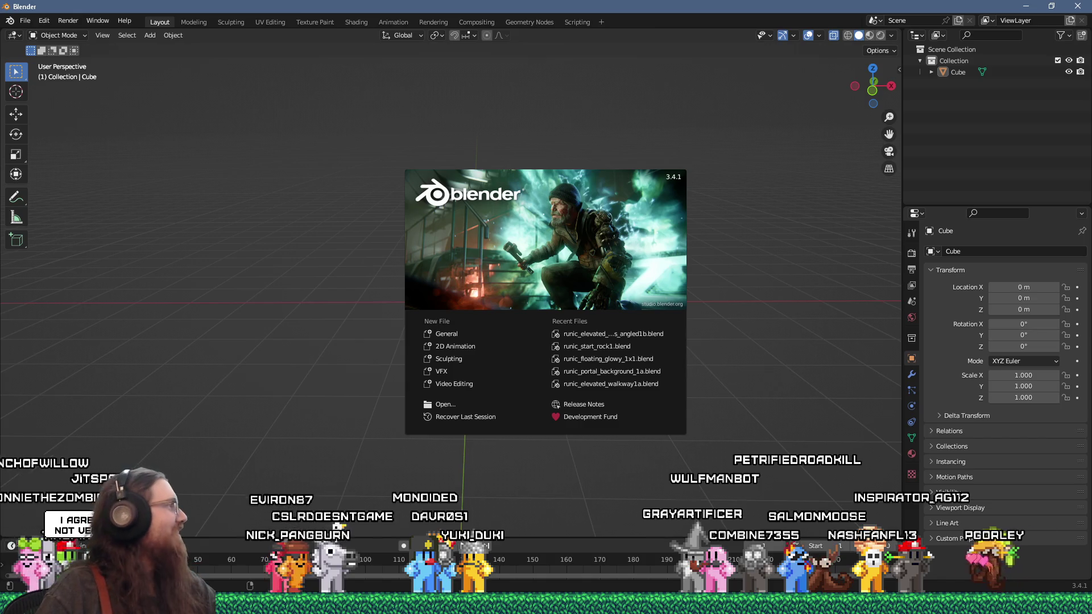
Step: Drop runic_ground_start1a.blend into Blender and open it as the current file
{"action": "mouse_move", "coordinate": [279, 296]}
{"action": "left_mouse_down"}
{"action": "mouse_move", "coordinate": [339, 289]}
{"action": "mouse_move", "coordinate": [381, 353]}
{"action": "mouse_move", "coordinate": [381, 381]}
{"action": "mouse_move", "coordinate": [349, 323]}
{"action": "mouse_move", "coordinate": [217, 281]}
{"action": "mouse_move", "coordinate": [10, 392]}
{"action": "left_mouse_up"}
{"action": "left_click", "coordinate": [281, 299]}
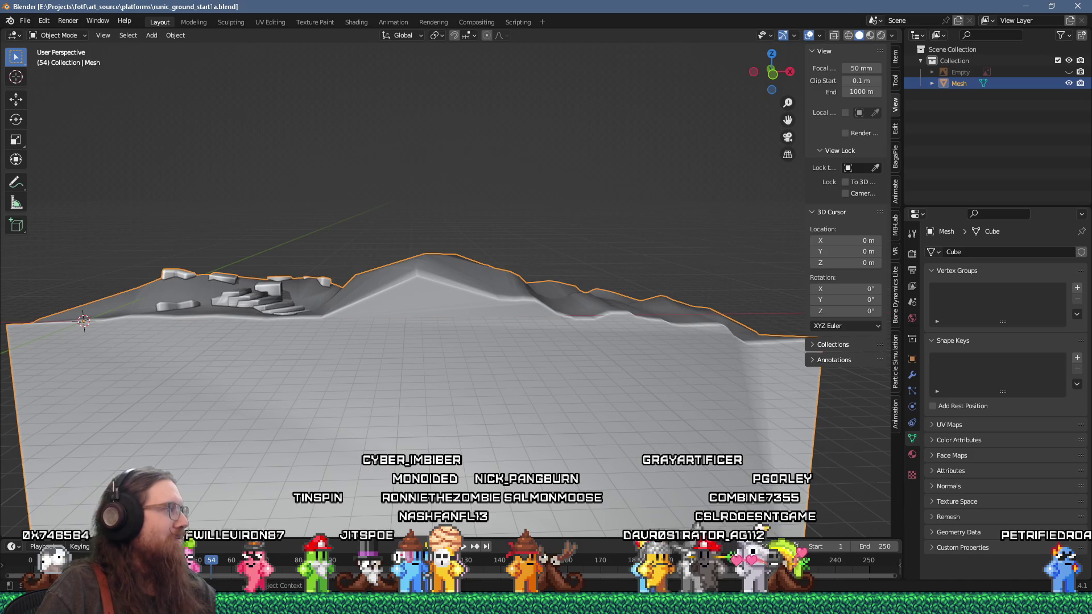